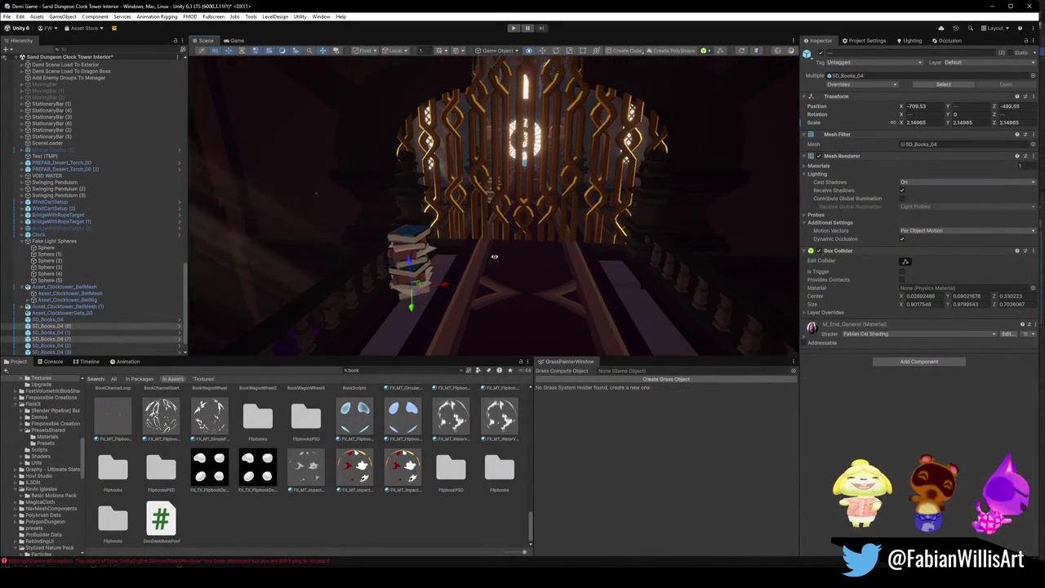
Duplicate the SD_Books_04 book stack several times and place the copies along the bridge and balustrade
key("ctrl+d")
mouse_move(422, 278)
left_mouse_down()
mouse_move(529, 296)
mouse_move(588, 292)
mouse_move(560, 242)
mouse_move(538, 232)
mouse_move(555, 242)
mouse_move(413, 326)
mouse_move(372, 331)
mouse_move(422, 285)
mouse_move(242, 321)
left_mouse_up()
key("ctrl+d")
key("ctrl+d")
key("ctrl+d")
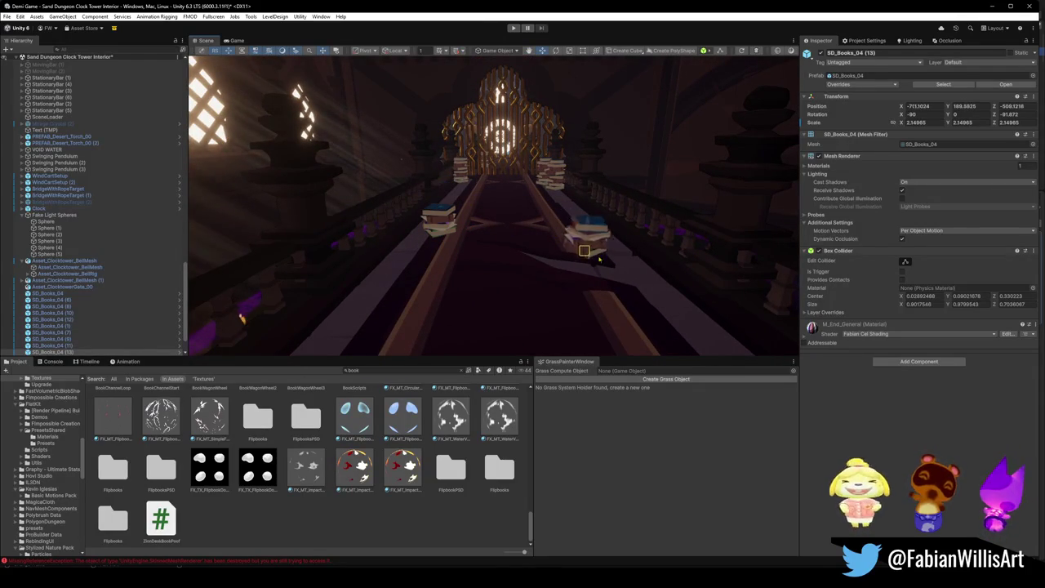
mouse_move(472, 246)
left_mouse_down()
mouse_move(476, 233)
mouse_move(370, 276)
mouse_move(587, 285)
mouse_move(583, 254)
mouse_move(194, 308)
mouse_move(579, 260)
mouse_move(543, 240)
mouse_move(682, 264)
mouse_move(494, 242)
mouse_move(483, 294)
left_mouse_up()
key("ctrl+d")
key("ctrl+d")
left_click_drag(439, 258, 674, 251)
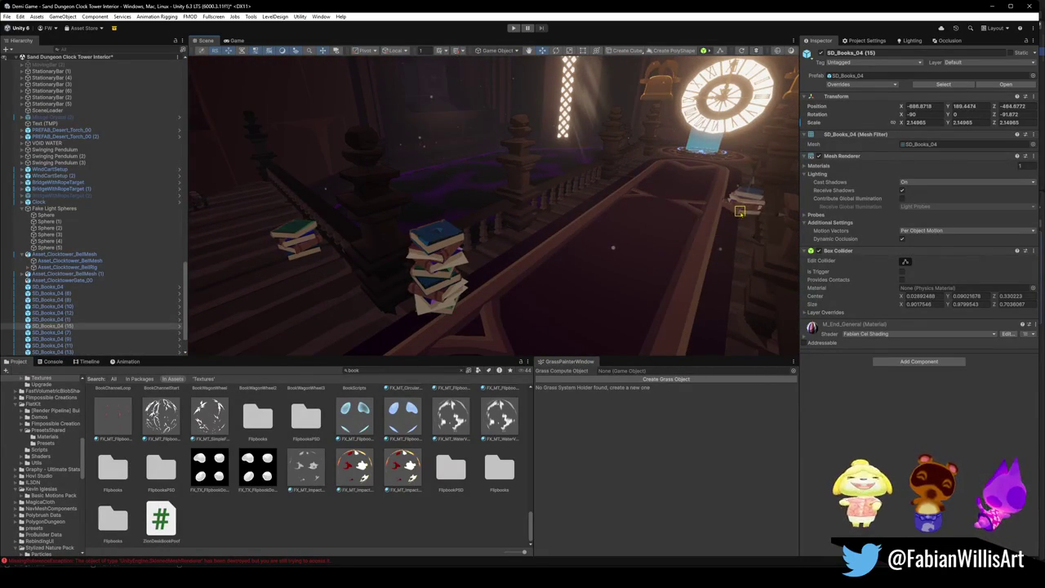
left_click_drag(580, 258, 580, 257)
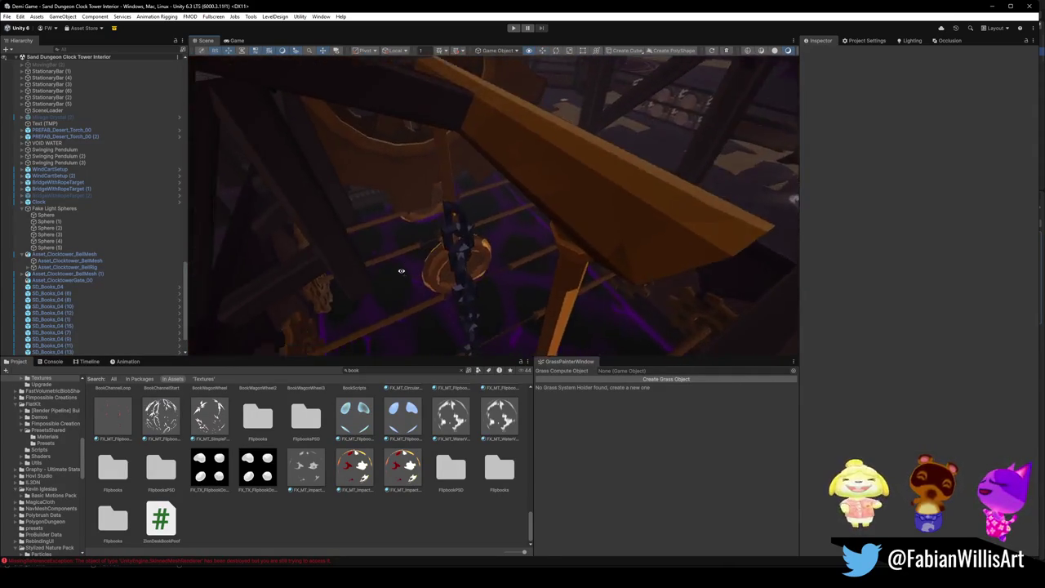
Select HangingChains_00 (5), move it to a new position and frame it in the view
left_click(471, 245)
left_click_drag(471, 245, 418, 190)
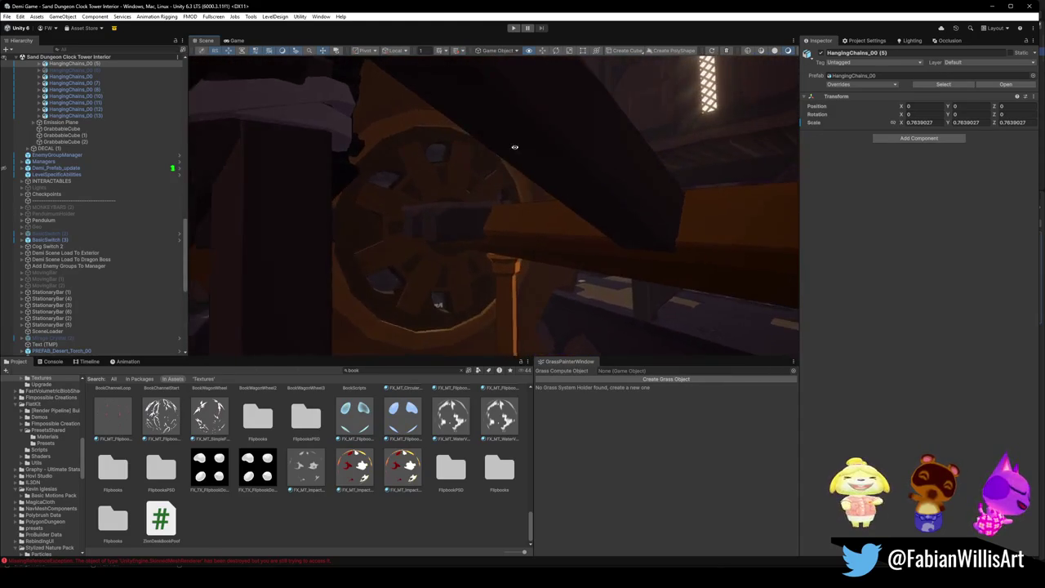
left_click_drag(512, 149, 523, 145)
key("ctrl+alt+f")
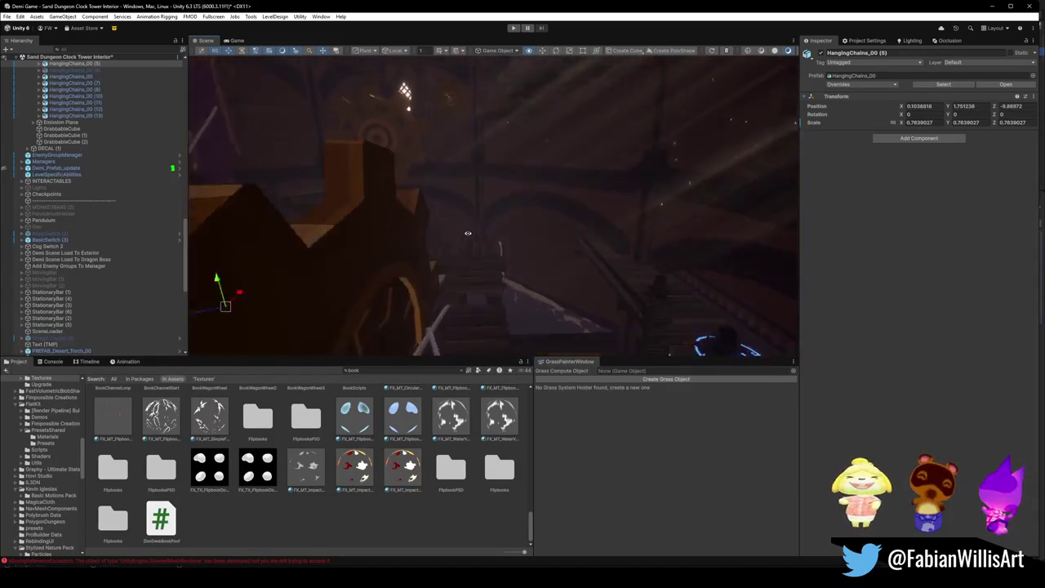
Fly through the interior toward the clock pendulum and select Breakable Planks Holder (1)
left_click_drag(479, 243, 398, 231)
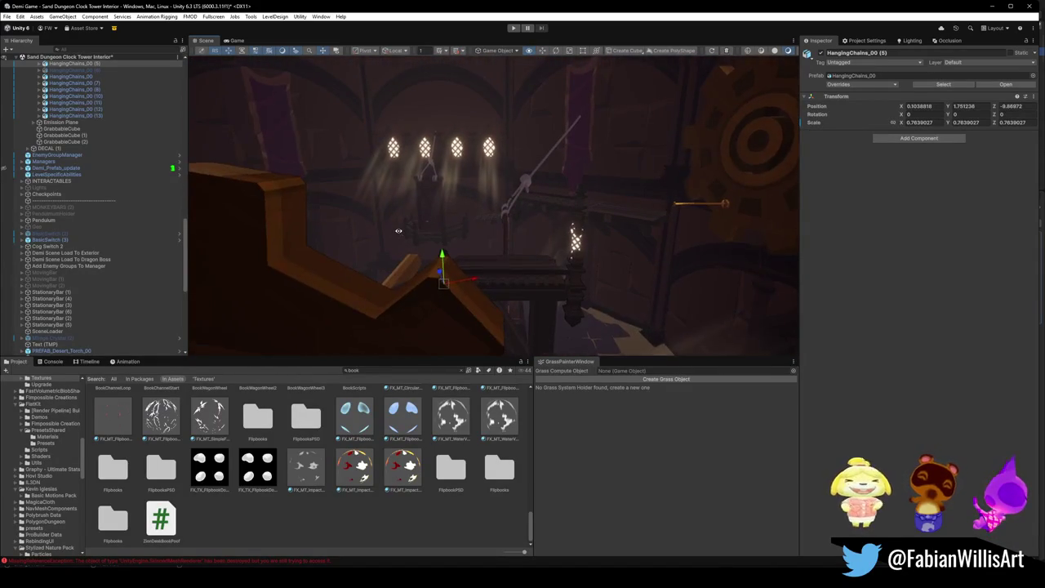
mouse_move(322, 231)
left_mouse_down()
mouse_move(427, 252)
mouse_move(627, 237)
left_mouse_up()
left_click_drag(564, 249, 510, 244)
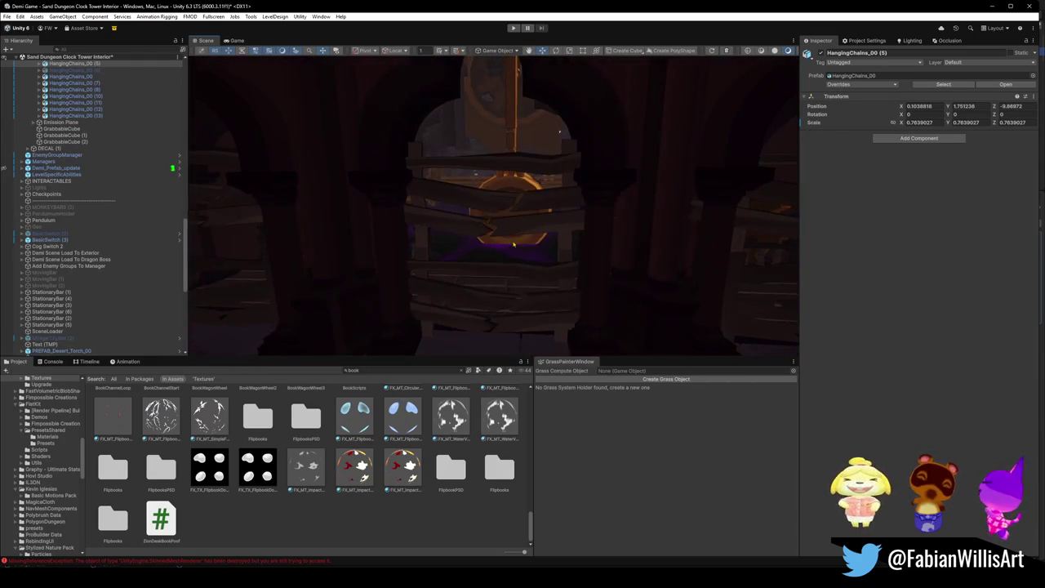
left_click(519, 229)
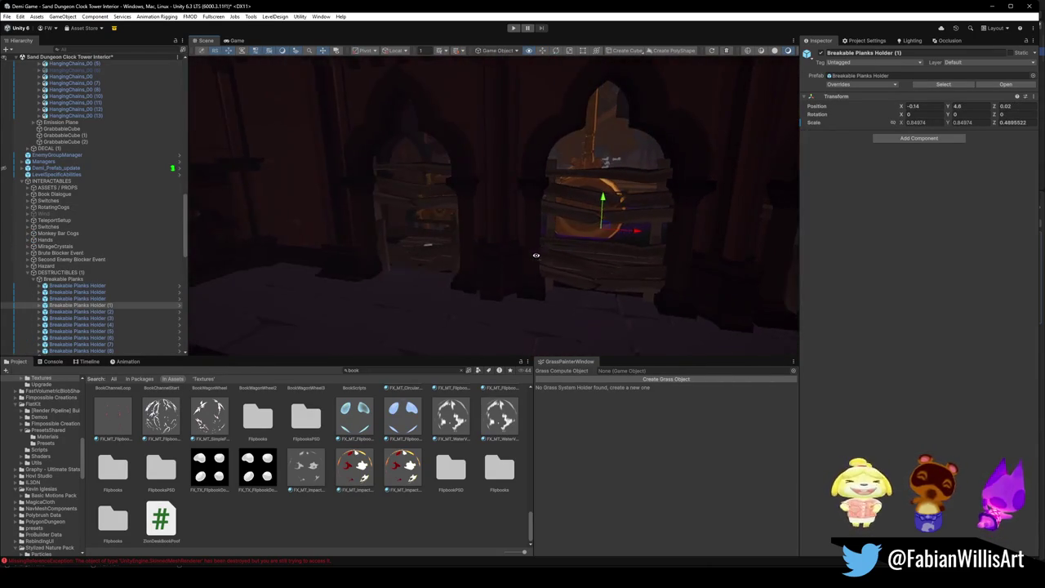
Select Asset_ClocktowerGate_00 and duplicate it with world-aligned handles
mouse_move(515, 169)
left_mouse_down()
mouse_move(566, 203)
mouse_move(537, 201)
mouse_move(528, 219)
mouse_move(455, 261)
mouse_move(676, 262)
mouse_move(441, 251)
mouse_move(466, 297)
mouse_move(672, 253)
mouse_move(602, 277)
left_mouse_up()
key("f")
left_click(563, 237)
key("ctrl+d")
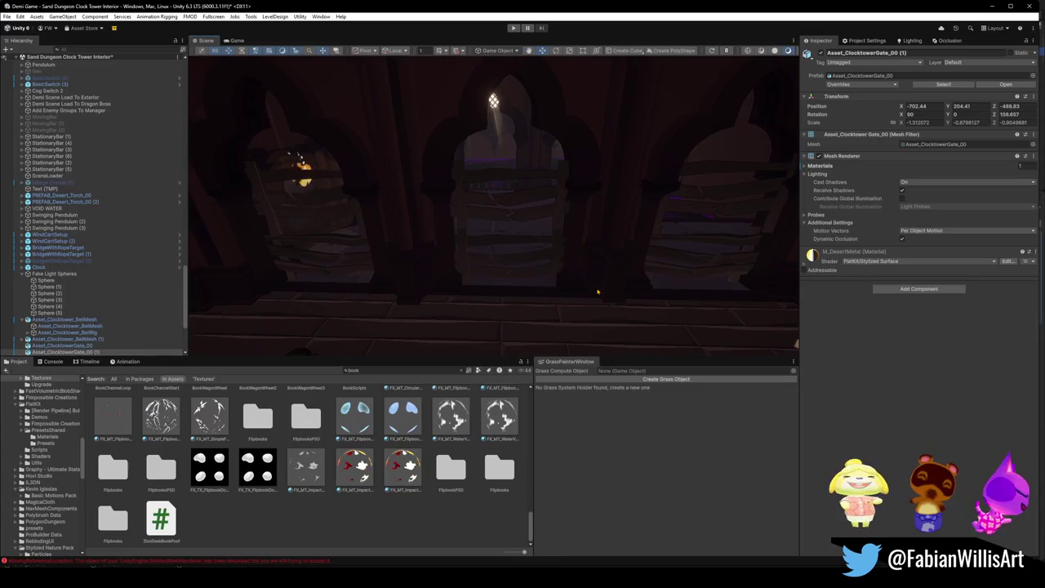
key("x")
Raise the gate copy and adjust its rotation with the move and rotate gizmos
mouse_move(494, 159)
left_mouse_down()
mouse_move(494, 139)
mouse_move(521, 140)
mouse_move(481, 120)
mouse_move(490, 102)
mouse_move(504, 196)
mouse_move(527, 173)
mouse_move(531, 184)
left_mouse_up()
key("r")
key("e")
key("w")
key("e")
key("w")
key("x")
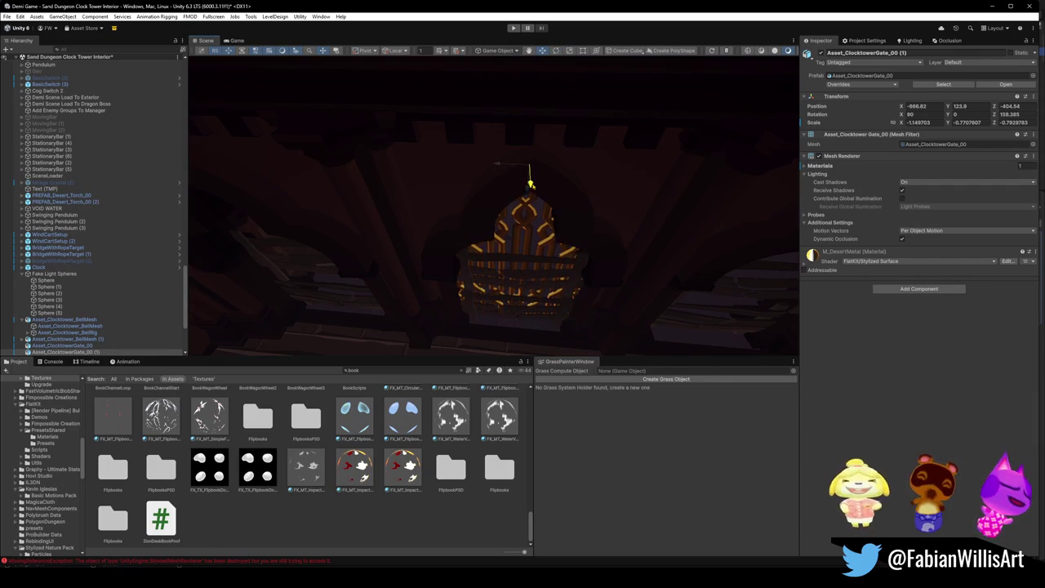
Nudge, lower, rotate and scale the gate copy until it fits the middle arch
mouse_move(376, 222)
left_mouse_down()
mouse_move(525, 221)
mouse_move(645, 181)
left_mouse_up()
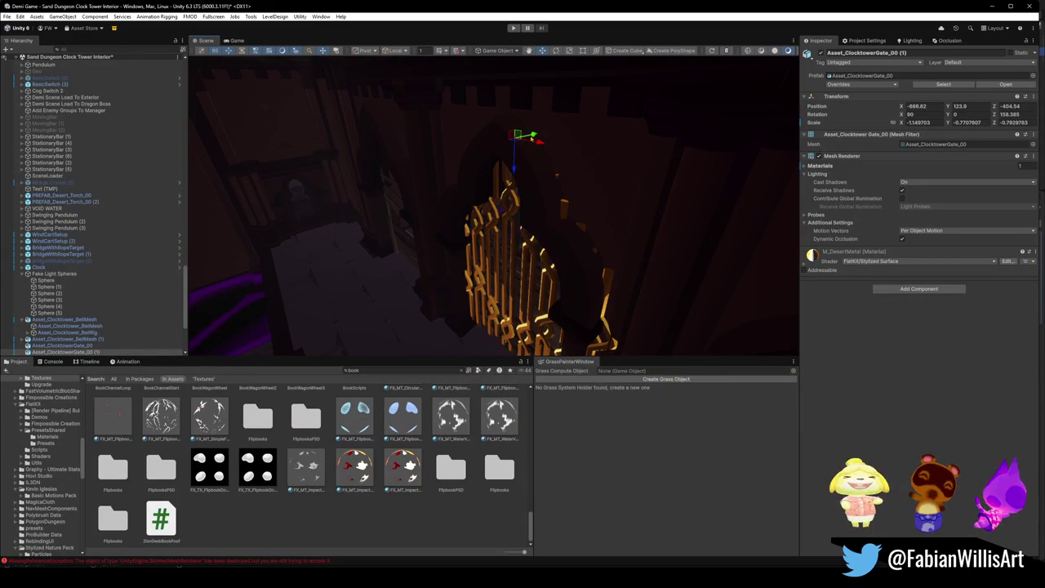
left_click_drag(533, 137, 535, 137)
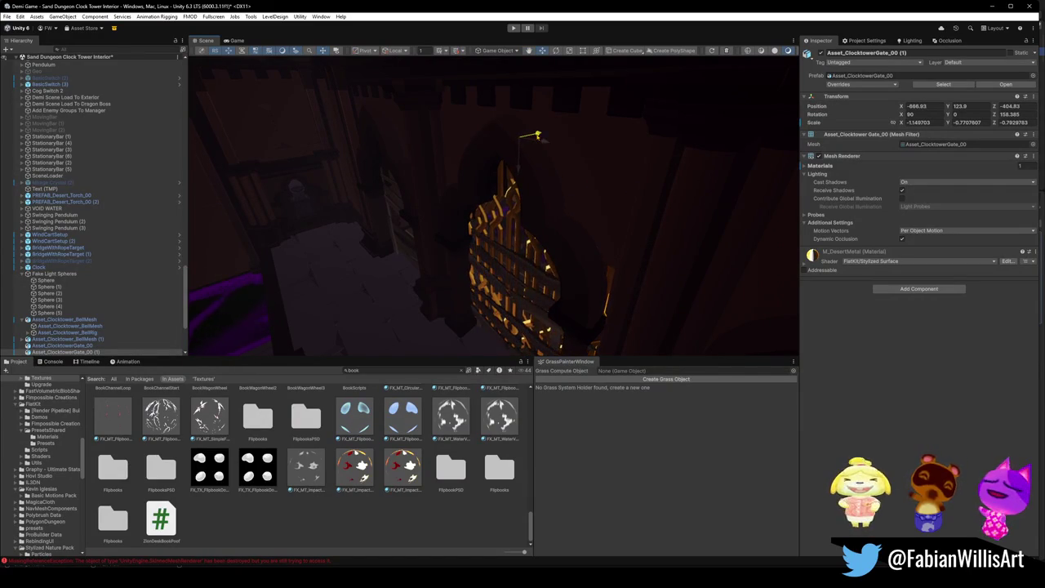
mouse_move(522, 134)
left_mouse_down()
mouse_move(516, 186)
mouse_move(490, 175)
mouse_move(527, 161)
mouse_move(521, 141)
left_mouse_up()
key("e")
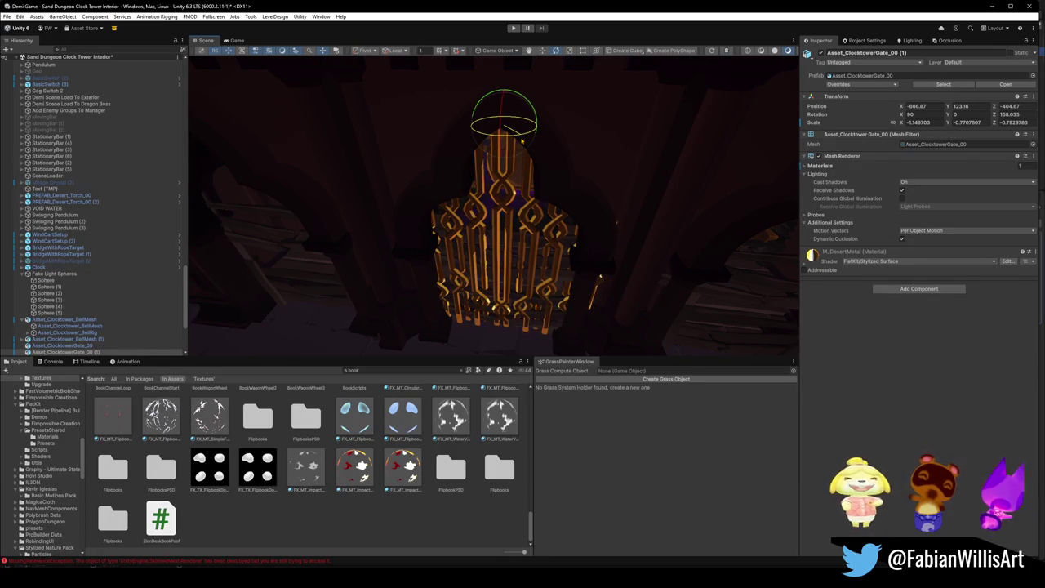
key("r")
left_click_drag(537, 125, 531, 125)
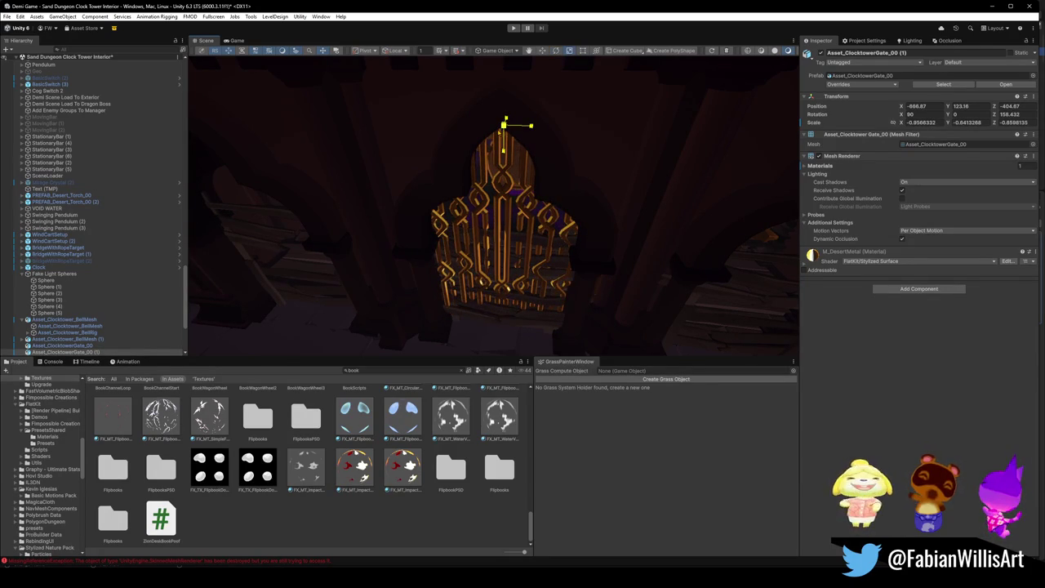
mouse_move(497, 144)
left_mouse_down()
mouse_move(518, 154)
mouse_move(518, 89)
mouse_move(526, 113)
left_mouse_up()
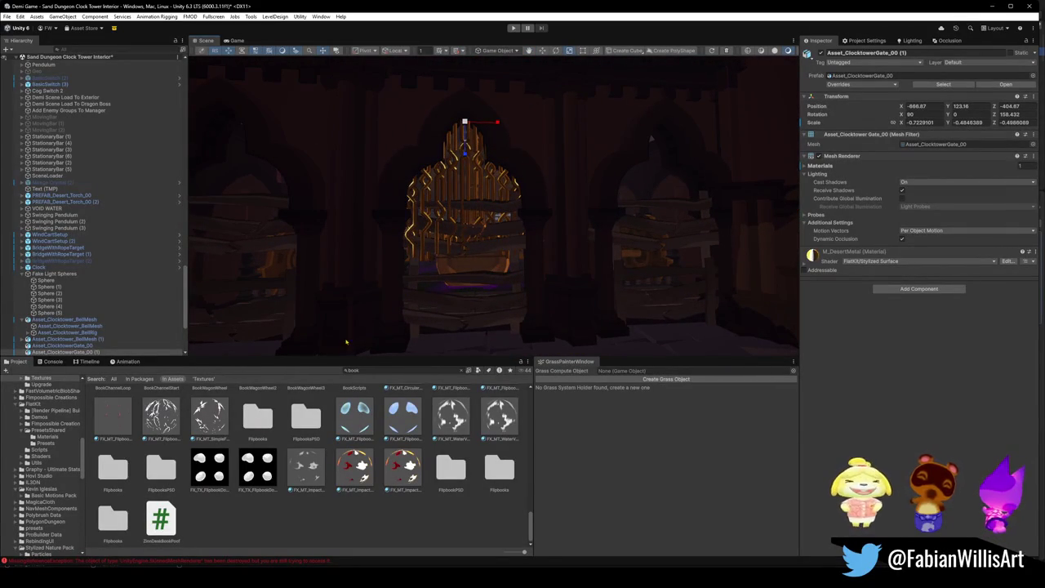
left_click(995, 6)
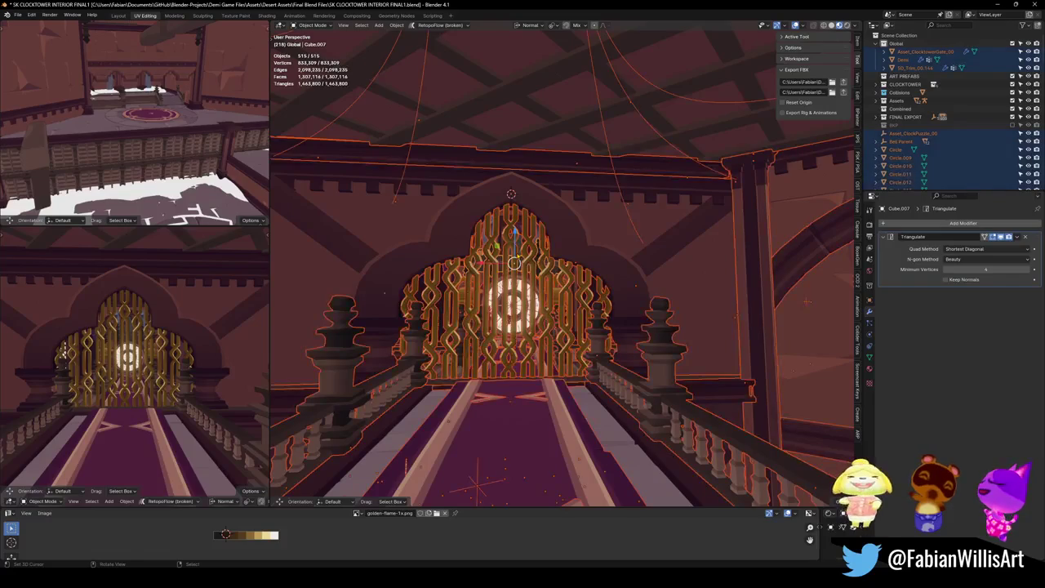
Fly forward through the golden gate to the arcade
key("shift+grave")
key("w")
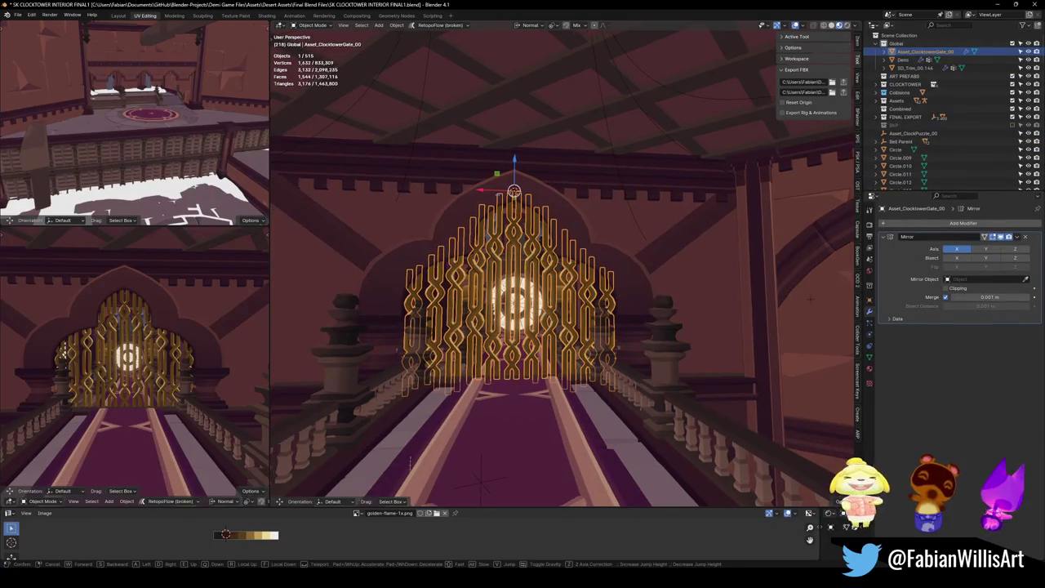
key("w")
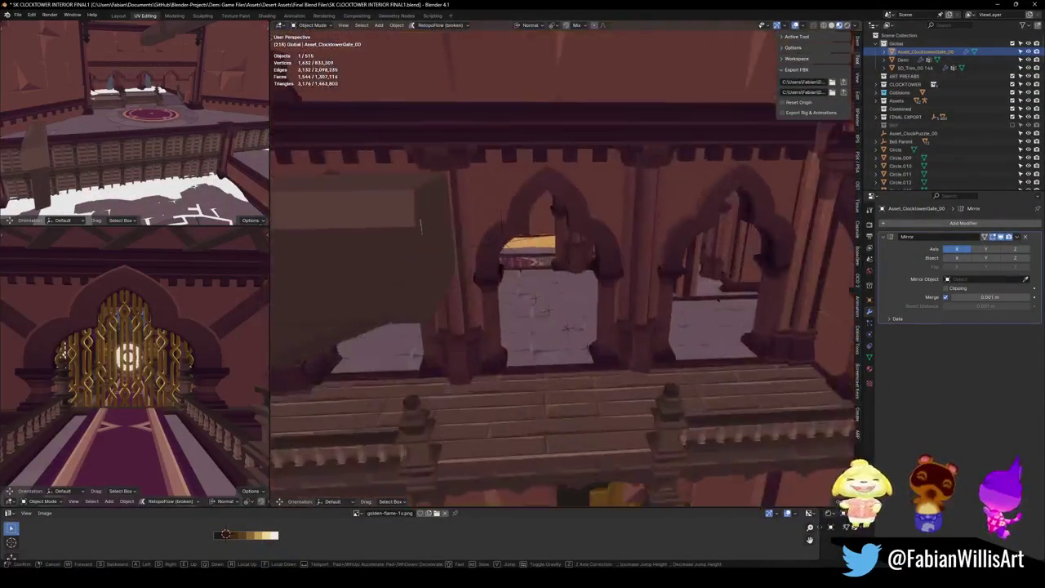
key("Return")
Duplicate the golden gate, snap it to the 3D cursor and rotate it 90° on X
key("shift+d")
key("Escape")
key("shift+s")
left_click(595, 371)
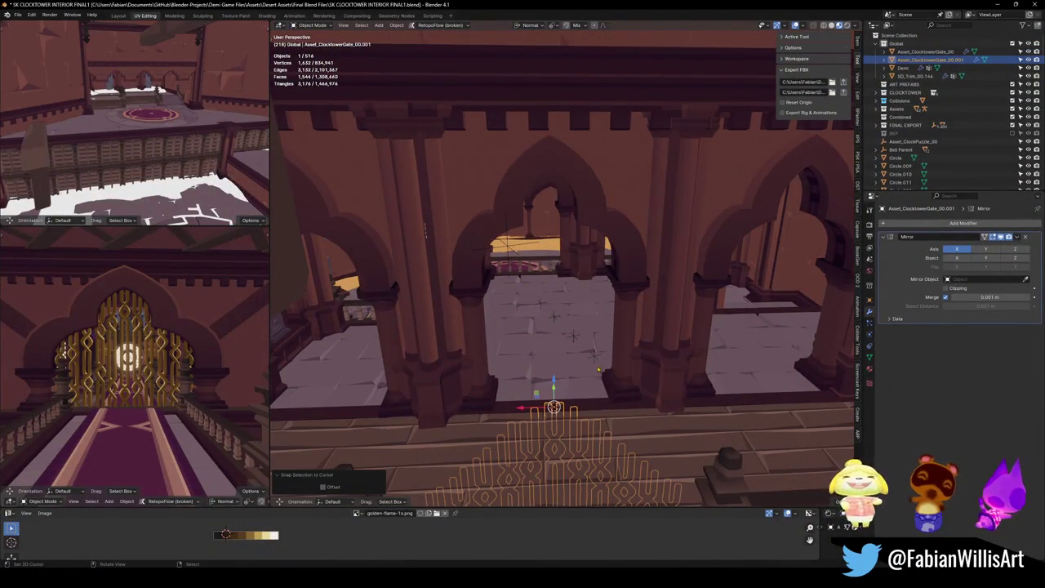
key("r")
key("x")
key("9")
key("0")
key("Return")
key("ctrl+z")
key("ctrl+z")
key("ctrl+z")
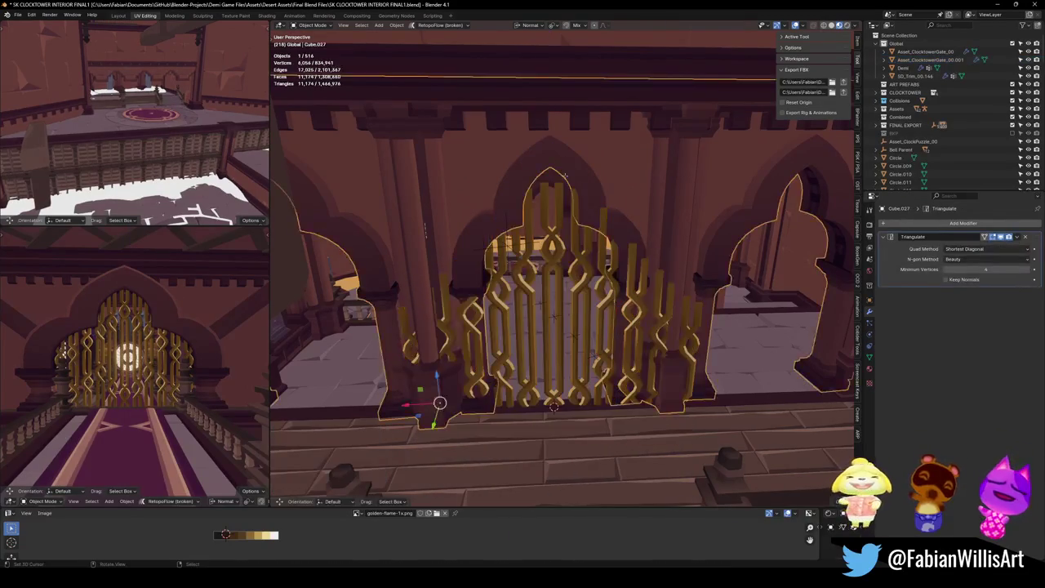
key("ctrl+shift+z")
key("ctrl+shift+z")
key("ctrl+shift+z")
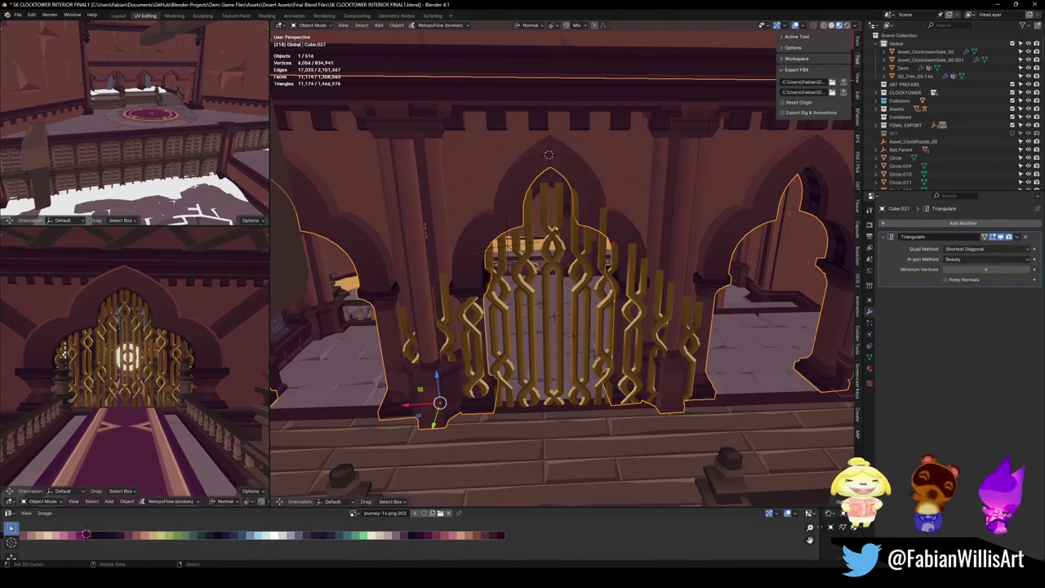
key("ctrl+shift+z")
Reselect the duplicate gate, frame it, and enter Edit Mode on its mesh
key("shift+grave")
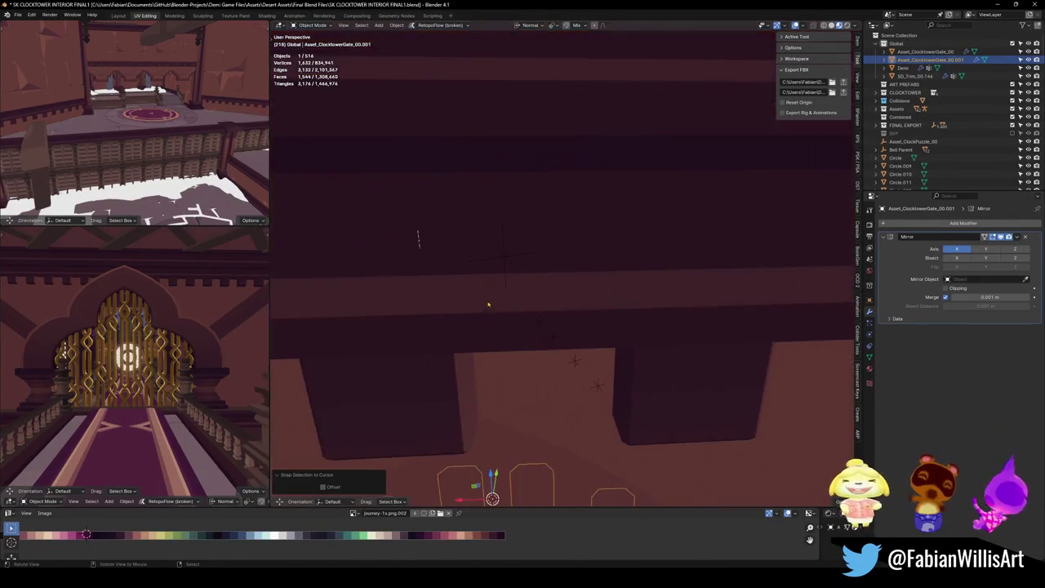
key("alt+a")
key("shift+grave")
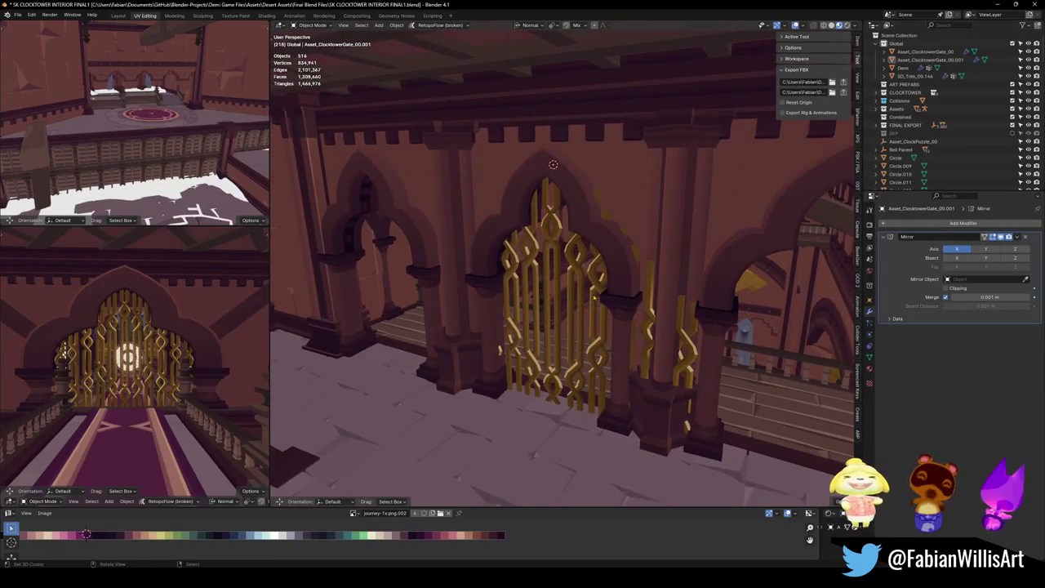
left_click(606, 298)
key("KP_Decimal")
key("shift+grave")
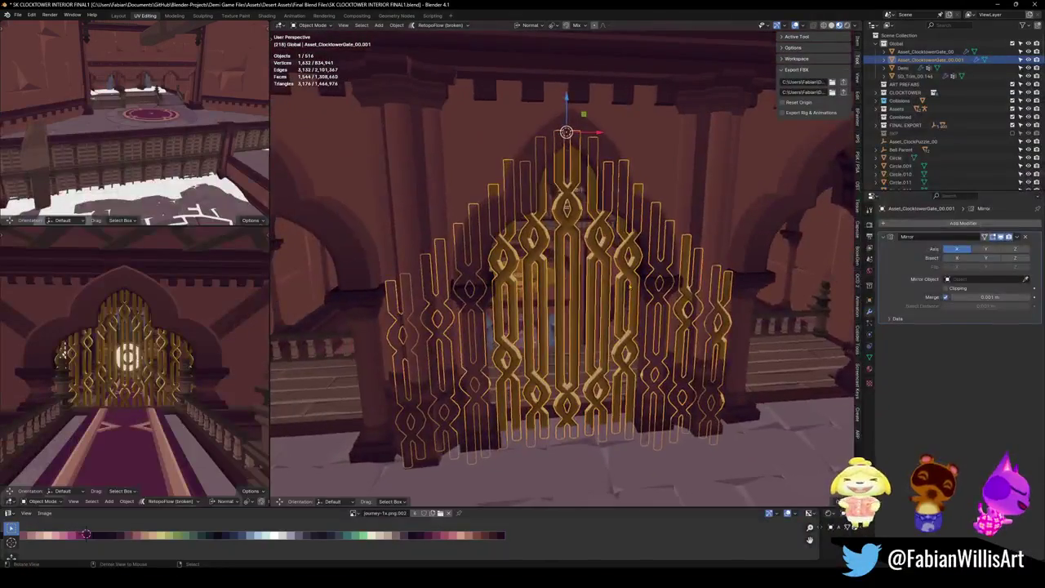
key("Tab")
Delete the gate's connected side bars and return to Object Mode
left_click_drag(653, 388, 637, 366)
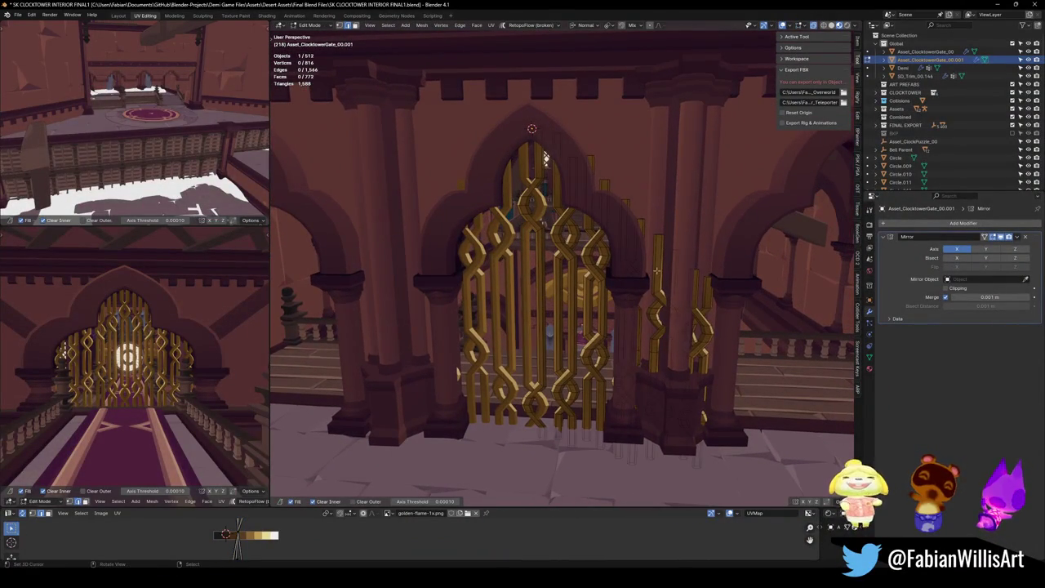
key("l")
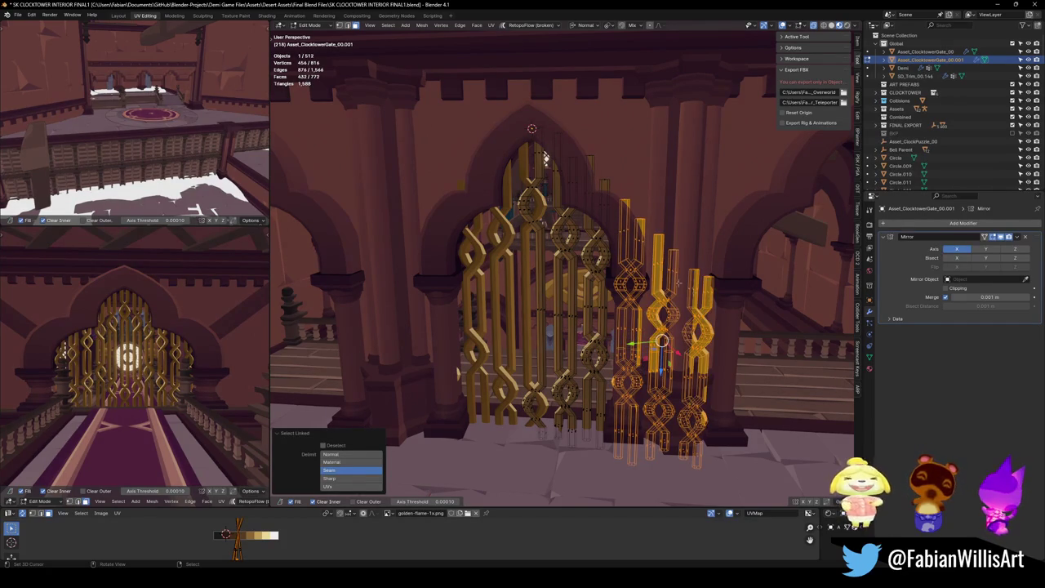
key("x")
left_click(633, 254)
mouse_move(632, 254)
left_mouse_down()
mouse_move(669, 259)
mouse_move(645, 245)
mouse_move(629, 274)
mouse_move(660, 289)
mouse_move(539, 286)
left_mouse_up()
key("Tab")
Select the trimmed gate and save the Blender file
left_click(577, 255)
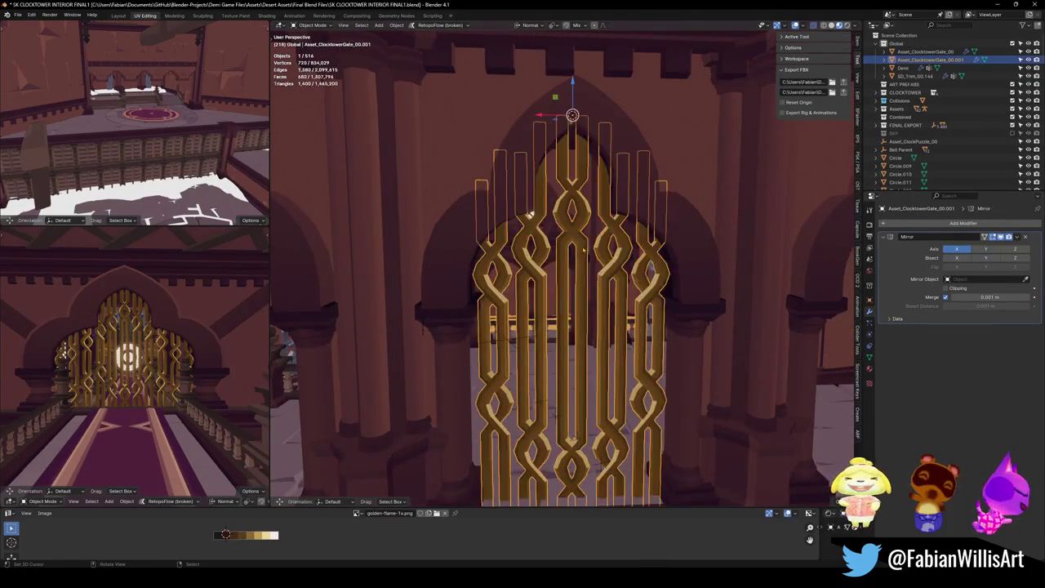
scroll(577, 256, "down", 5)
key("ctrl+s")
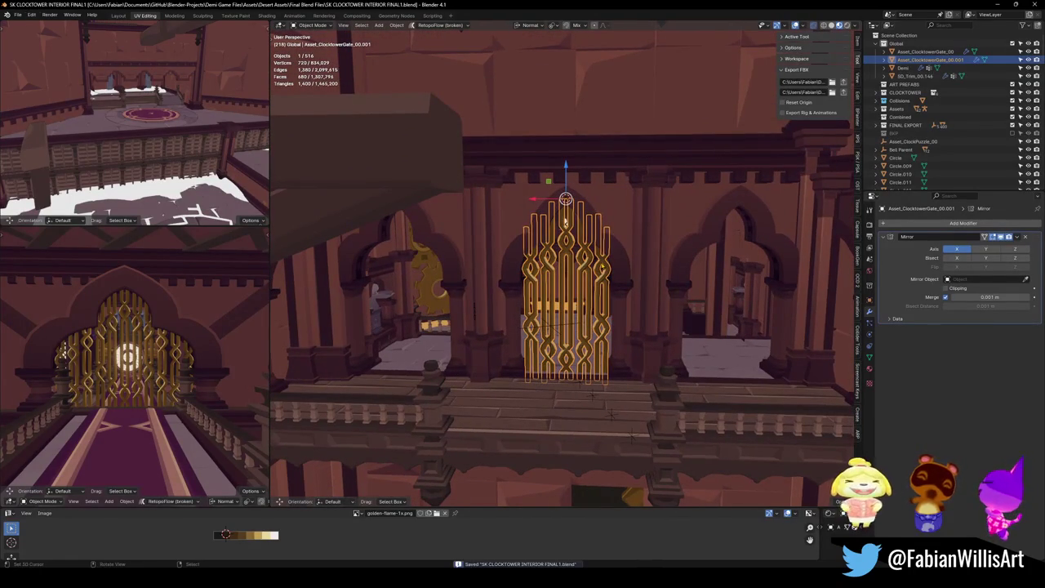
scroll(611, 412, "up", 3)
Move around the gate, select the SD_Balcony_01.001 floor and enter Edit Mode
left_click_drag(611, 413, 642, 462)
key("alt+a")
key("shift+grave")
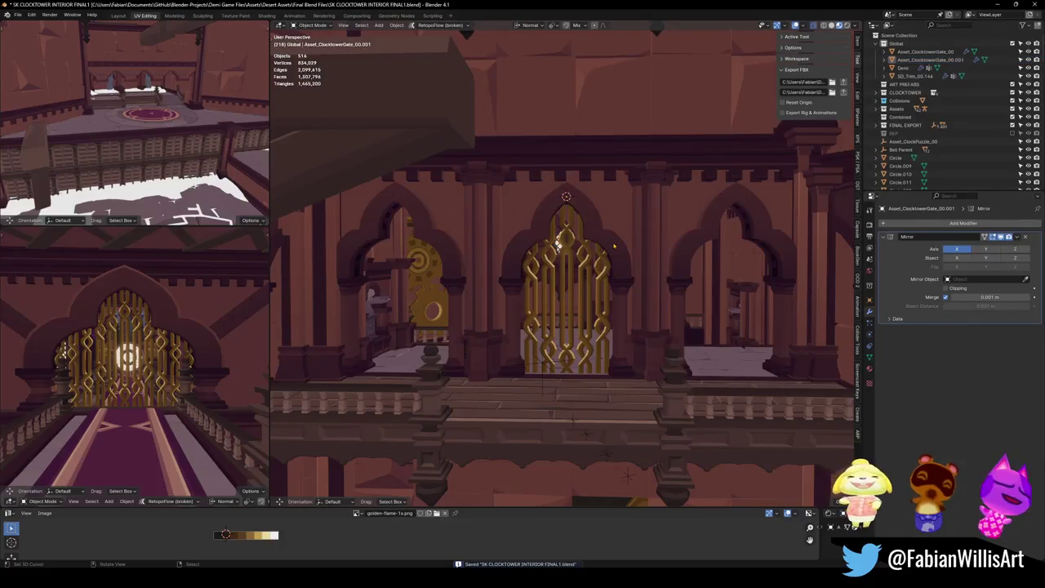
key("a")
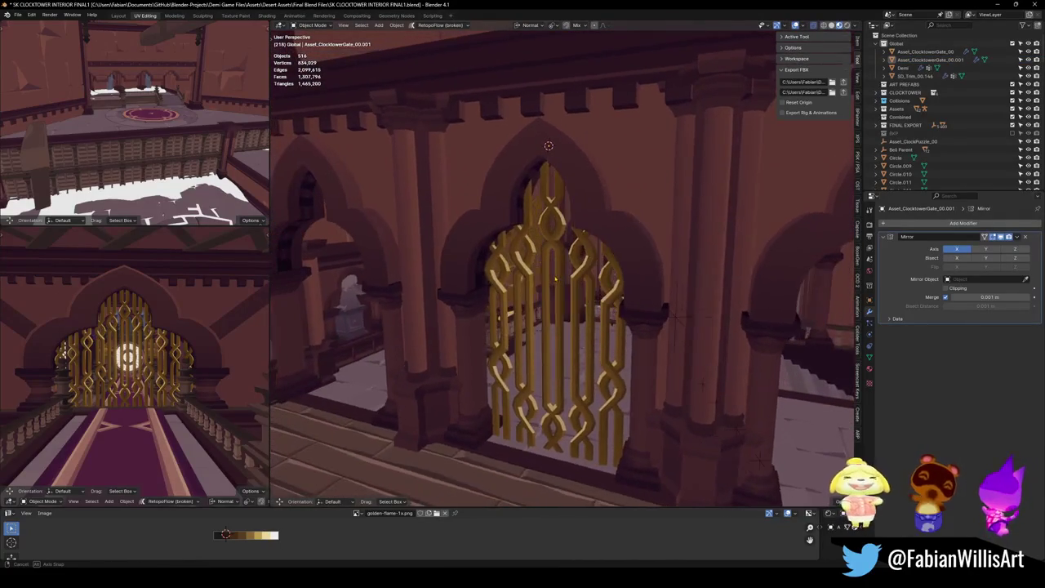
key("a")
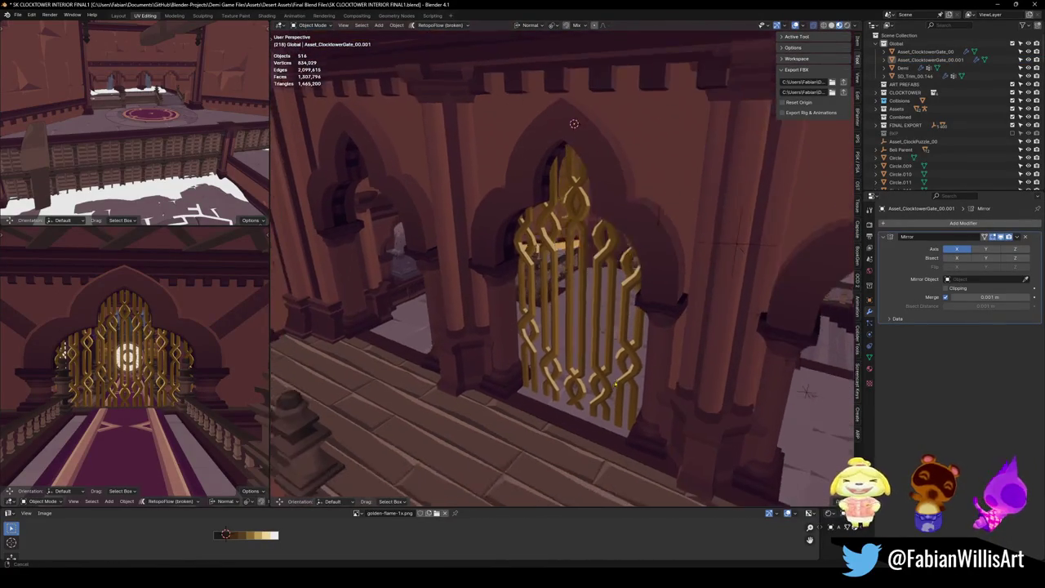
left_click(567, 390)
key("Tab")
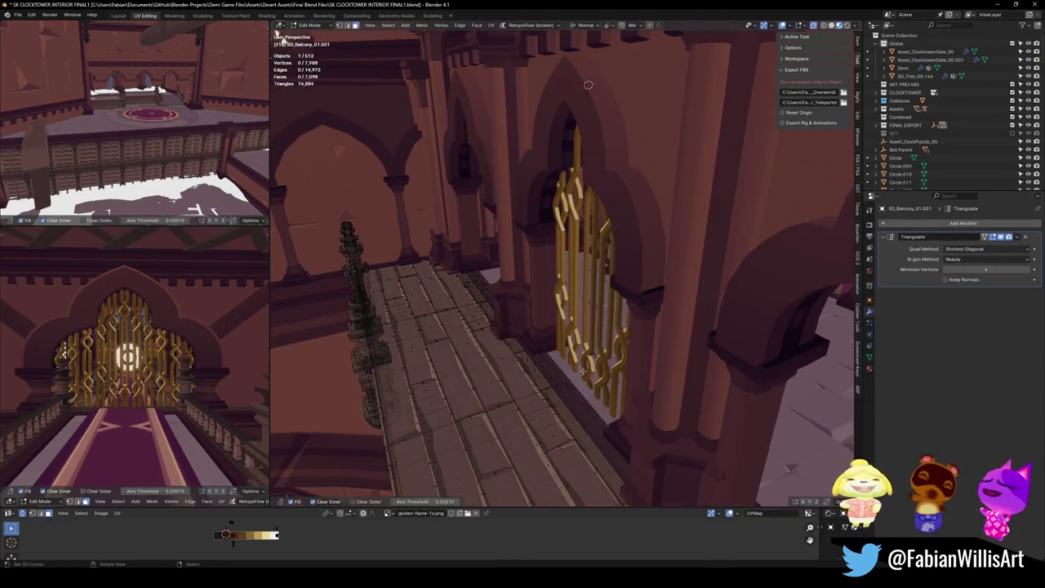
Select a floor face beside the gate and push it 1.2142 m along its normal
key("shift+grave")
key("w")
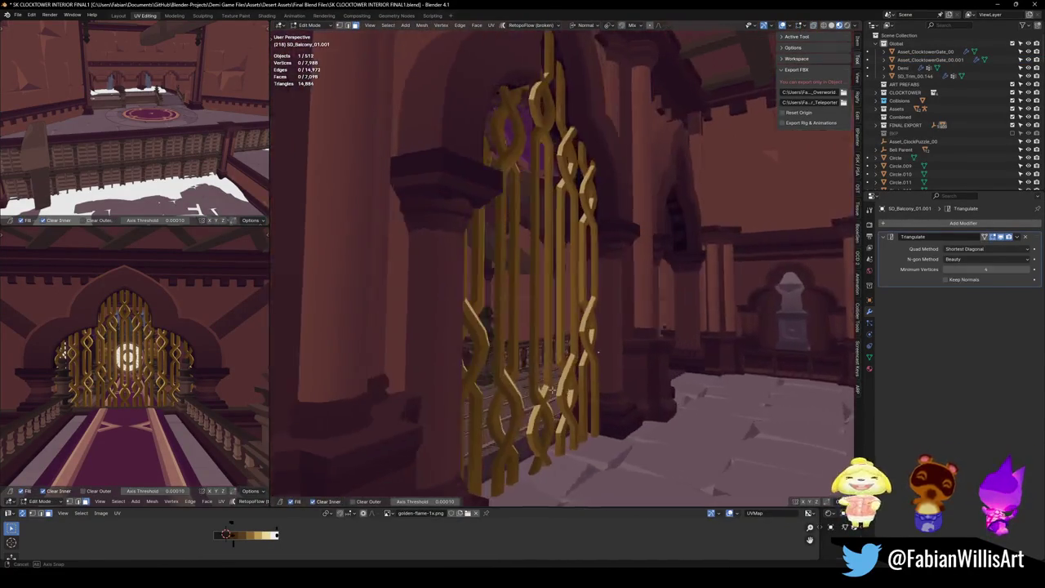
left_click(547, 443)
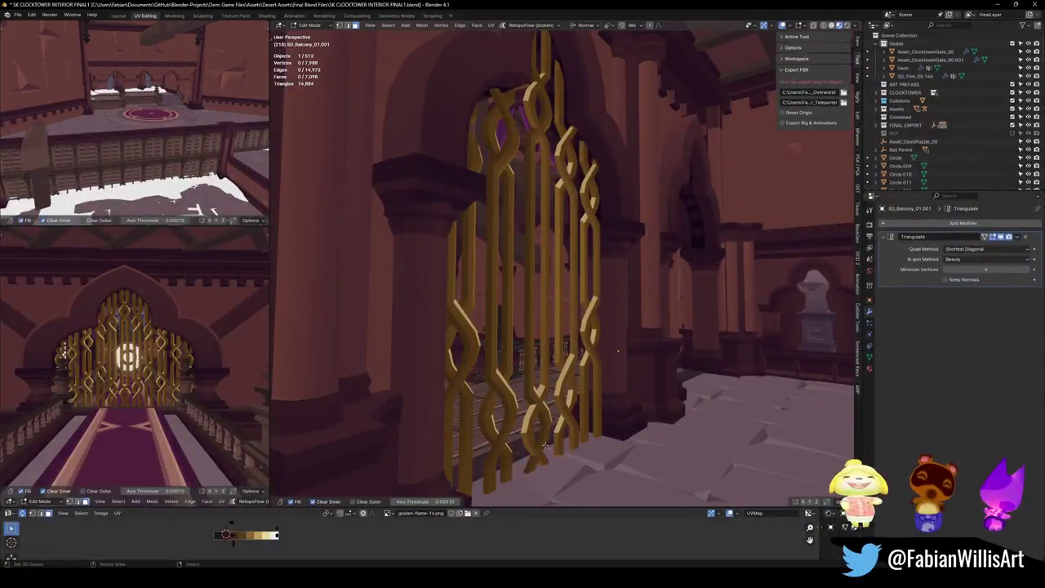
left_click(531, 454)
key("shift+grave")
key("s")
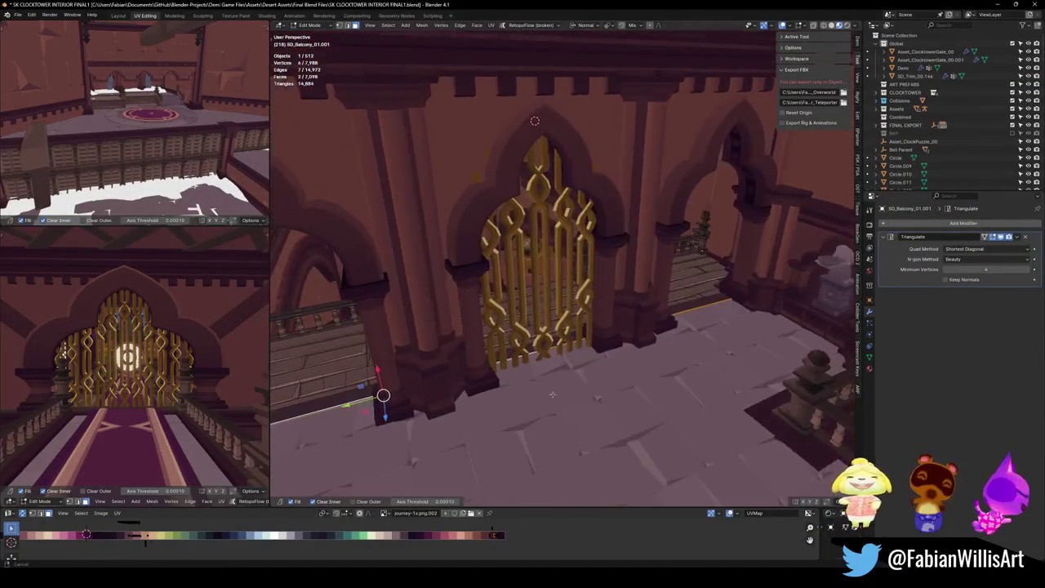
key("g")
key("z")
key("z")
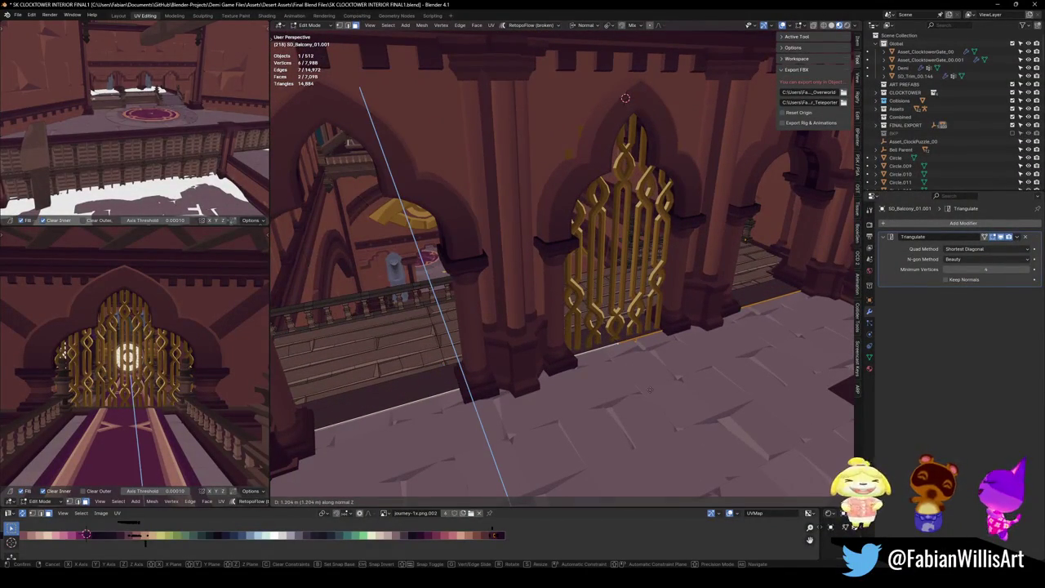
left_click(650, 391)
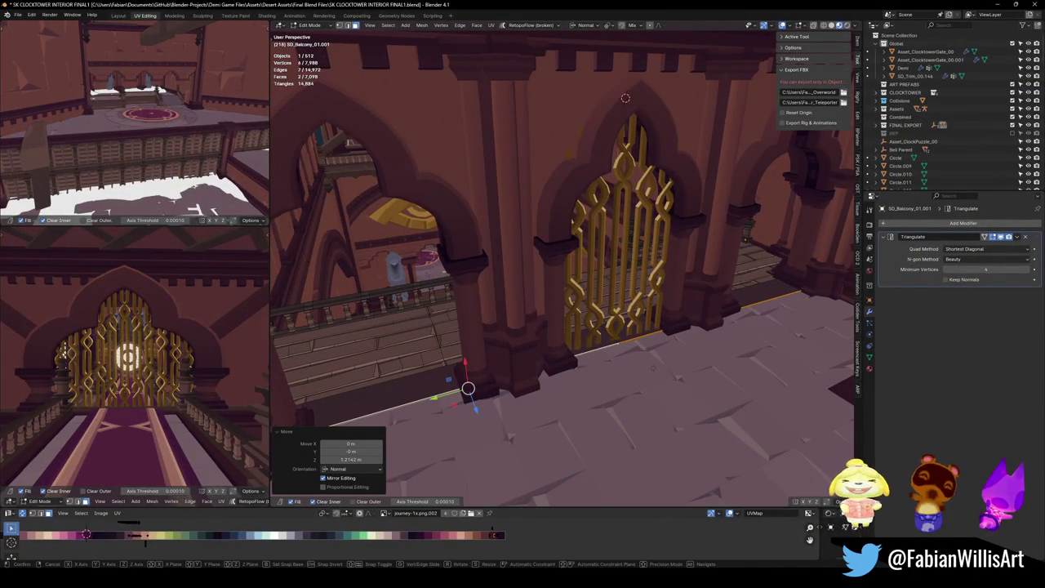
Slide the floor face along its normal so it sits beneath the golden gate
key("g")
key("x")
key("x")
key("z")
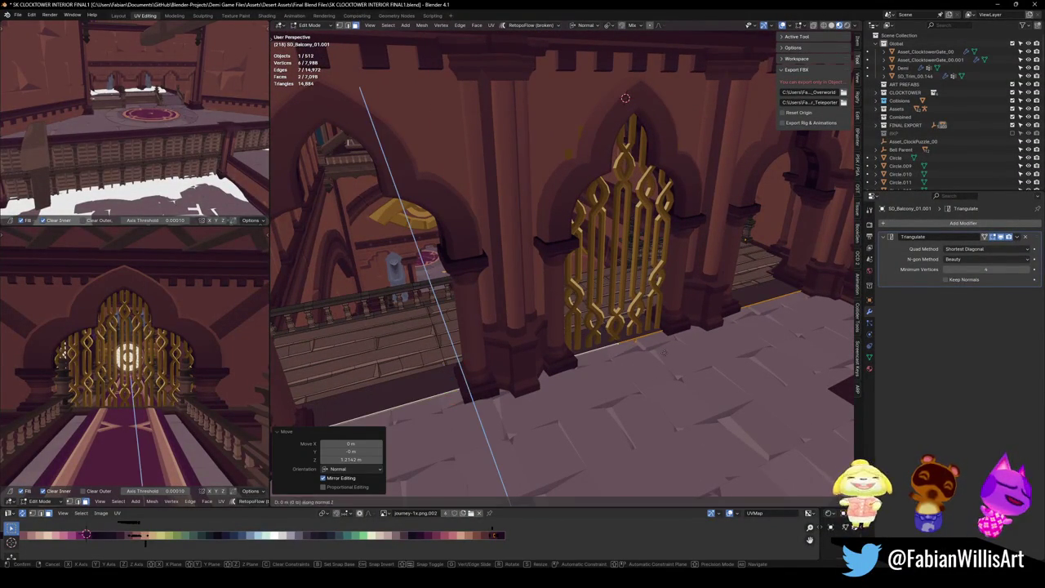
key("Escape")
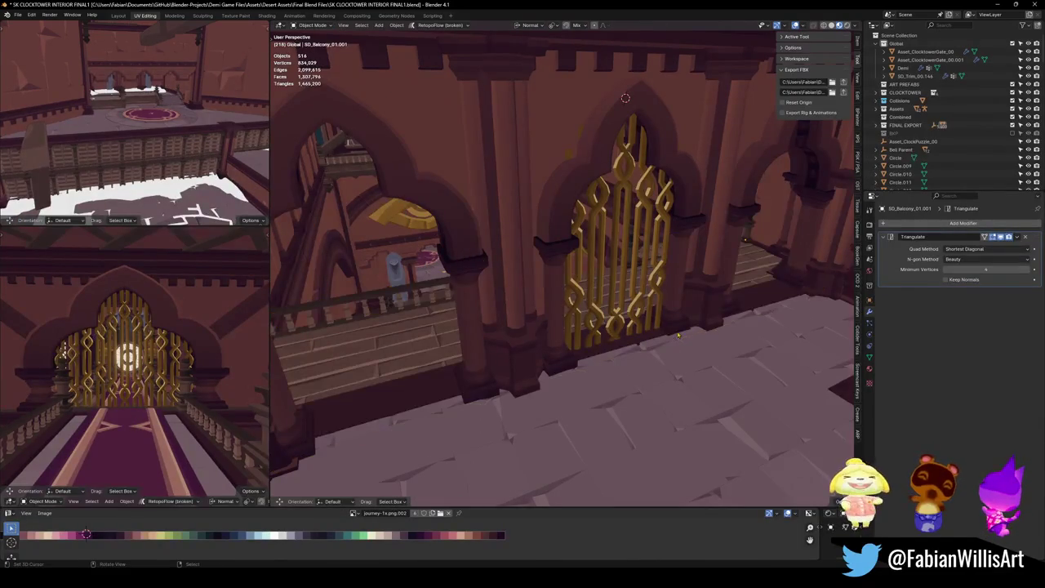
key("Tab")
left_click_drag(628, 337, 449, 315)
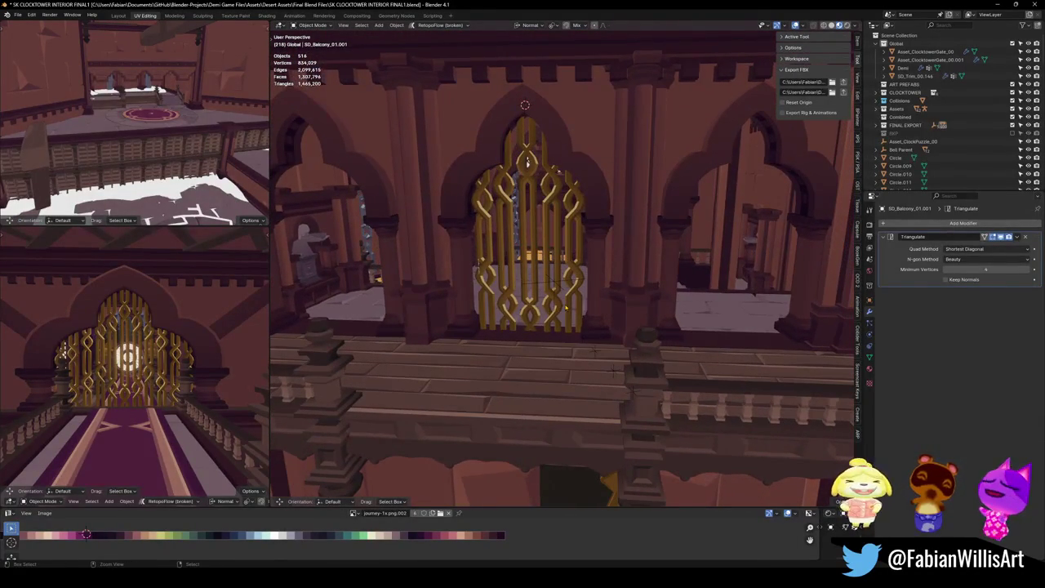
key("Tab")
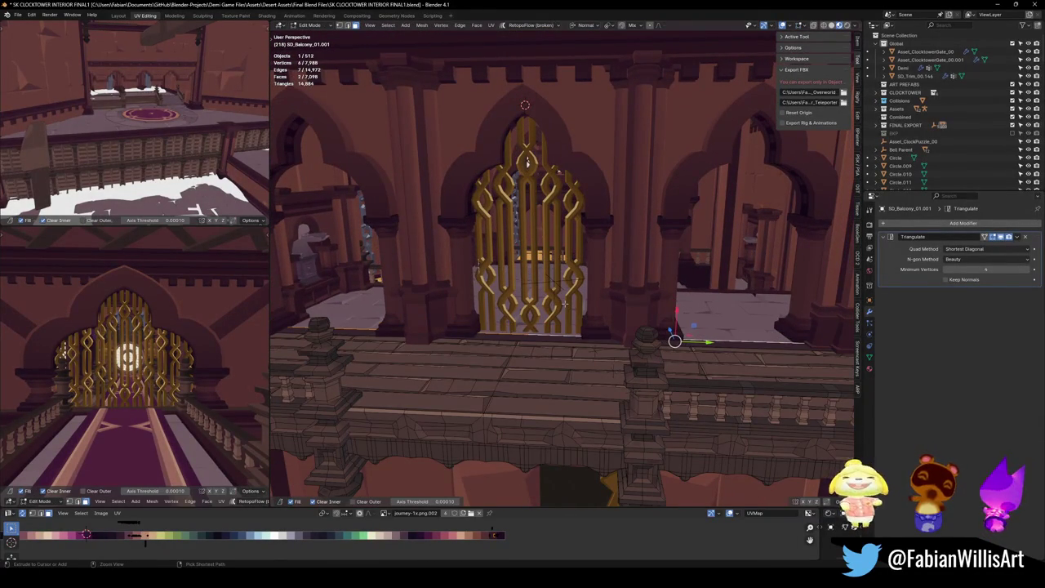
key("alt+a")
scroll(536, 320, "up", 8)
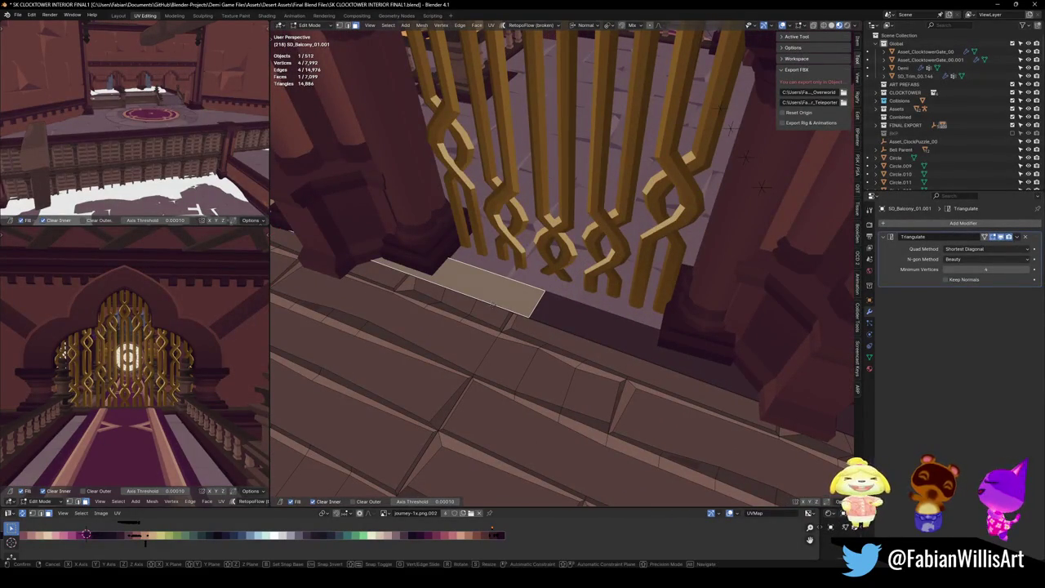
key("shift+z")
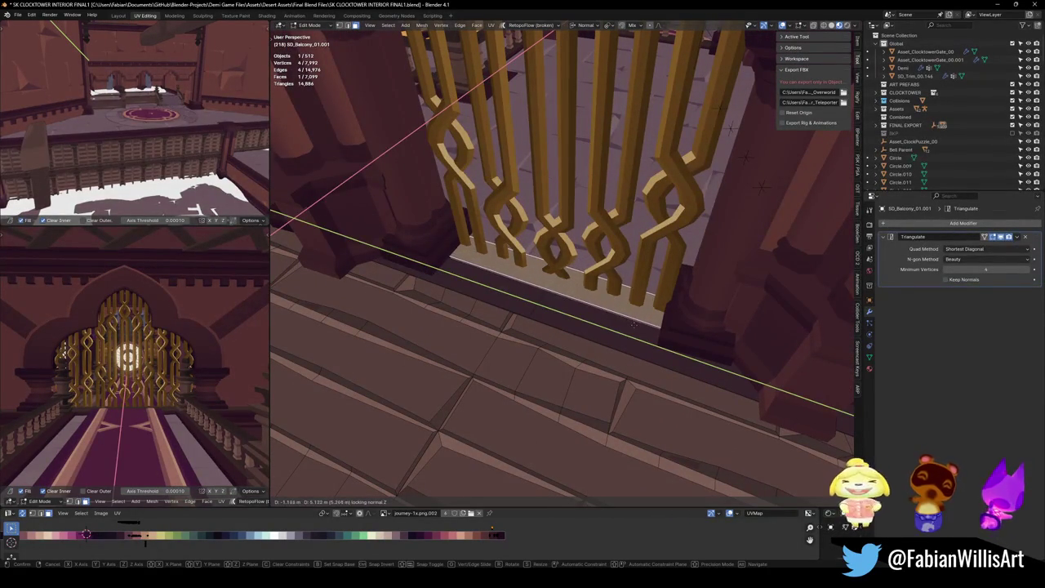
left_click(585, 286)
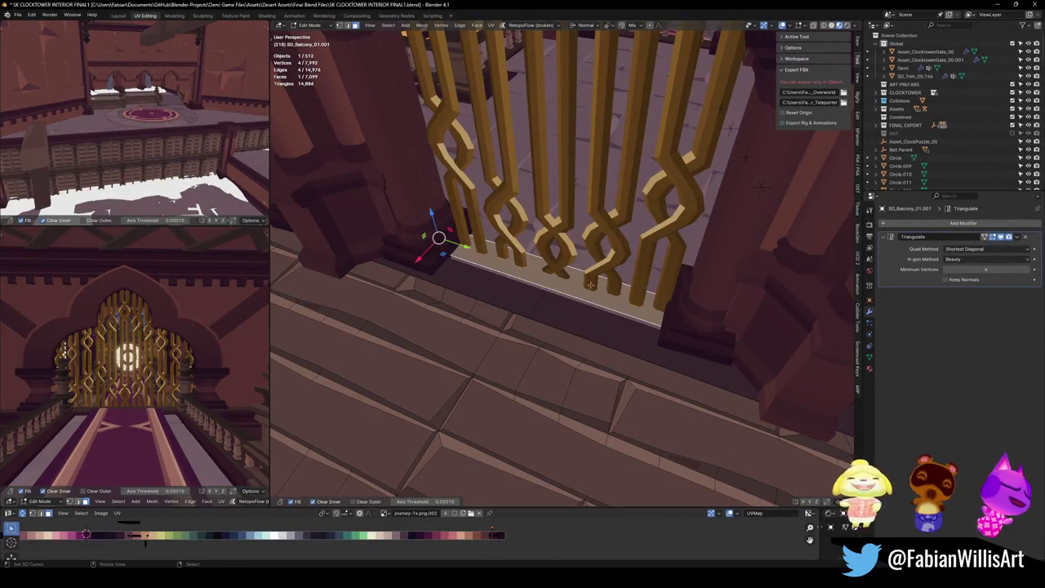
Move an edge of the floor strip 1.1672 m along its normal X
left_click_drag(618, 282, 712, 314)
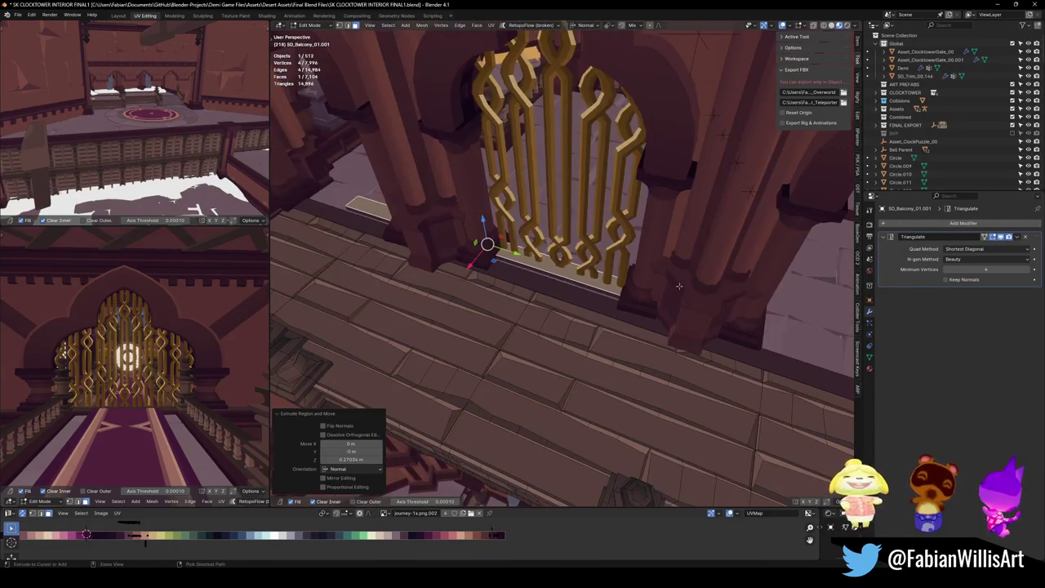
left_click(662, 316)
key("g")
key("x")
left_click(837, 371)
mouse_move(837, 372)
left_mouse_down()
mouse_move(386, 355)
mouse_move(446, 314)
left_mouse_up()
Reselect the floor strip edge and readjust its position along normal X
key("g")
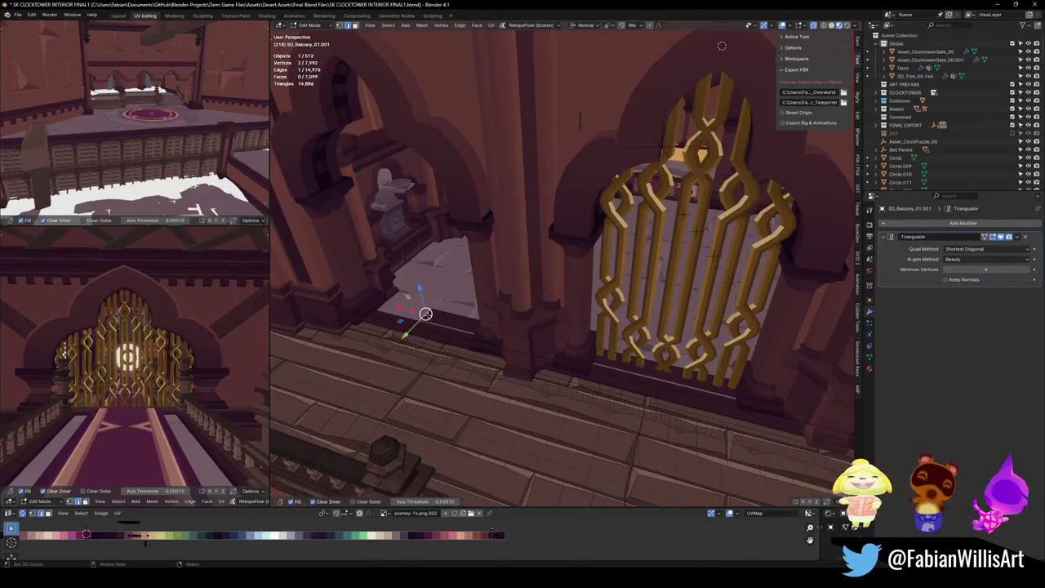
key("x")
key("Escape")
left_click(487, 360)
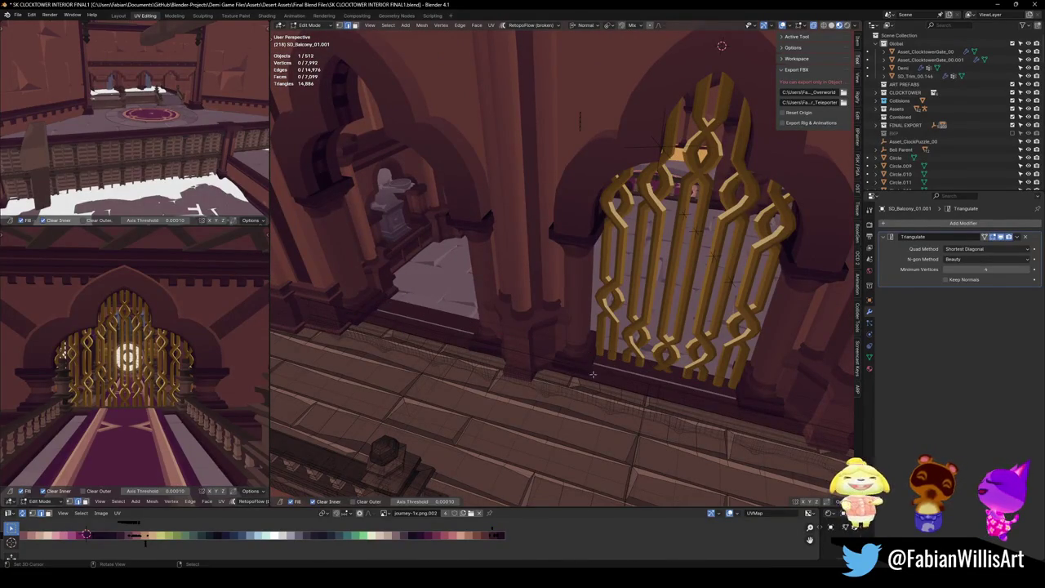
key("g")
key("x")
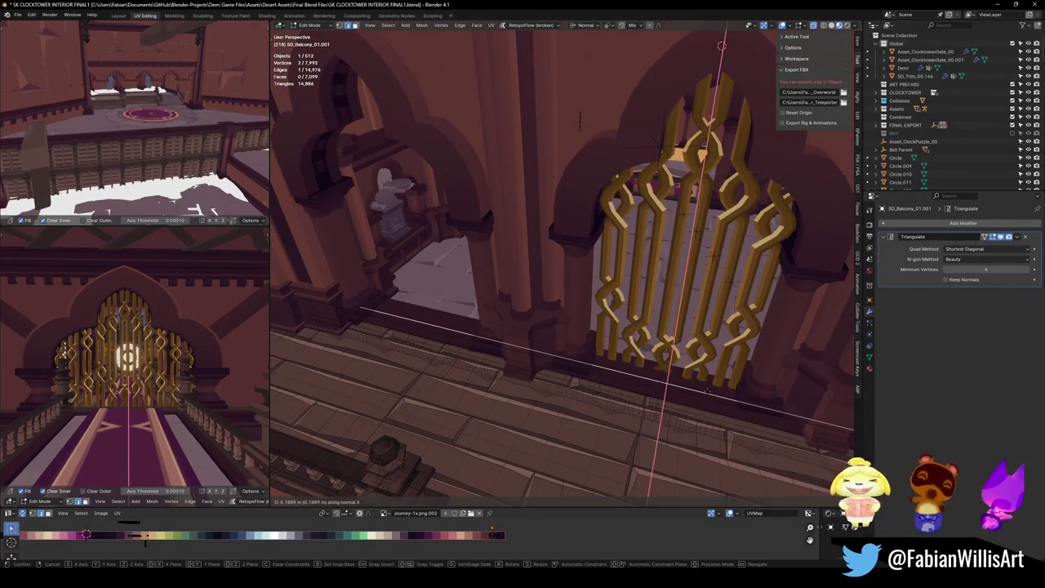
left_click(707, 390)
Shift the strip face's UVs and extrude the front edge down 0.246 m
left_click(679, 375, "shift")
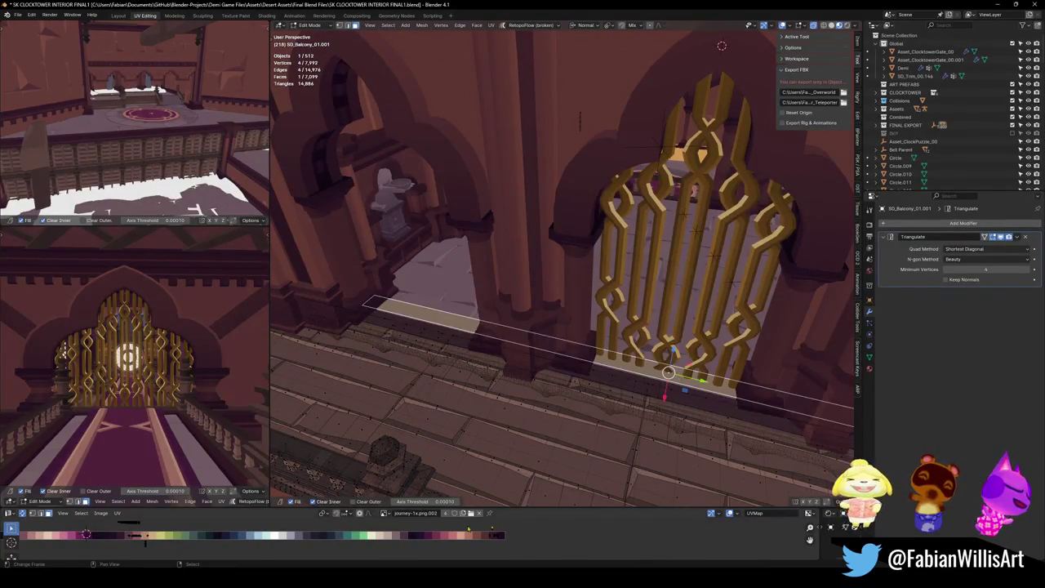
key("g")
left_click(546, 538)
key("alt+a")
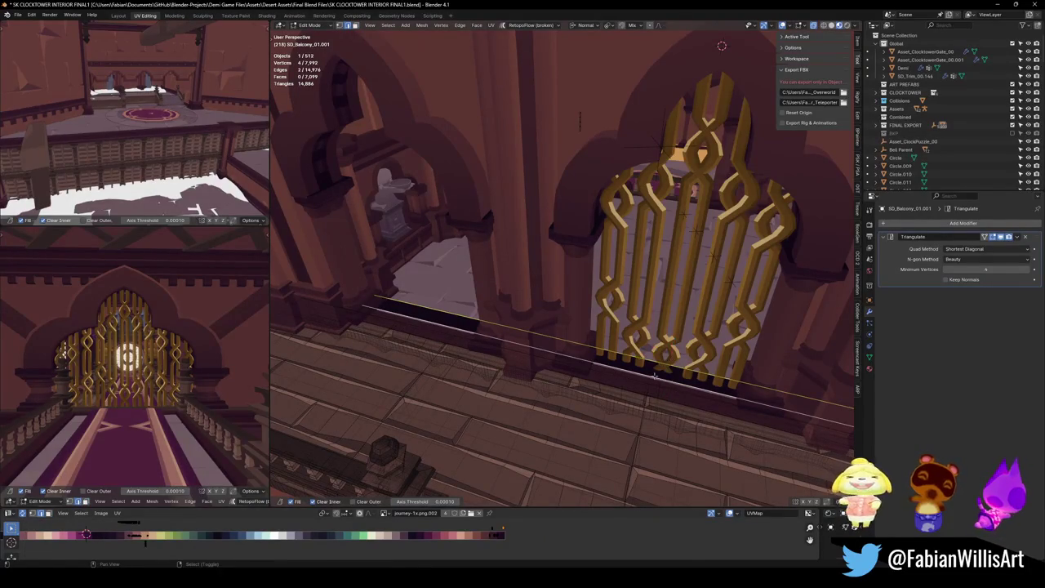
key("e")
left_click(709, 369)
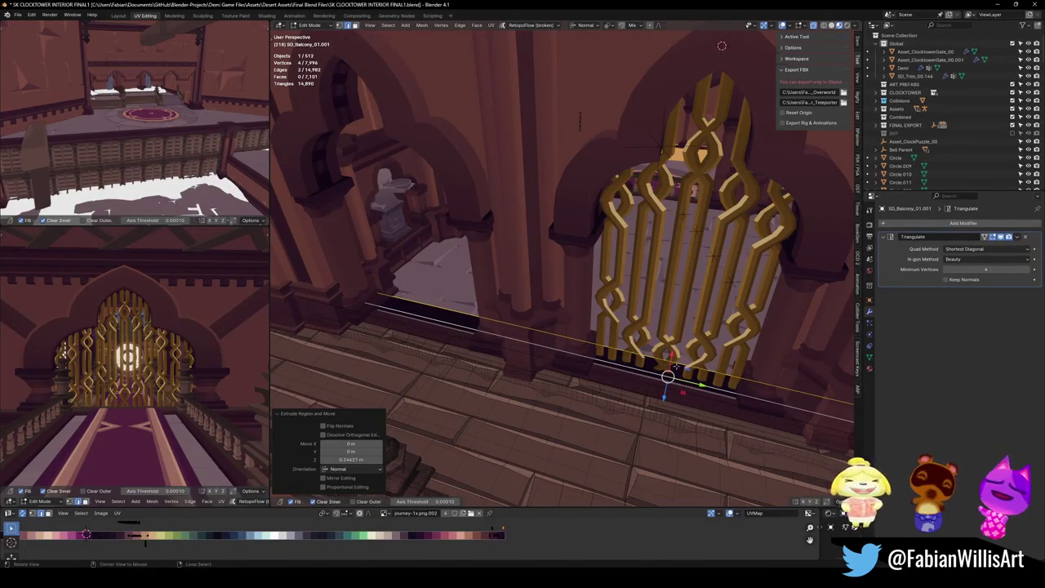
key("KP_Decimal")
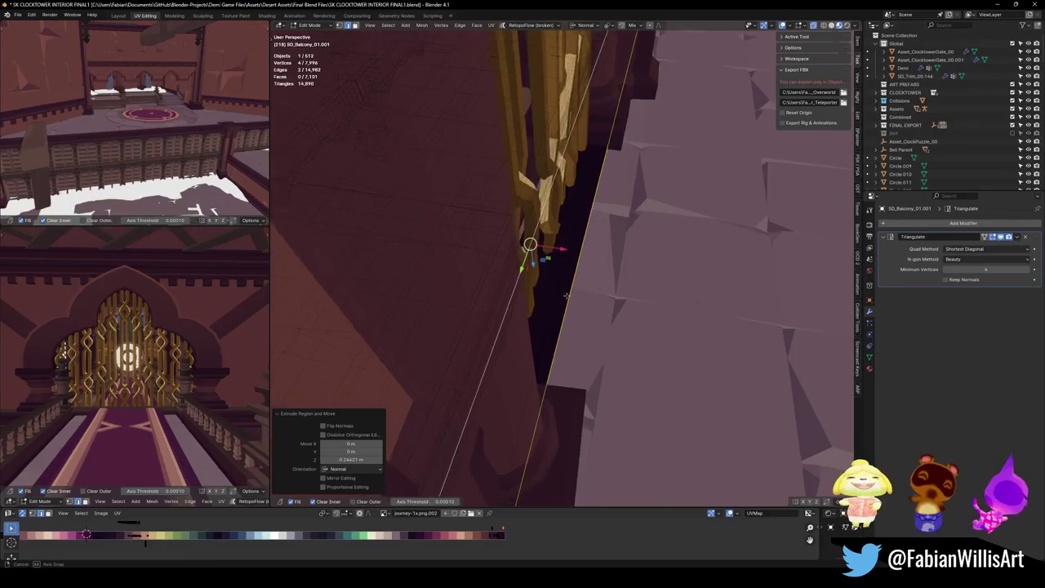
In solid shading, extrude the gate-base edge in place and raise it 0.2747 m along Z
key("alt+a")
scroll(578, 282, "up", 5)
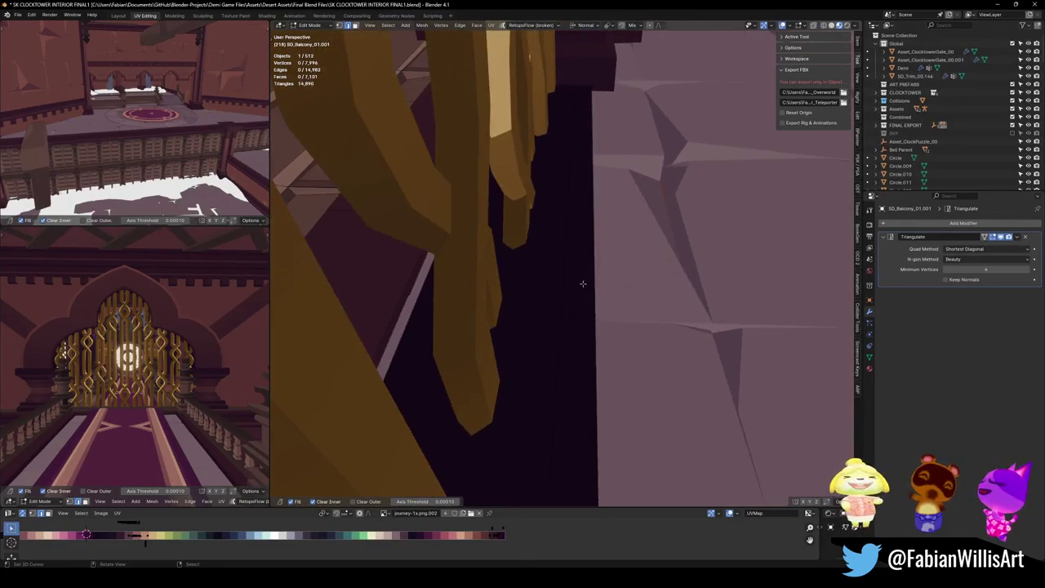
key("z")
left_click(600, 282)
key("e")
right_click(601, 288)
key("g")
key("z")
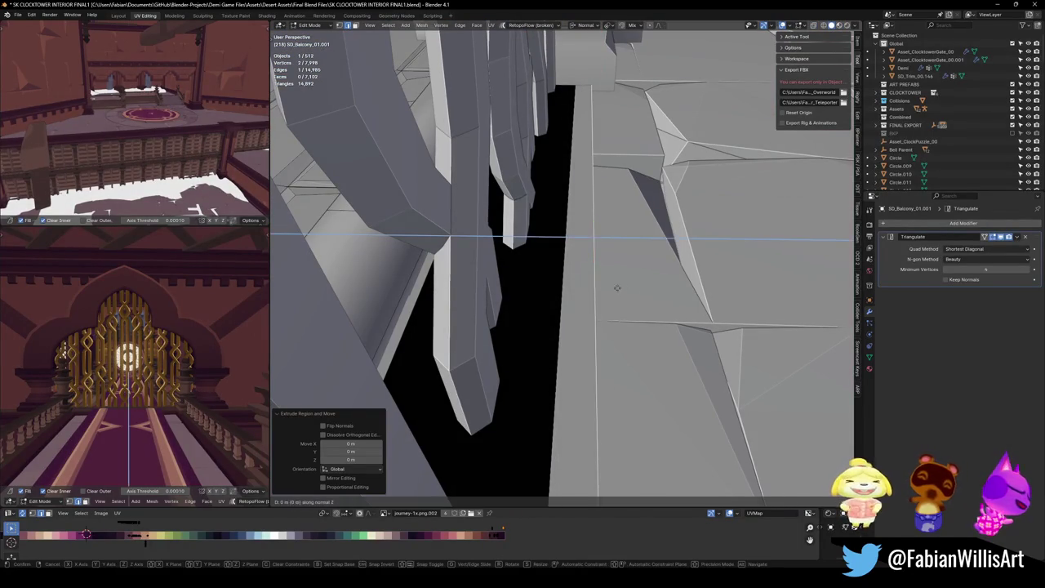
left_click(626, 288)
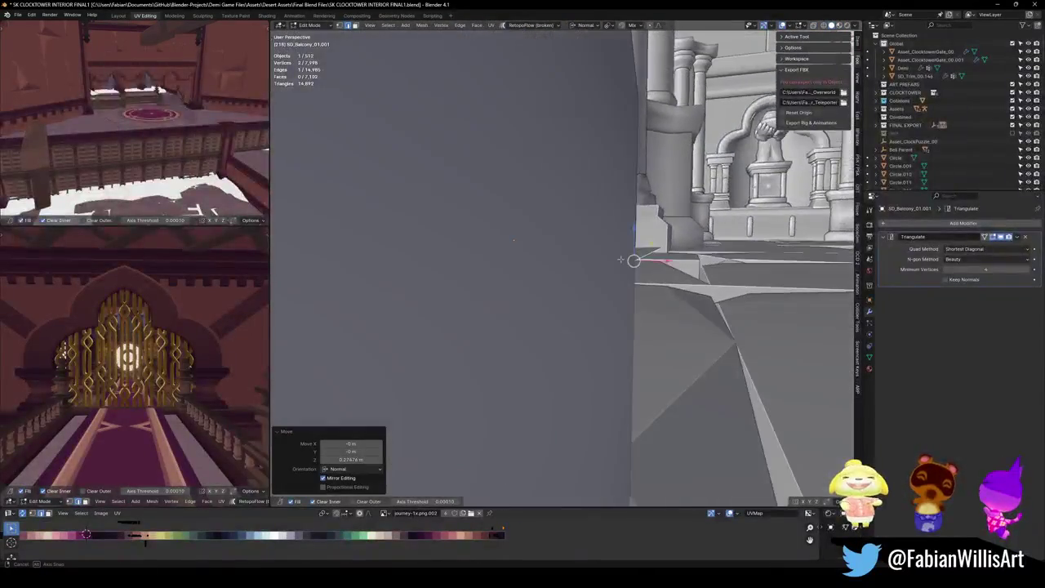
Undo and redo the edge raise, then move the edge further along Z
key("ctrl+z")
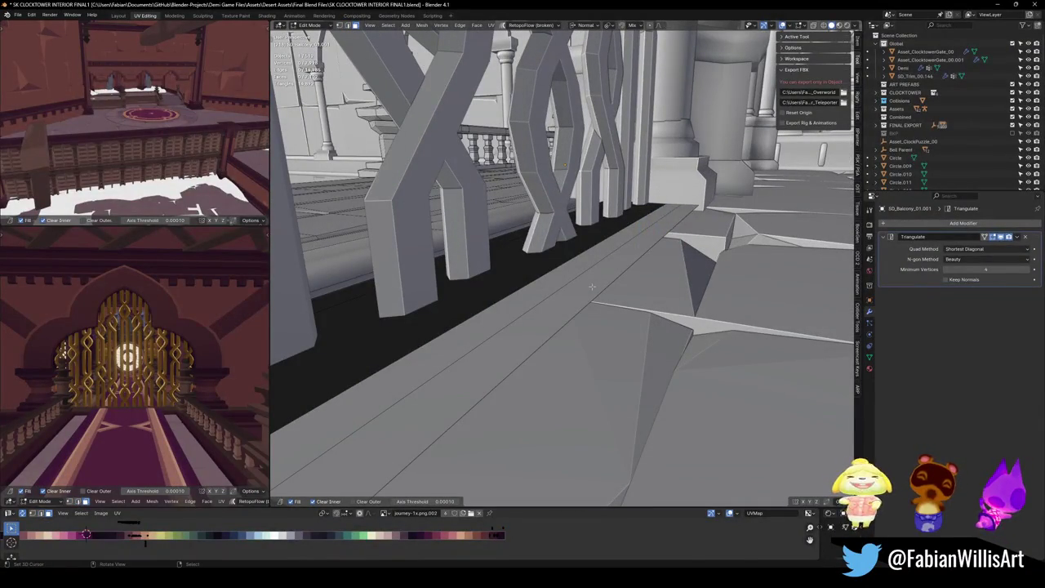
key("ctrl+shift+z")
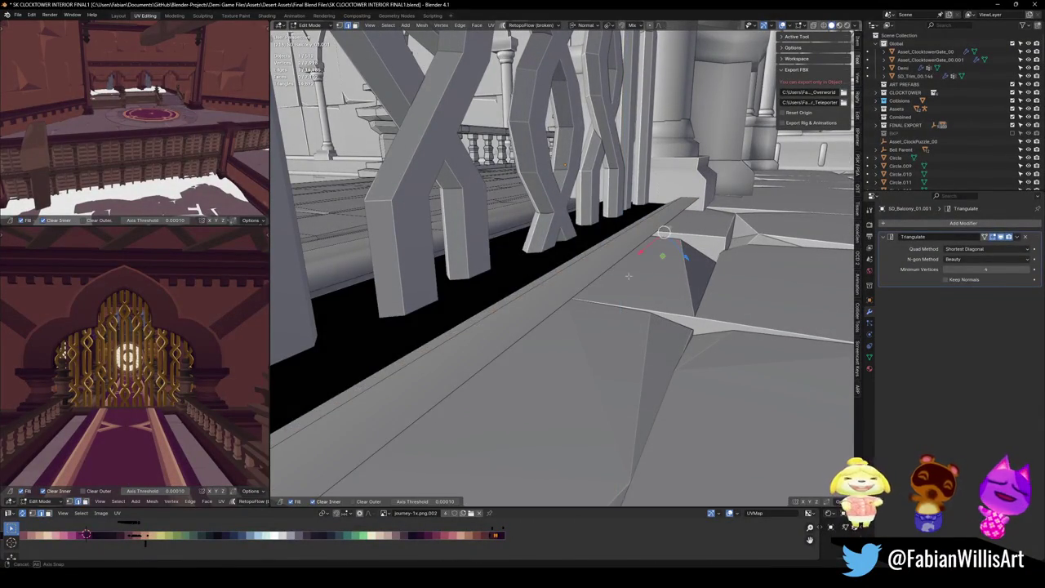
left_click_drag(629, 276, 613, 270)
scroll(619, 277, "up", 4)
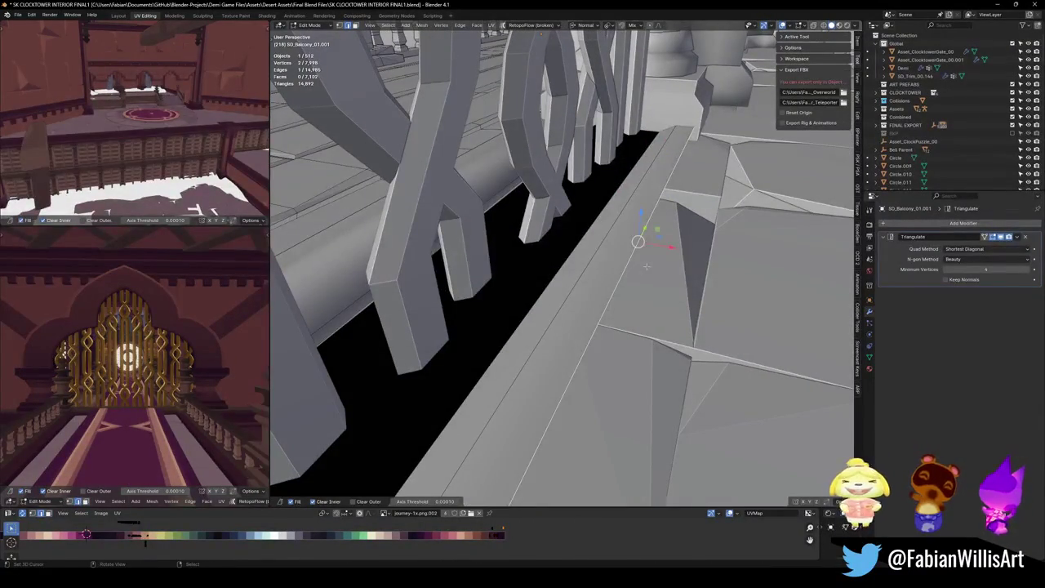
key("g")
key("z")
key("z")
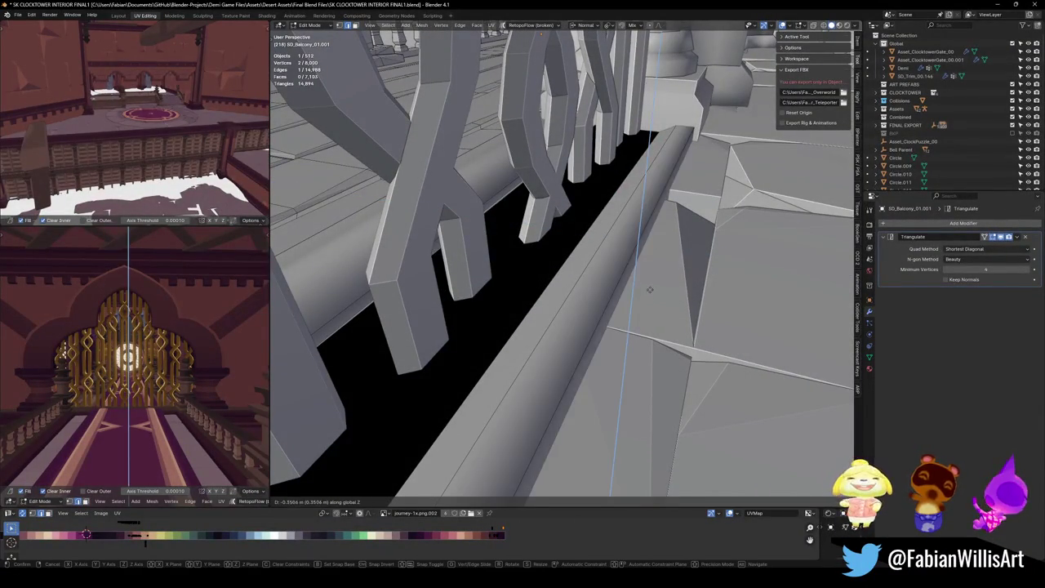
left_click(629, 275)
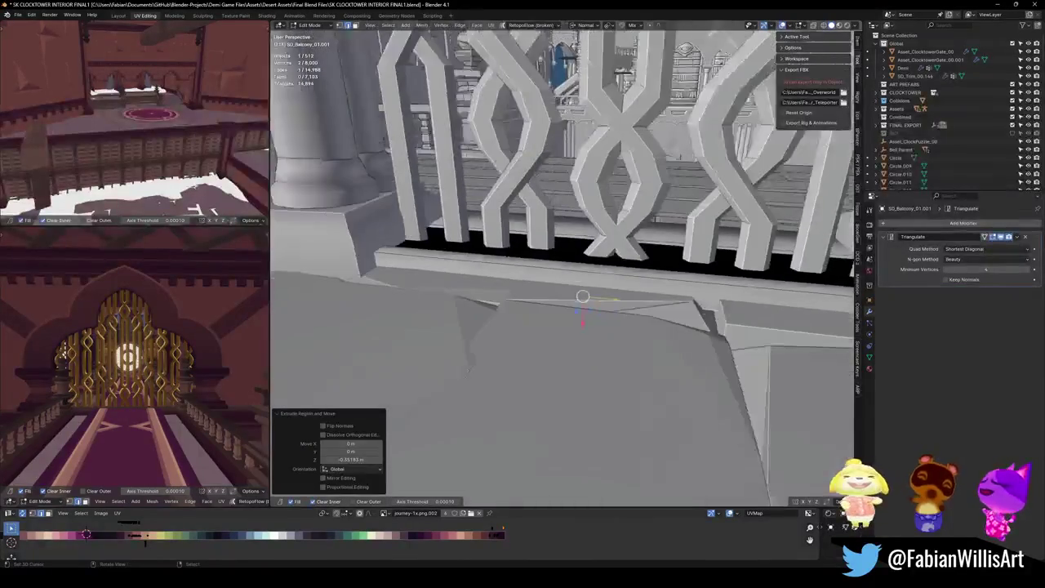
Move the railing's top face along its normal Z
key("alt+a")
left_click(589, 288)
key("g")
key("z")
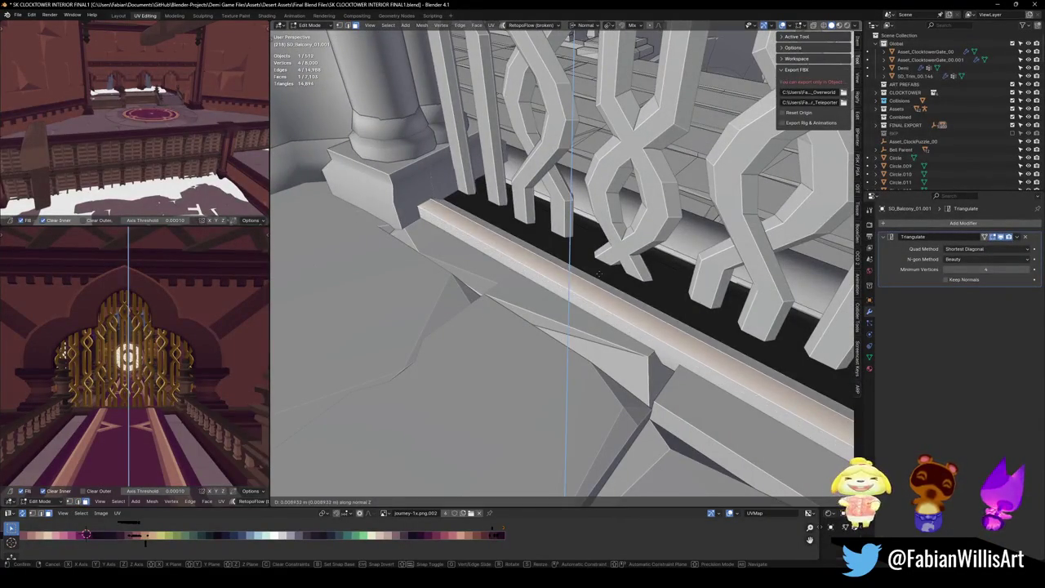
left_click(598, 275)
Reposition the edge beside the dark strip
key("alt+a")
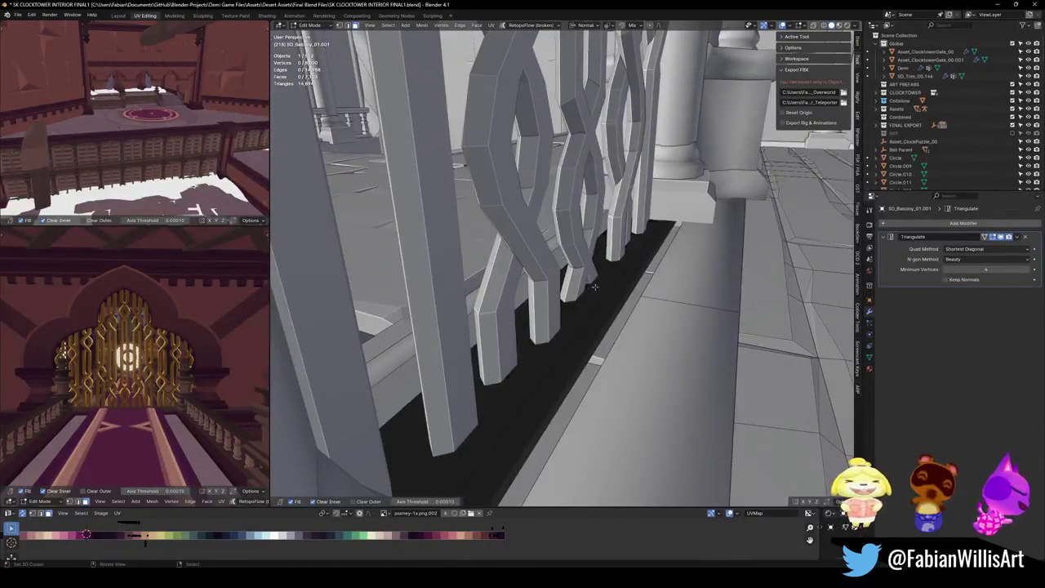
left_click(594, 286)
key("g")
left_click(645, 292)
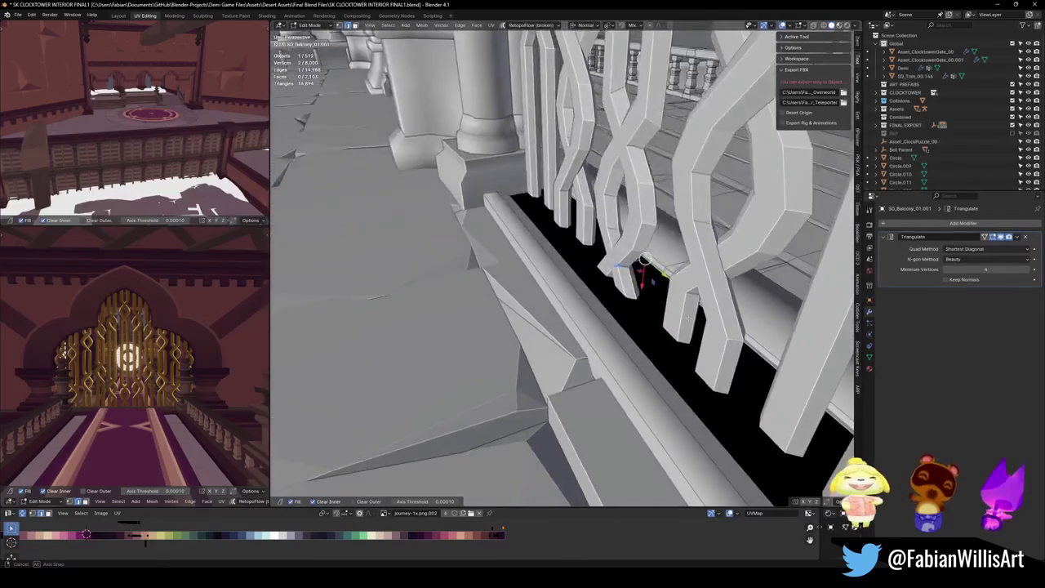
Raise the floor face under the railing along Z and merge it to close the gap
mouse_move(645, 269)
left_mouse_down()
mouse_move(625, 285)
mouse_move(649, 315)
mouse_move(618, 308)
mouse_move(700, 319)
left_mouse_up()
left_click(651, 312)
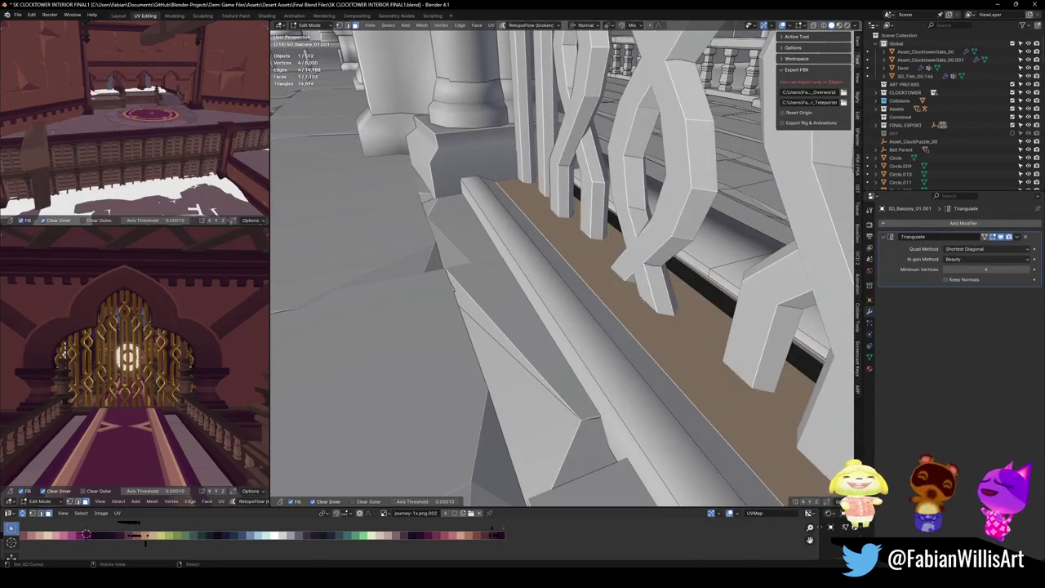
key("g")
key("z")
key("z")
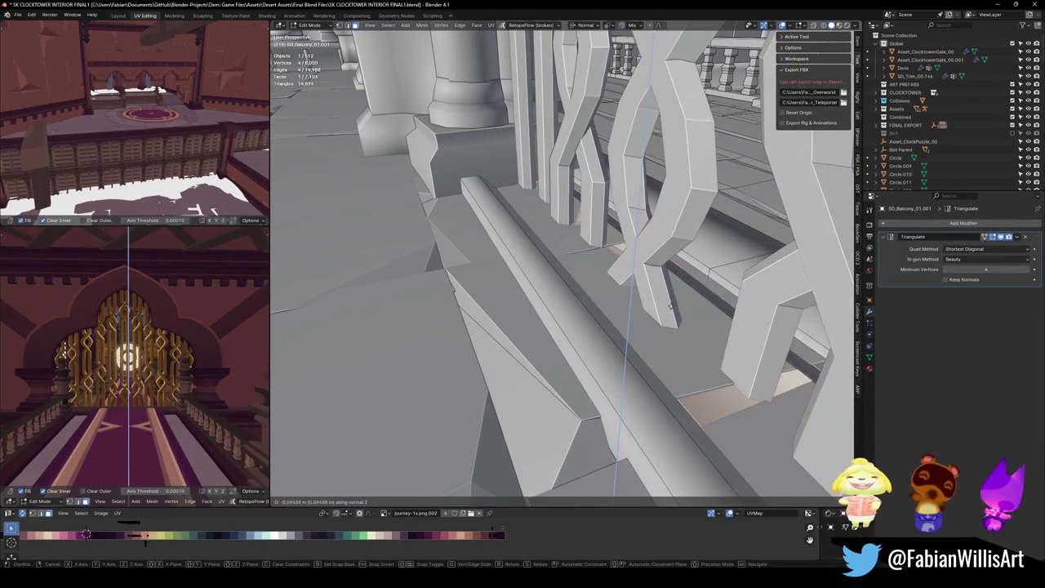
left_click(676, 302)
mouse_move(676, 301)
left_mouse_down()
mouse_move(595, 296)
mouse_move(681, 289)
mouse_move(683, 307)
left_mouse_up()
key("m")
left_click(612, 288)
Extrude the edge upward along Z and move the new edge higher
key("e")
key("z")
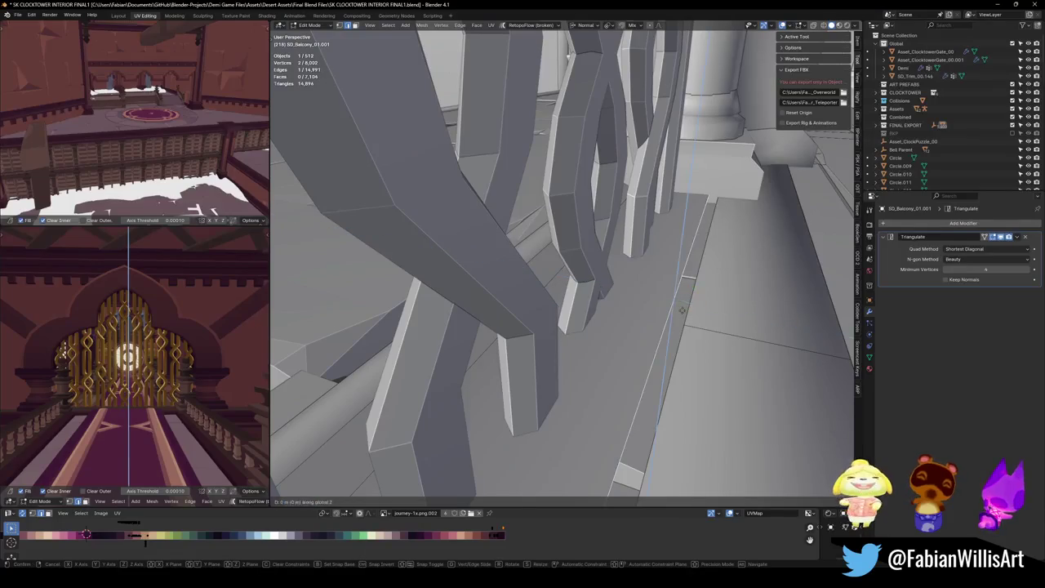
left_click(689, 282)
key("g")
key("z")
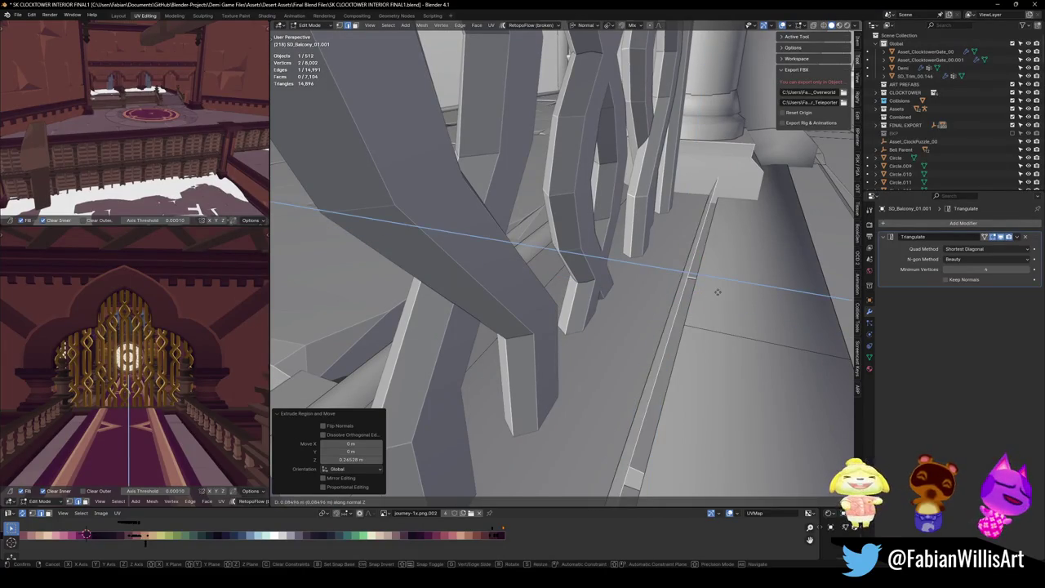
left_click(726, 292)
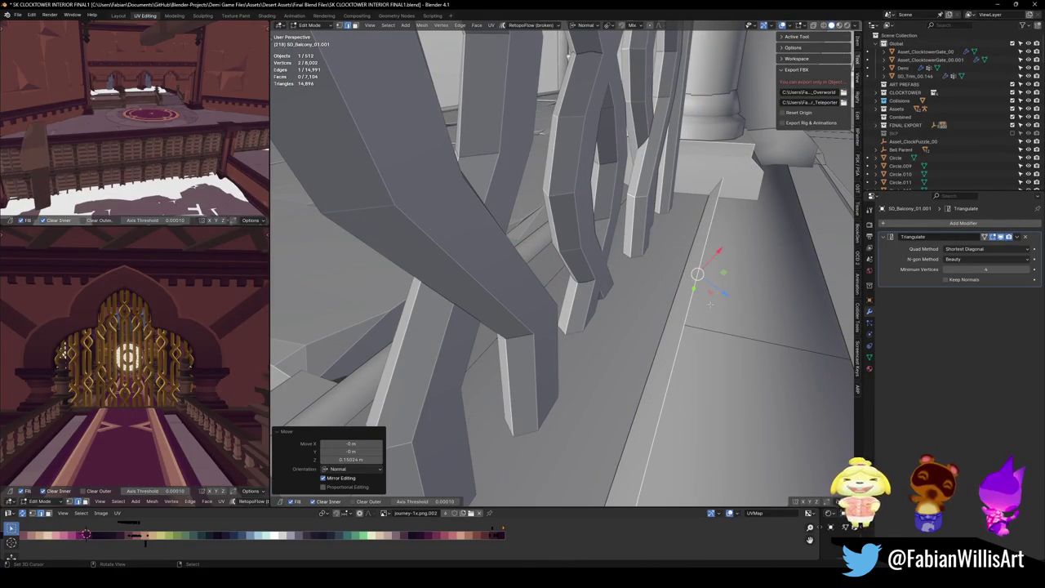
Extrude the edge again, move it vertically, and slide it along the surface
scroll(699, 298, "down", 3)
key("e")
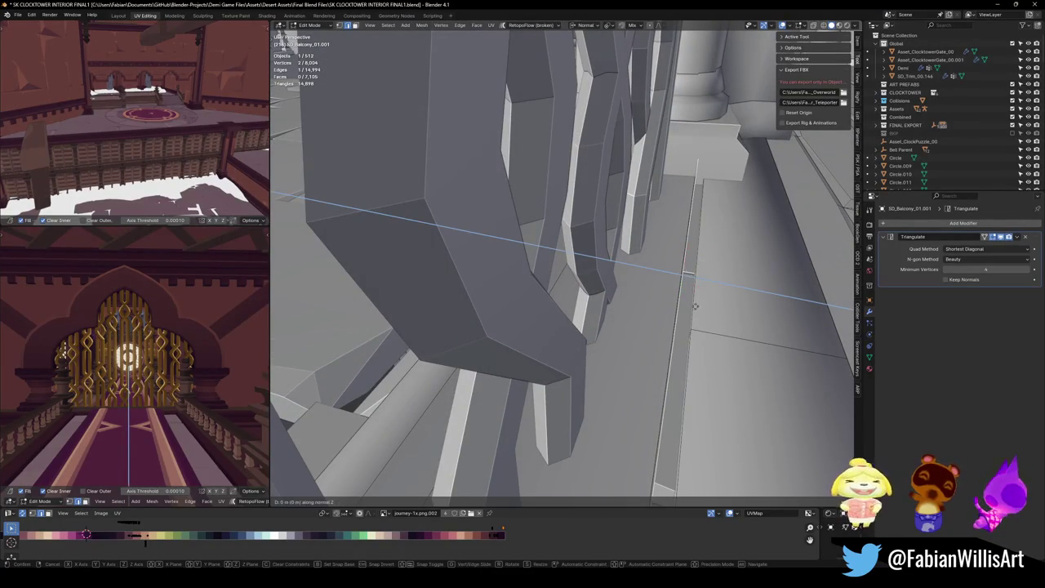
left_click(744, 307)
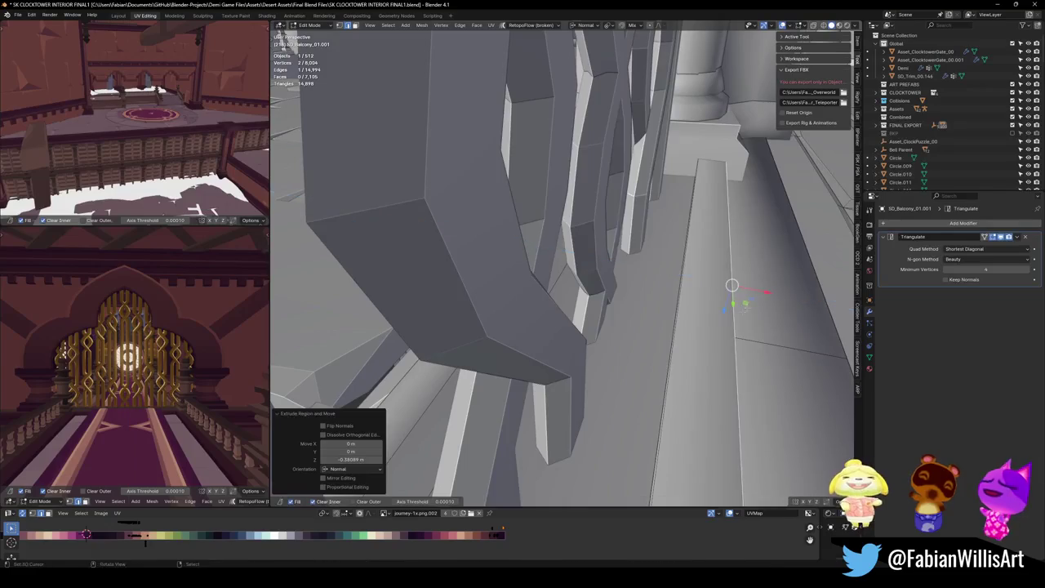
key("g")
key("z")
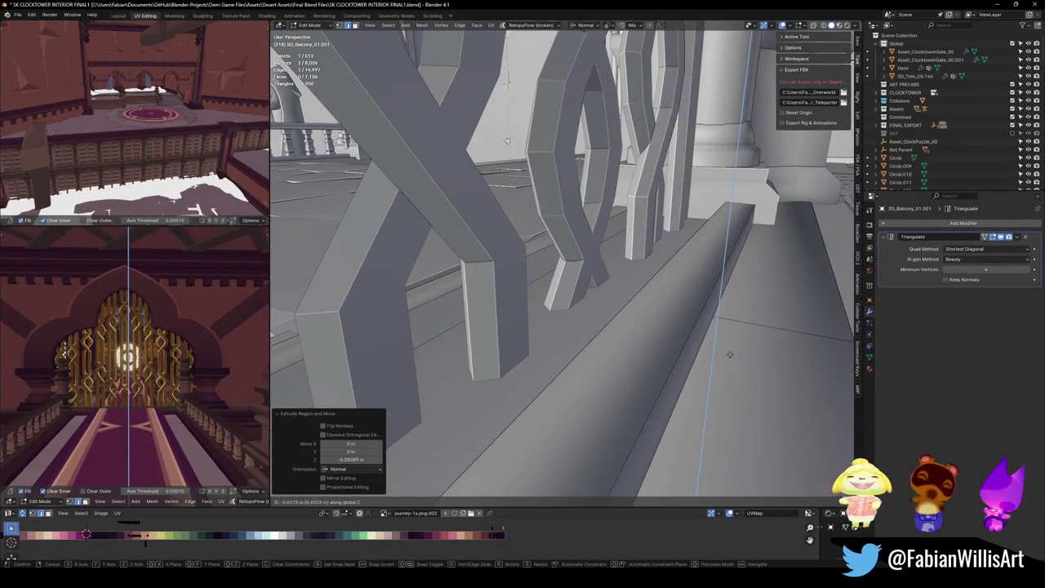
left_click(730, 354)
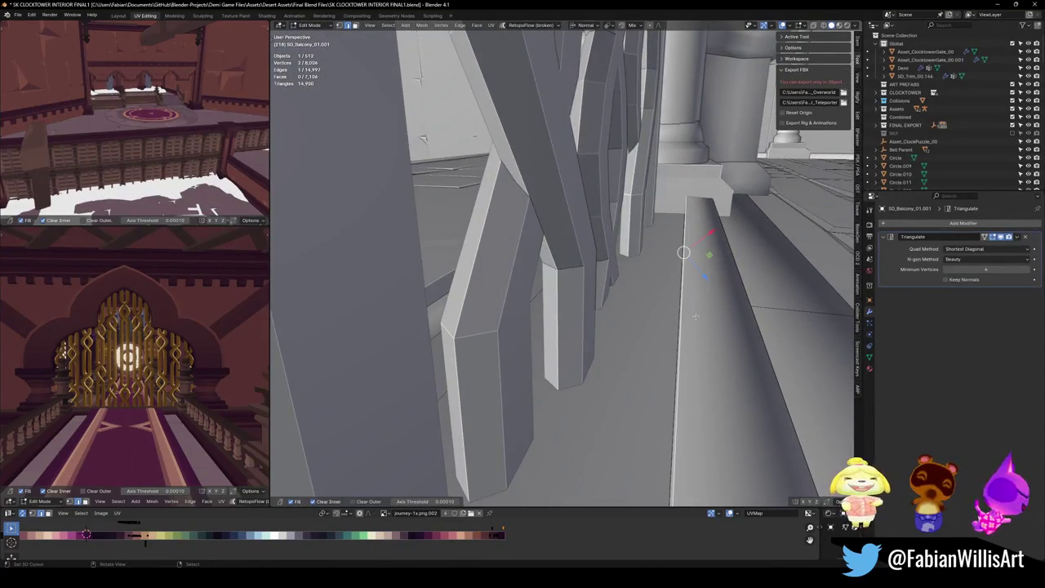
key("g")
key("g")
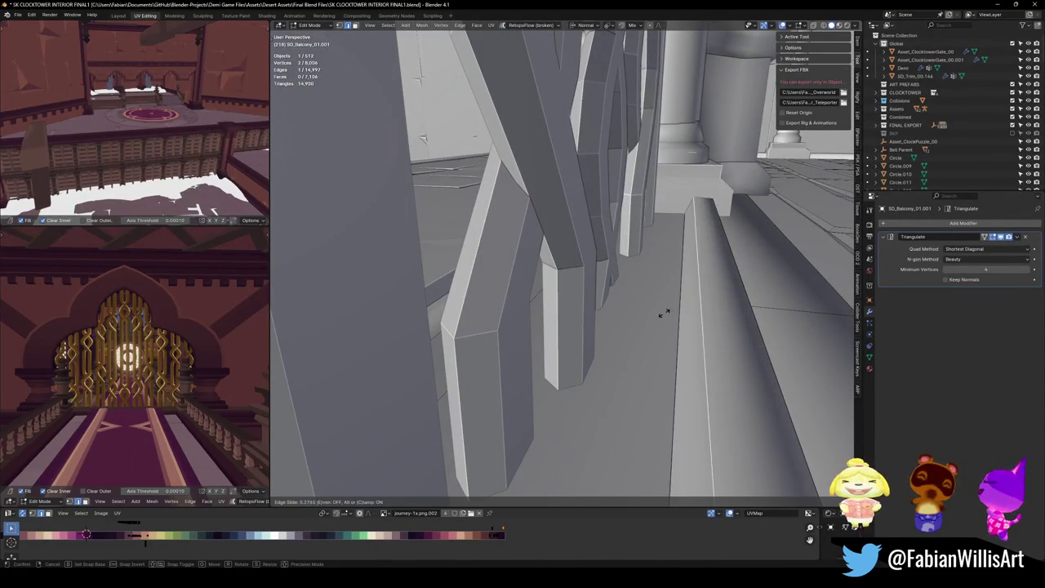
left_click(661, 313)
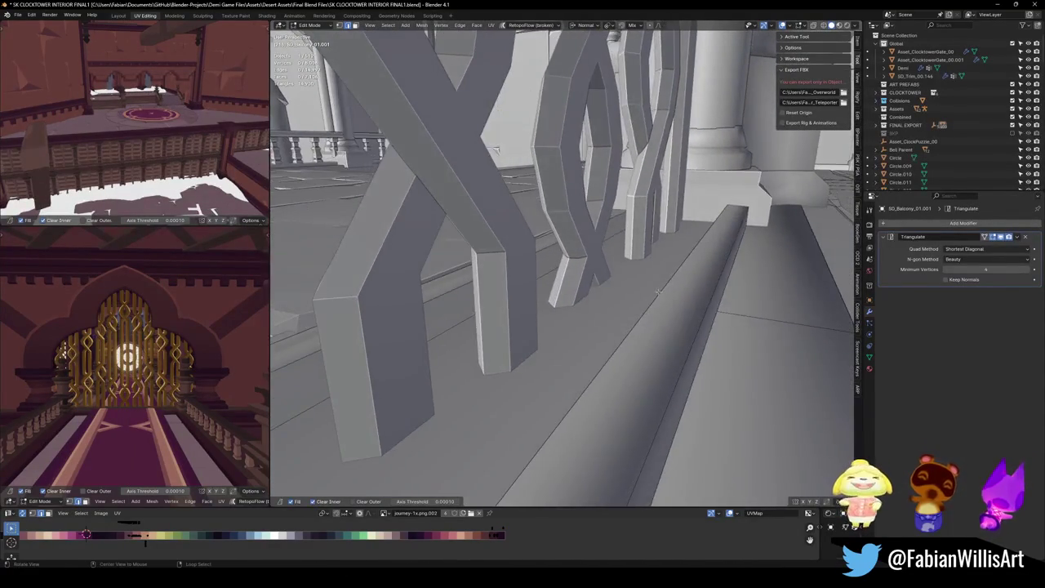
Adjust the ledge face along Z, raising the strip 0.234 m and then lowering it 0.19 m
mouse_move(658, 291)
left_mouse_down()
mouse_move(588, 282)
mouse_move(625, 311)
left_mouse_up()
key("g")
key("Return")
key("g")
key("z")
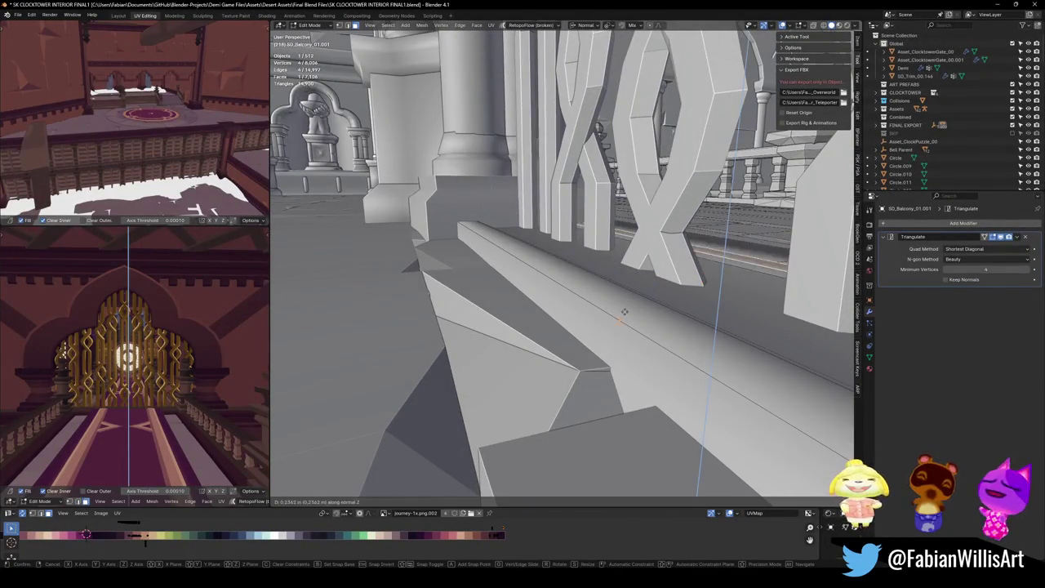
key("Return")
mouse_move(615, 317)
left_mouse_down()
mouse_move(590, 316)
mouse_move(651, 320)
mouse_move(700, 303)
mouse_move(648, 305)
mouse_move(703, 334)
mouse_move(699, 323)
left_mouse_up()
key("alt+a")
key("g")
key("z")
key("z")
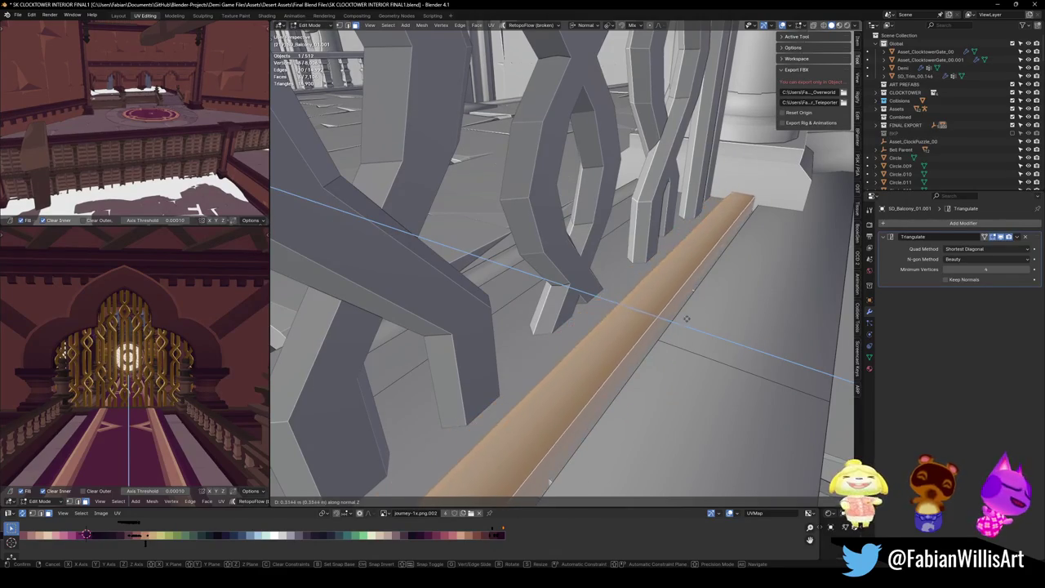
Confirm the ledge face move and set the long ledge's top face height along Z
left_click(692, 319)
mouse_move(677, 322)
left_mouse_down()
mouse_move(698, 286)
mouse_move(603, 311)
mouse_move(555, 294)
mouse_move(576, 325)
left_mouse_up()
left_click(603, 311)
left_click(531, 270)
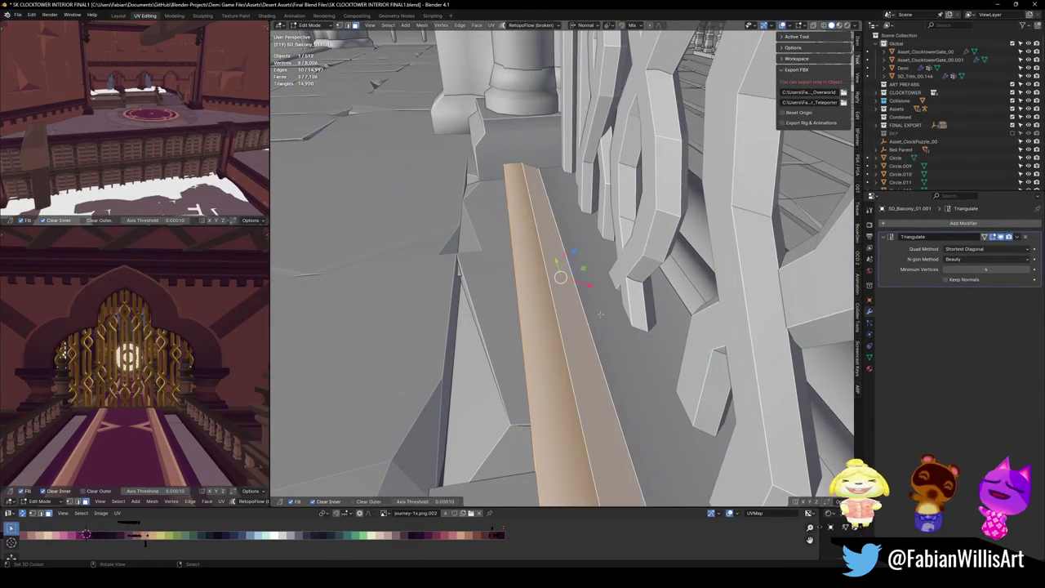
key("g")
key("z")
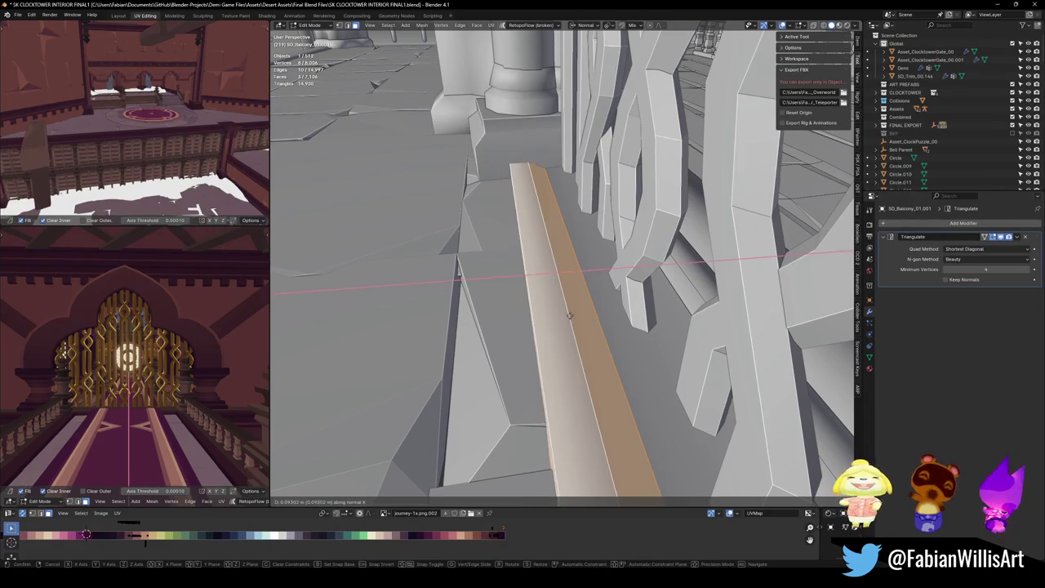
left_click(587, 315)
Shift the ledge face along normal X, switch to Material Preview, and select the ledge strip faces
mouse_move(587, 315)
left_mouse_down()
mouse_move(662, 318)
mouse_move(612, 298)
mouse_move(625, 296)
mouse_move(552, 289)
mouse_move(579, 273)
mouse_move(599, 303)
mouse_move(523, 384)
left_mouse_up()
key("g")
key("x")
left_click(608, 311)
key("z")
left_click(606, 306)
left_click(640, 319, "alt")
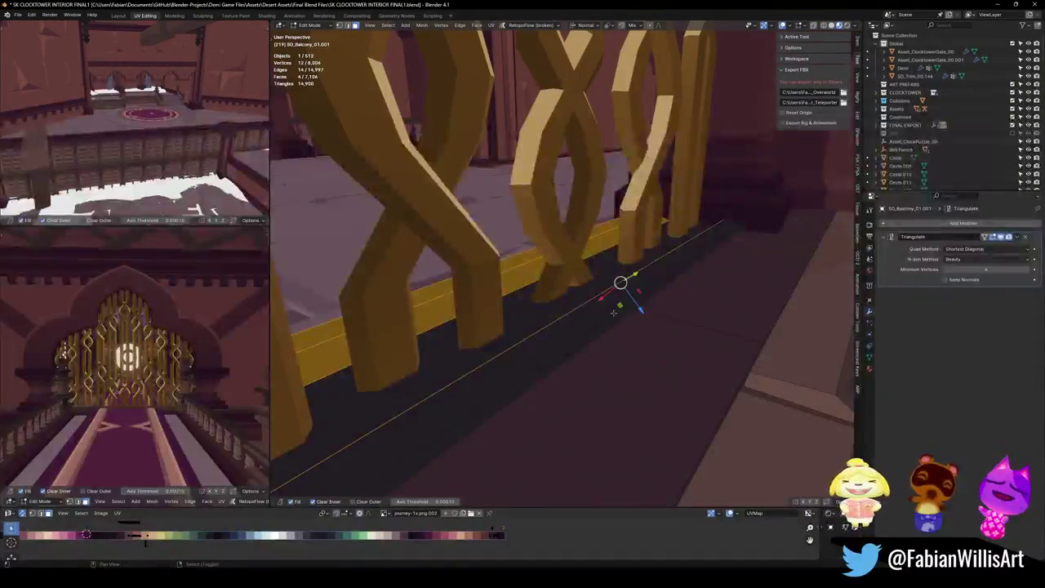
Extend the ledge strip selection and shift it along X in two moves
left_click(432, 448, "alt+shift")
key("g")
key("x")
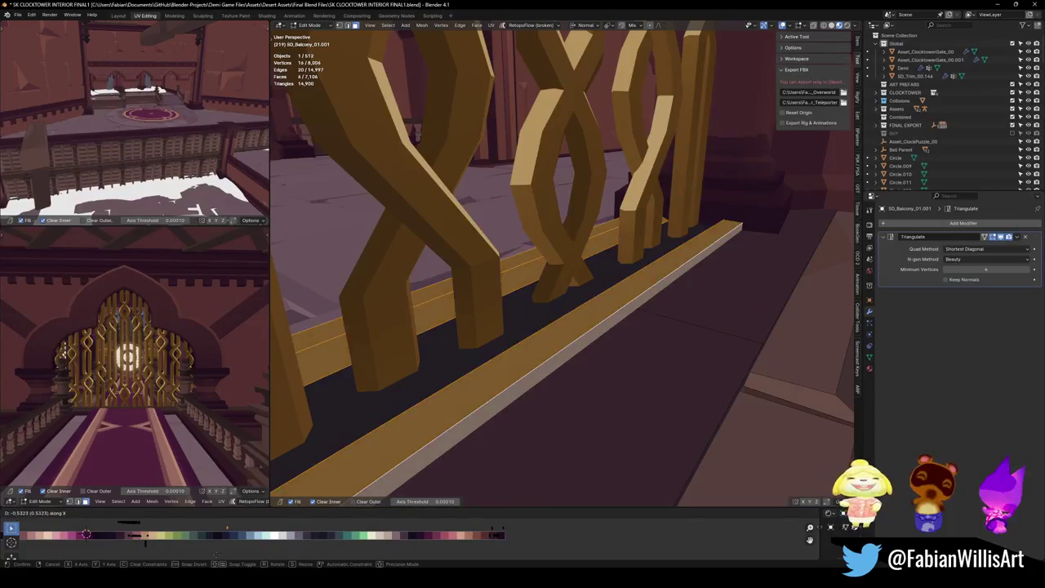
left_click(383, 461)
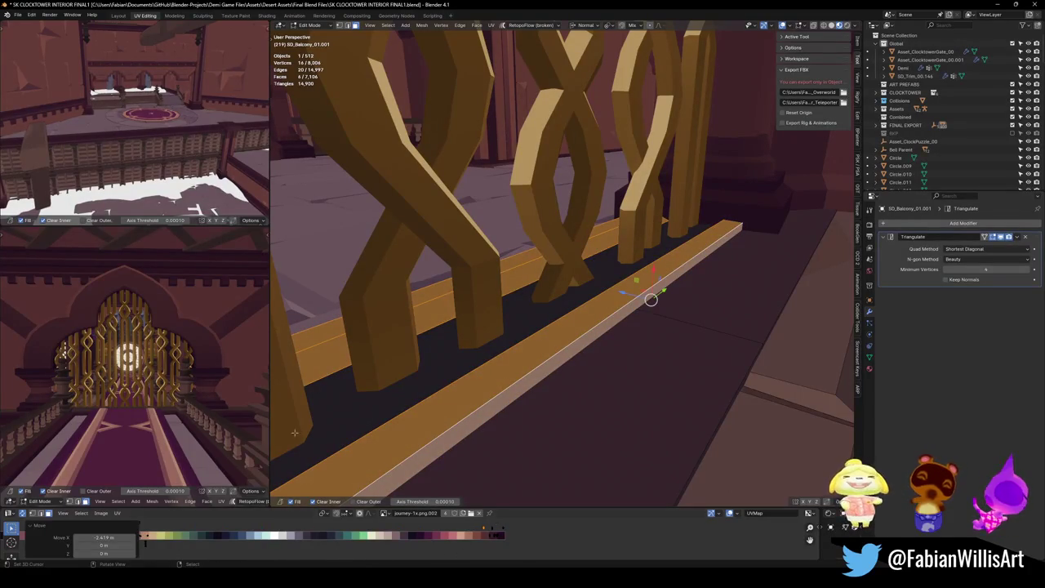
scroll(205, 419, "down", 3)
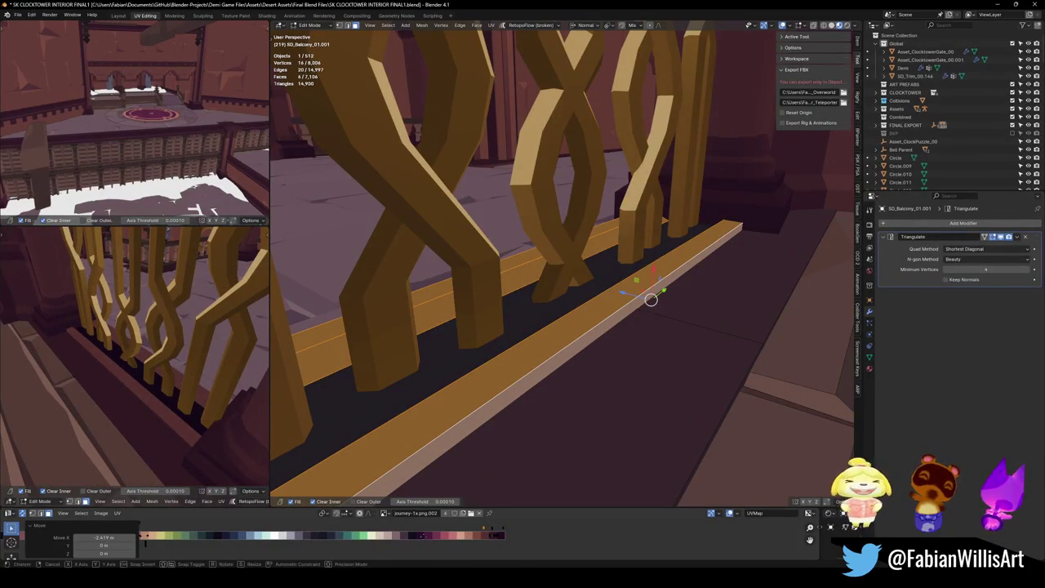
key("g")
key("x")
left_click(168, 228)
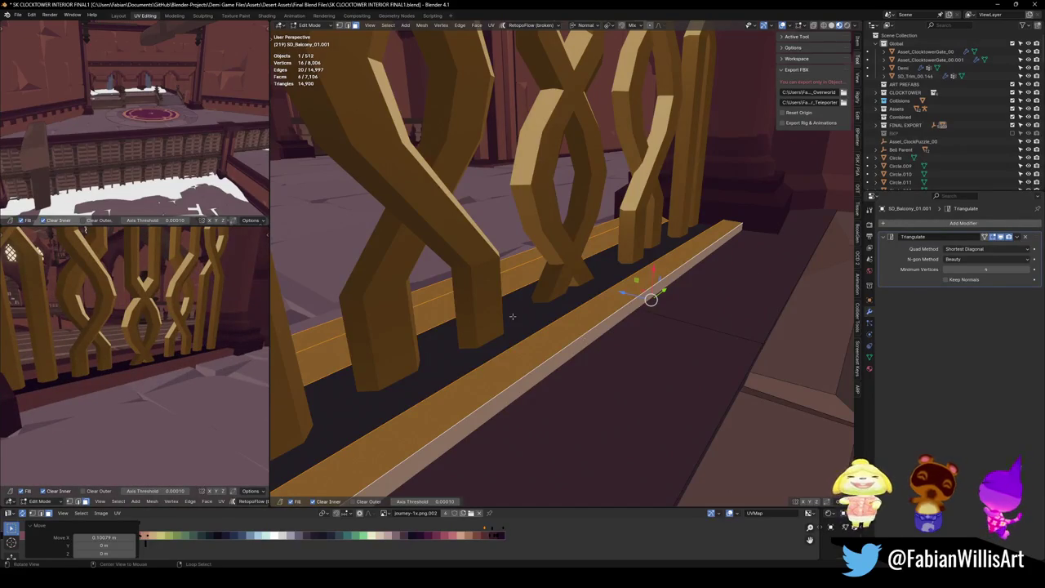
Move a single rail face along X
left_click_drag(512, 316, 570, 400)
left_click(570, 400)
key("g")
key("x")
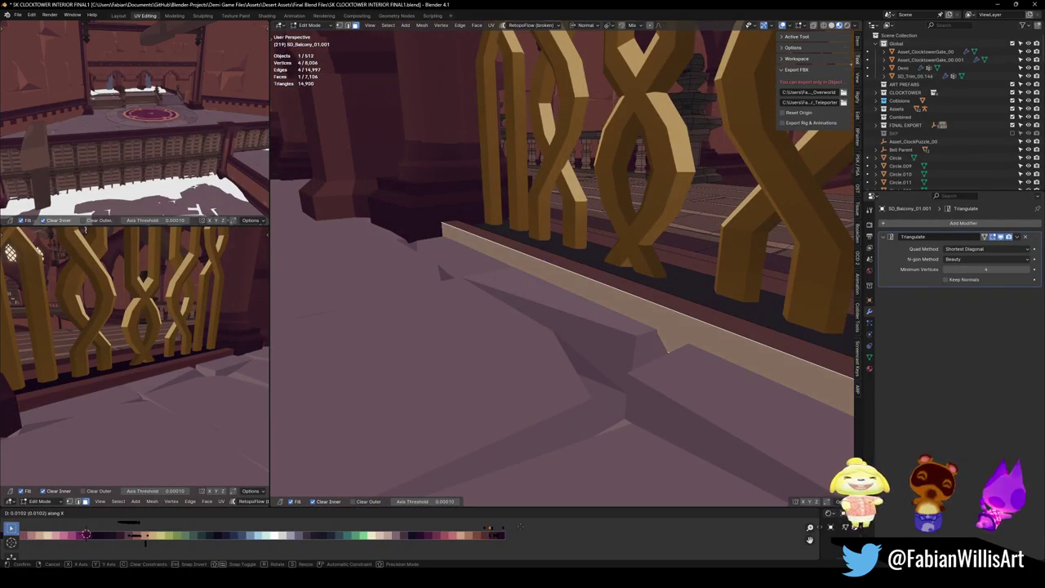
left_click(86, 535)
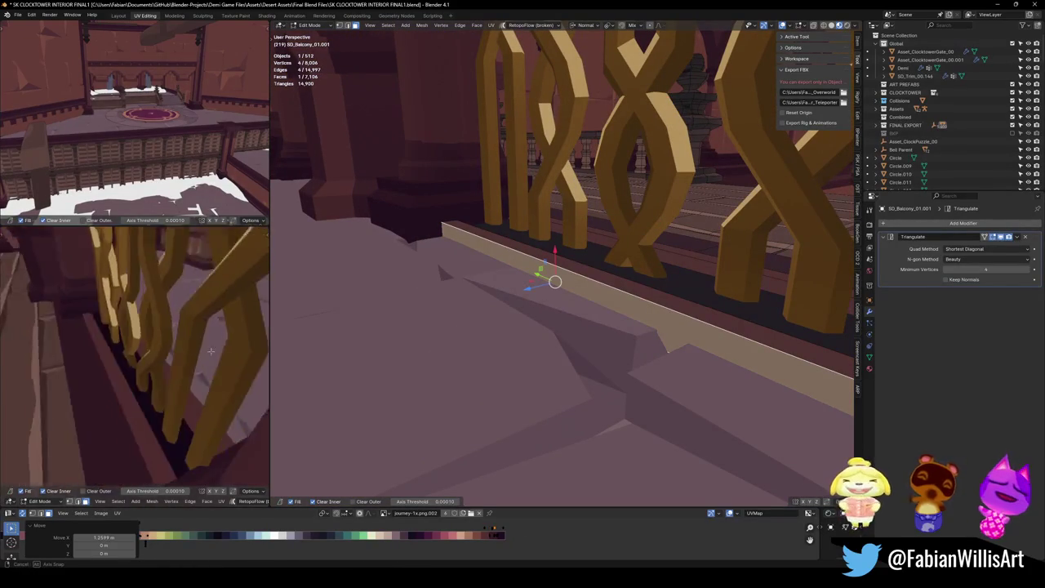
Select the rail's top face and reposition it along X
mouse_move(555, 282)
left_mouse_down()
mouse_move(529, 281)
mouse_move(522, 264)
left_mouse_up()
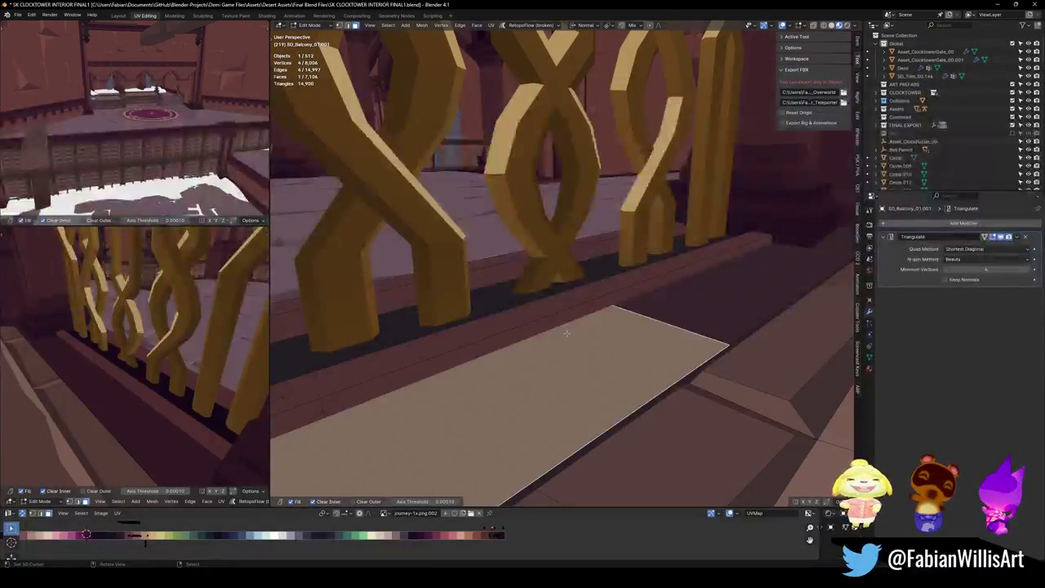
left_click(552, 319)
key("g")
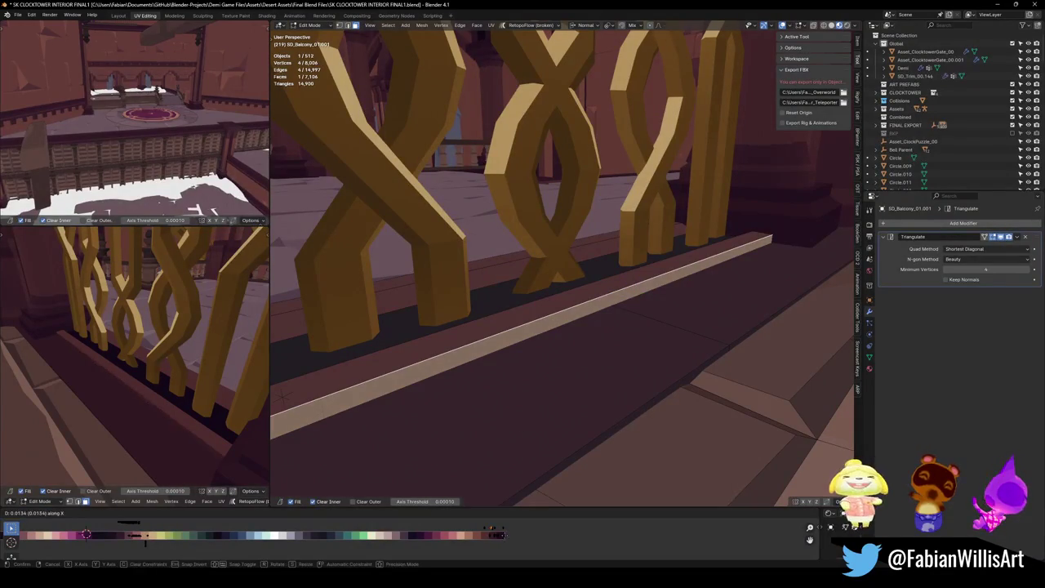
left_click(85, 535)
key("g")
key("x")
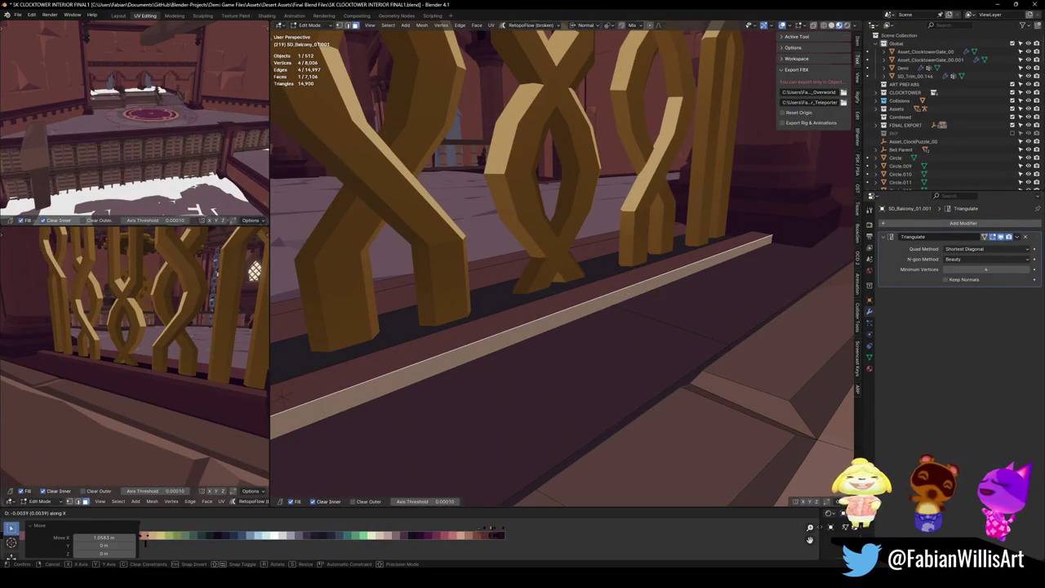
left_click(172, 355)
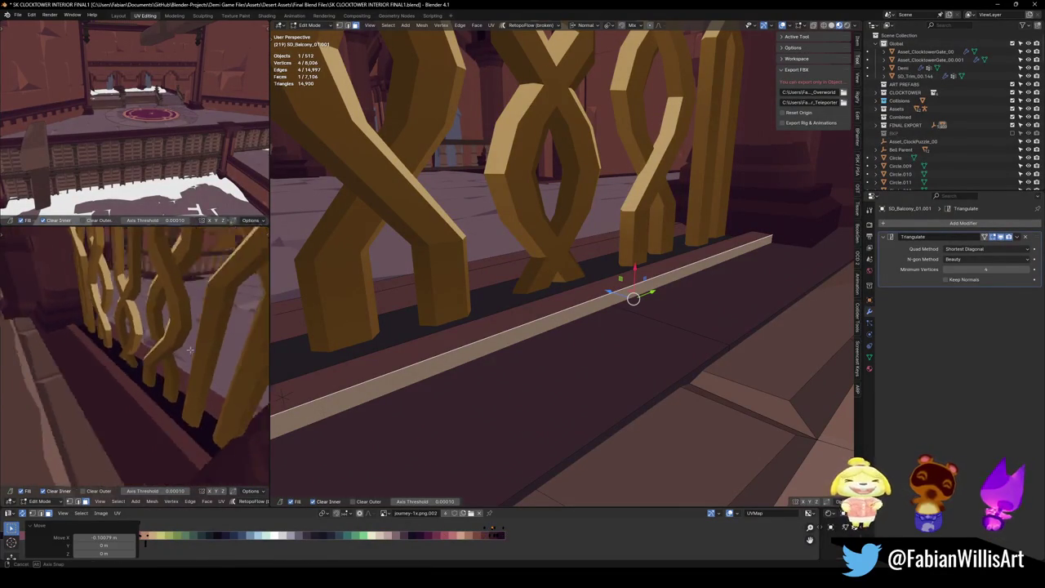
Set the rail face height along Z, shift the thin railing strip along X, and save
left_click_drag(172, 356, 135, 363)
mouse_move(571, 318)
left_mouse_down()
mouse_move(617, 292)
mouse_move(561, 323)
left_mouse_up()
key("alt+a")
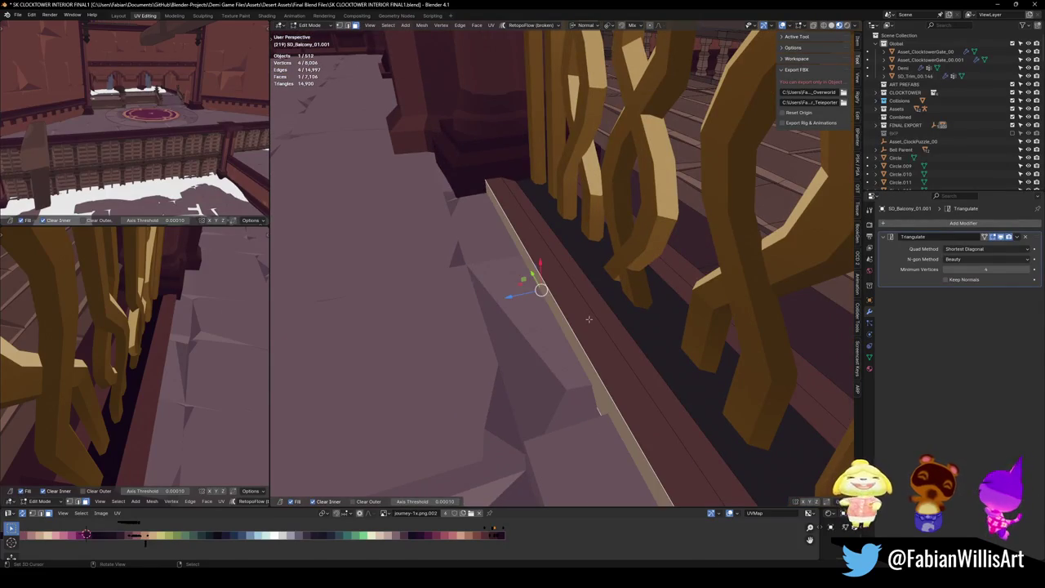
key("g")
key("z")
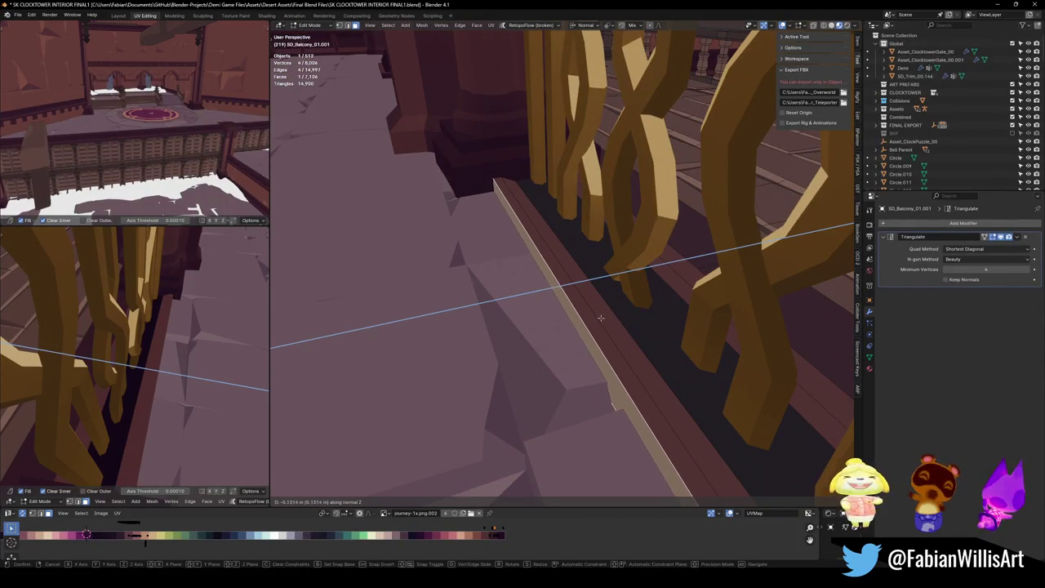
left_click(600, 318)
left_click(576, 270, "alt")
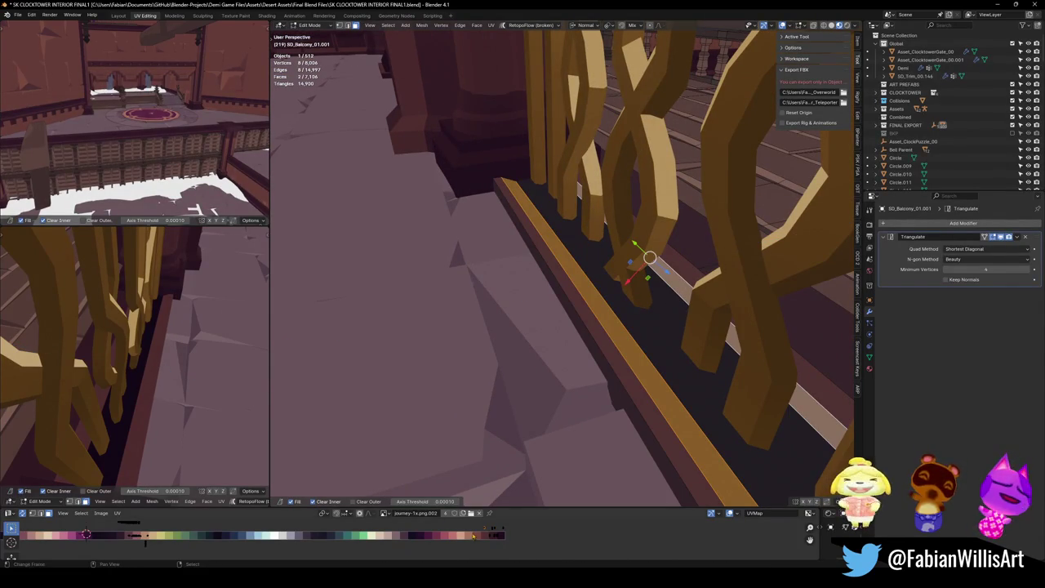
key("g")
key("x")
left_click(85, 535)
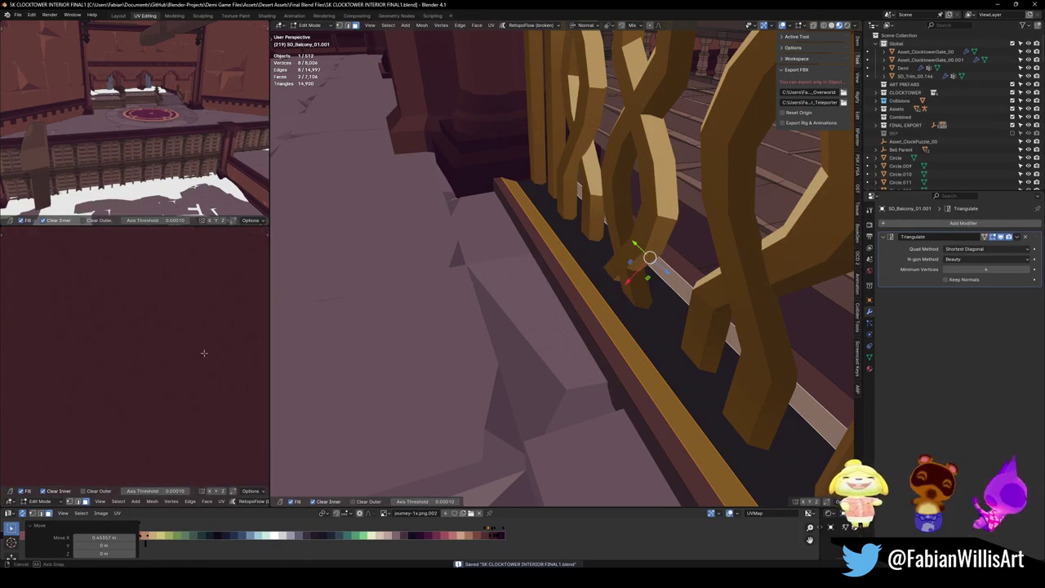
key("ctrl+s")
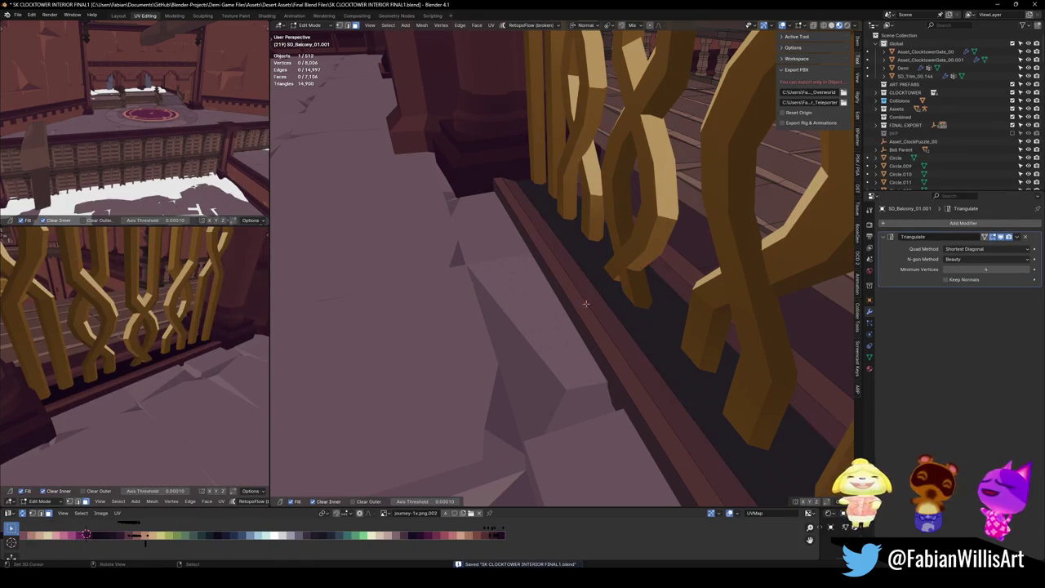
Scale the railing's top face to 0.548 along normal X and save the file
left_click(655, 285)
key("s")
key("x")
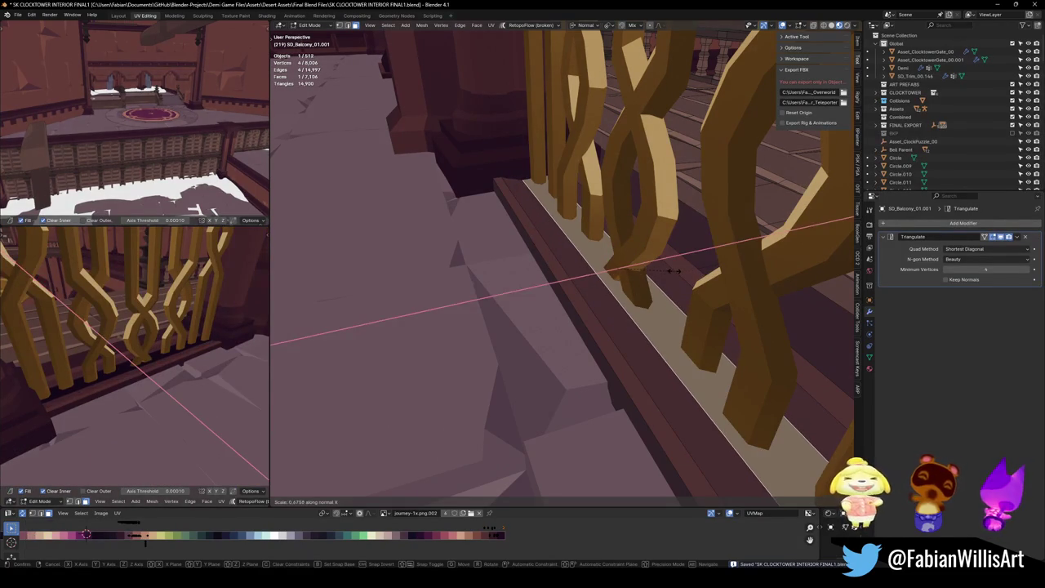
left_click(663, 276)
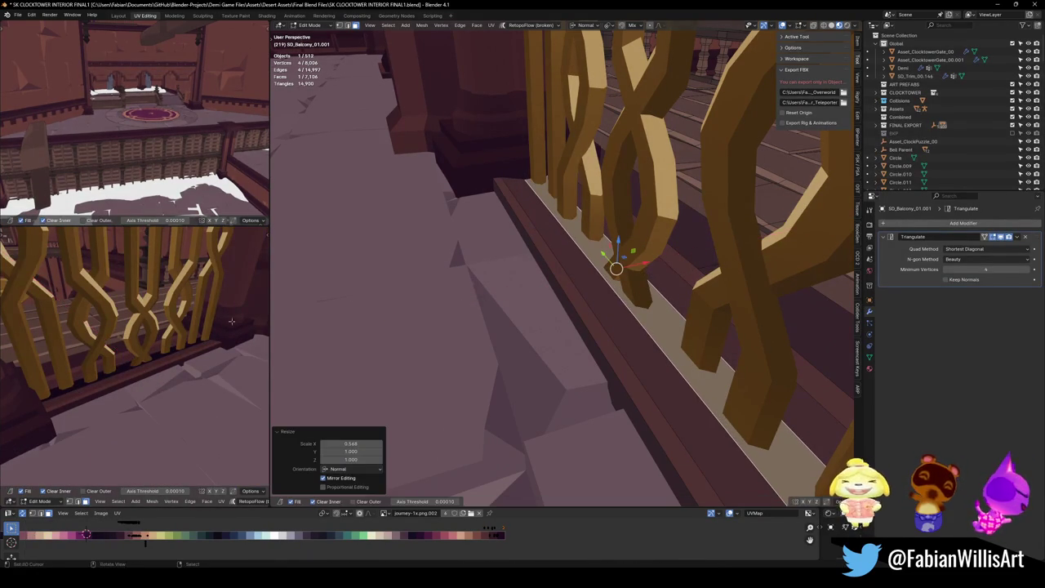
mouse_move(175, 352)
left_mouse_down()
mouse_move(67, 373)
mouse_move(175, 352)
left_mouse_up()
key("ctrl+s")
Return to Object Mode and select the gold gate
key("ctrl+Tab")
left_click(571, 278)
key("ctrl+Tab")
left_click_drag(602, 278, 563, 261)
mouse_move(590, 310)
left_mouse_down()
mouse_move(604, 148)
mouse_move(540, 190)
left_mouse_up()
left_click(601, 214)
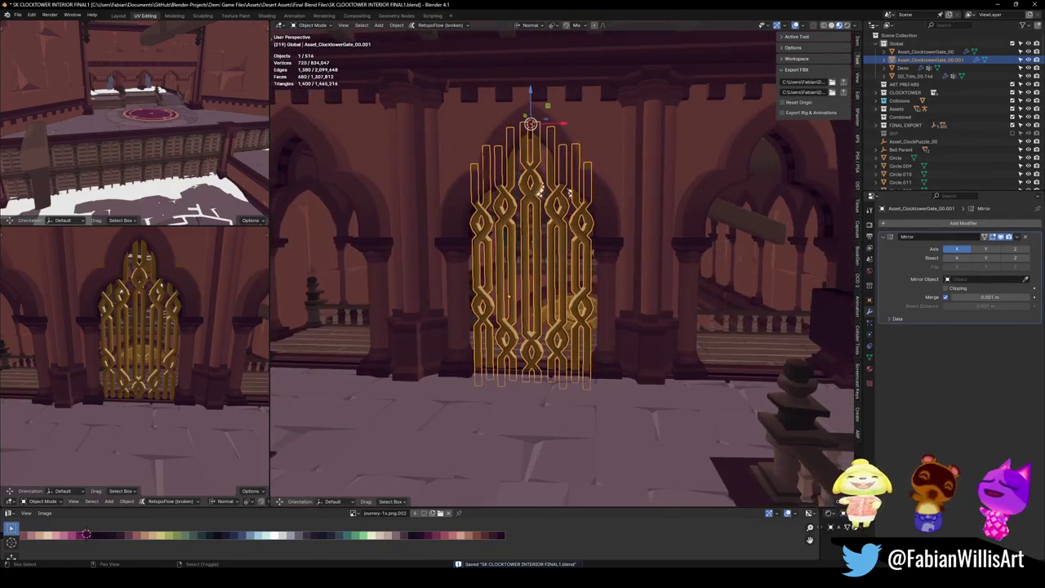
Duplicate the gold gate along X to the right, then delete the copy
key("shift+d")
key("x")
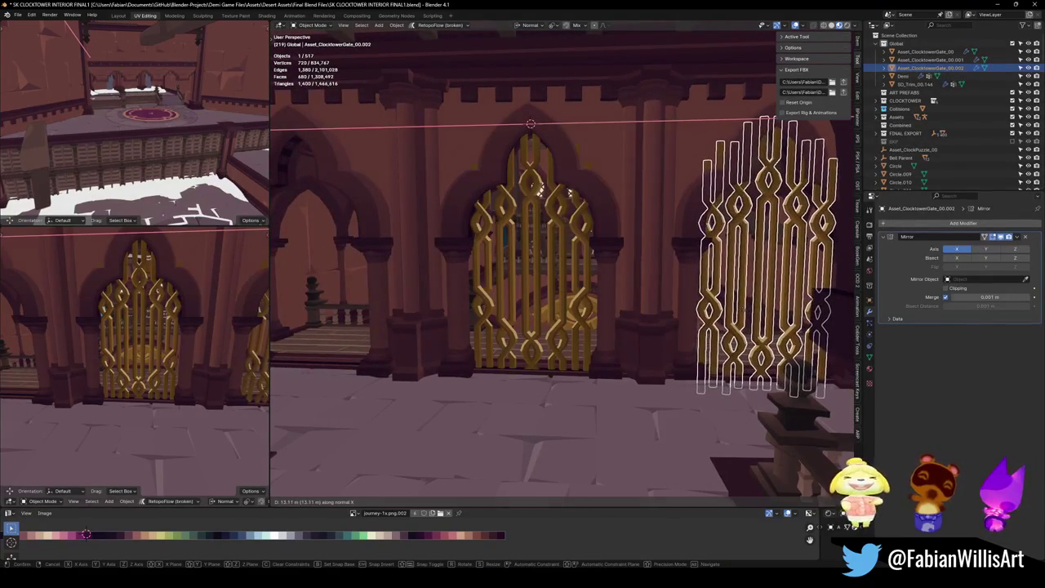
left_click(745, 314)
left_click(636, 301)
mouse_move(637, 301)
left_mouse_down()
mouse_move(733, 284)
mouse_move(701, 277)
mouse_move(593, 303)
mouse_move(604, 290)
mouse_move(595, 283)
mouse_move(602, 299)
mouse_move(588, 272)
mouse_move(583, 292)
mouse_move(623, 299)
left_mouse_up()
left_click(755, 263)
key("Delete")
Enter Edit Mode on Cube.027 and select a vertical strip of wall faces
scroll(594, 304, "down", 5)
left_click(600, 294)
key("Tab")
left_click(596, 249, "alt")
Push the selected wall face strip along its normal to a new depth
key("g")
key("z")
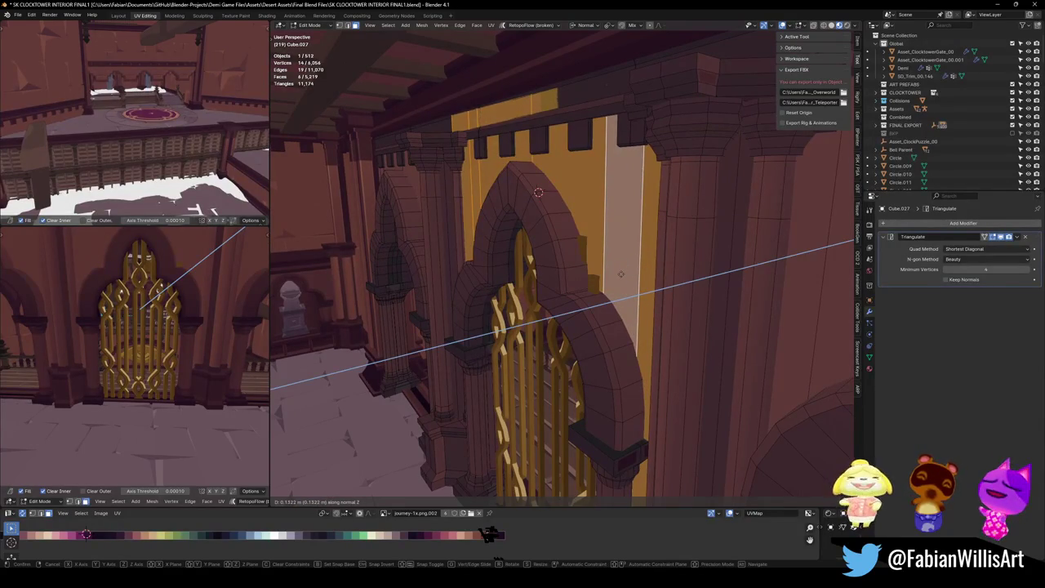
left_click(621, 274)
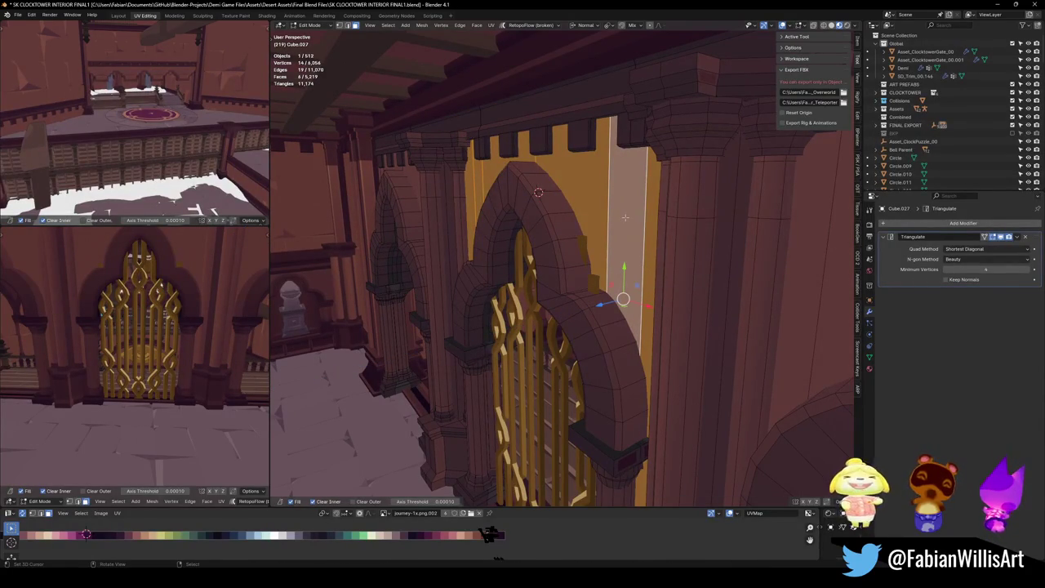
key("alt+a")
Add a loop cut around the arch and push the face strip beside it outward
key("ctrl+r")
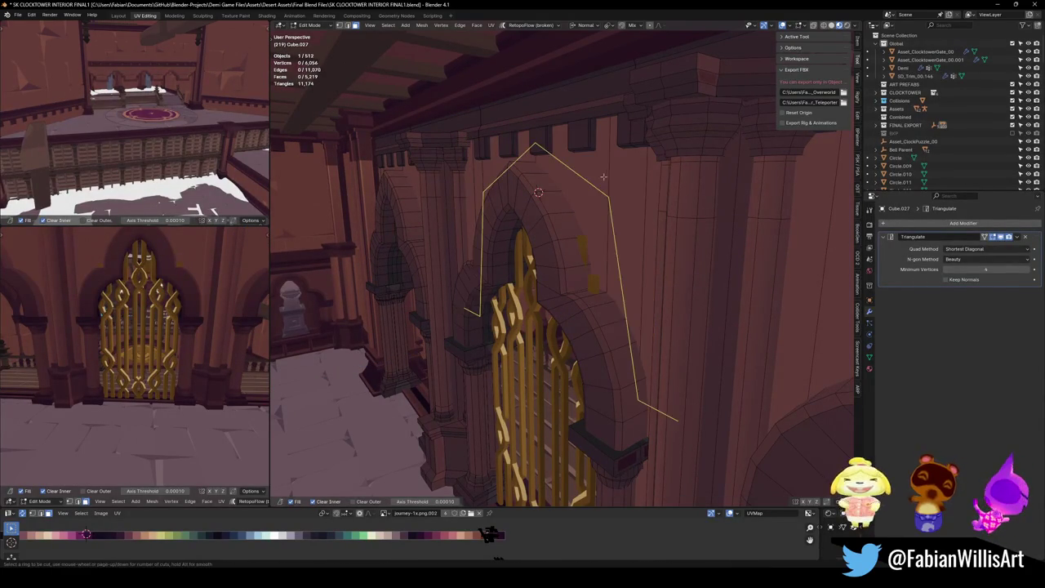
left_click(603, 178)
right_click(604, 179)
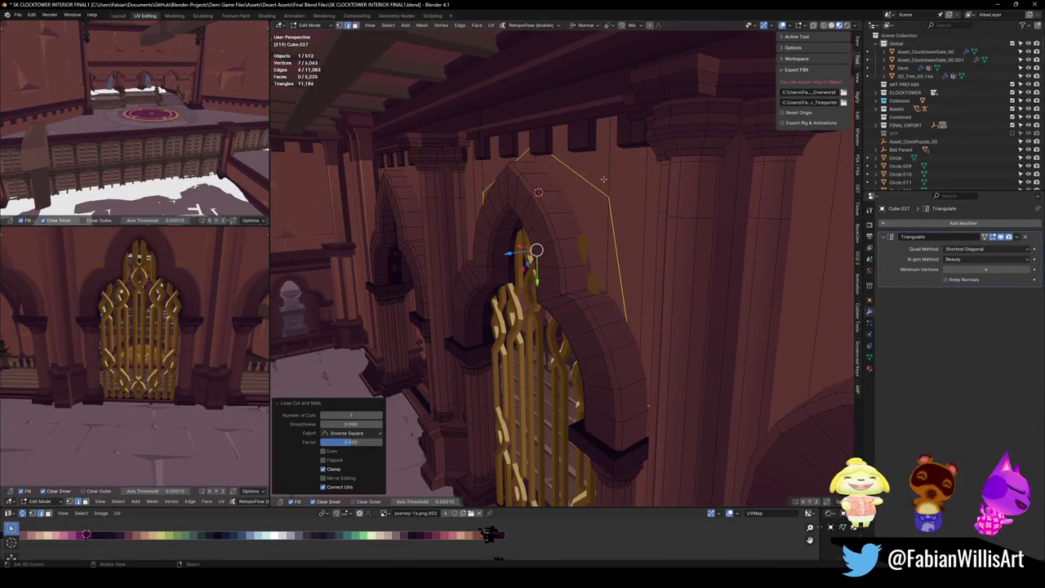
left_click(607, 262, "alt")
key("g")
key("z")
key("z")
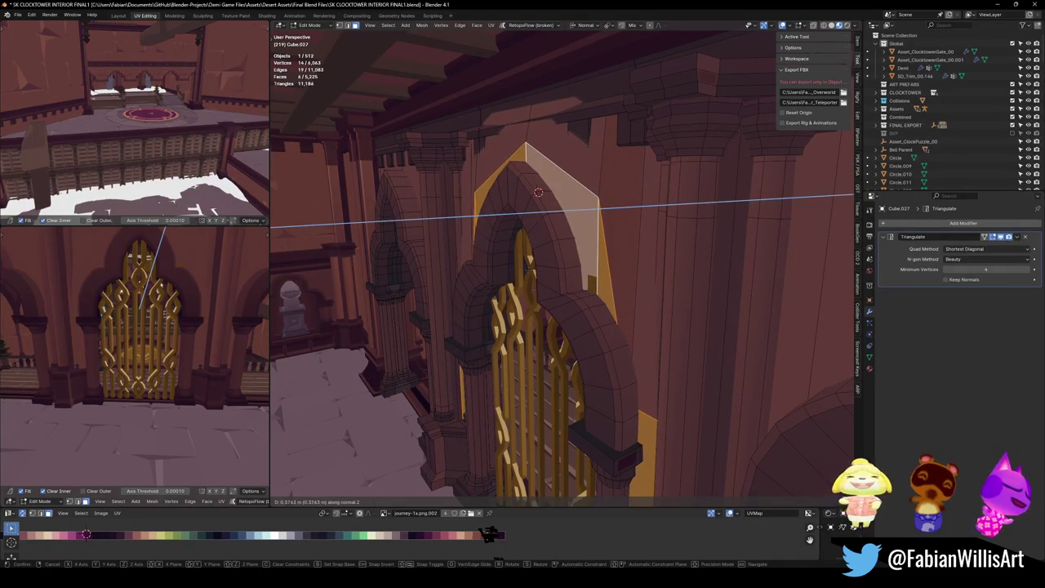
key("Return")
Try an extra loop cut across the arch area, then undo it
key("ctrl+r")
left_click(600, 174)
right_click(600, 173)
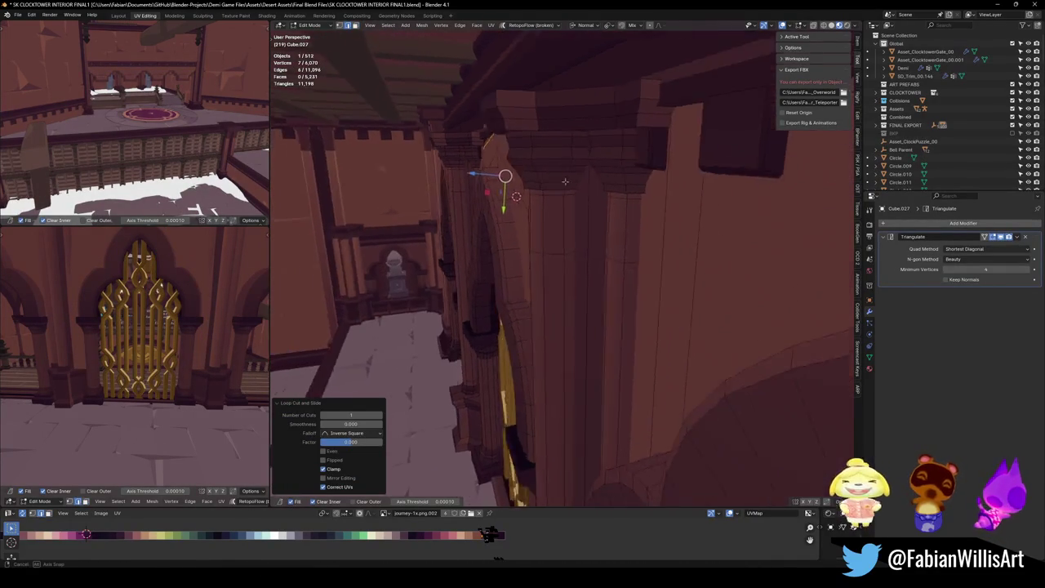
key("g")
key("z")
key("z")
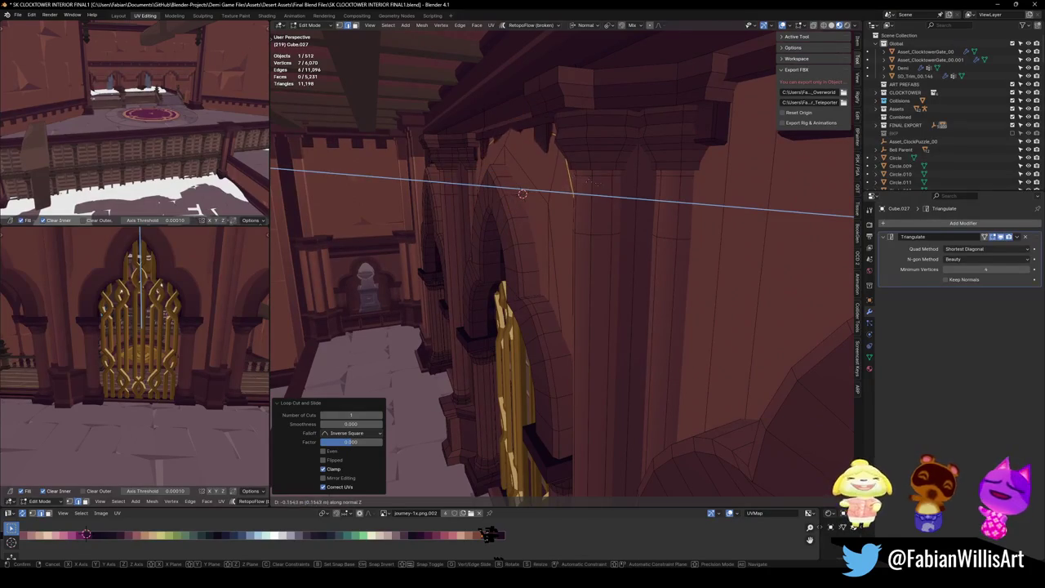
key("Escape")
key("ctrl+z")
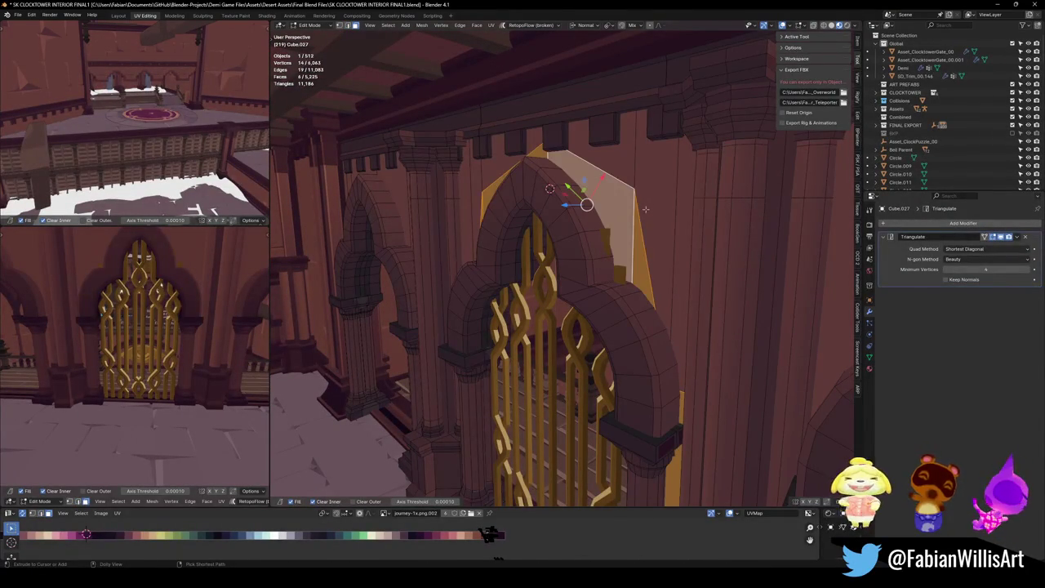
Extrude the arch panel faces out from the wall
key("e")
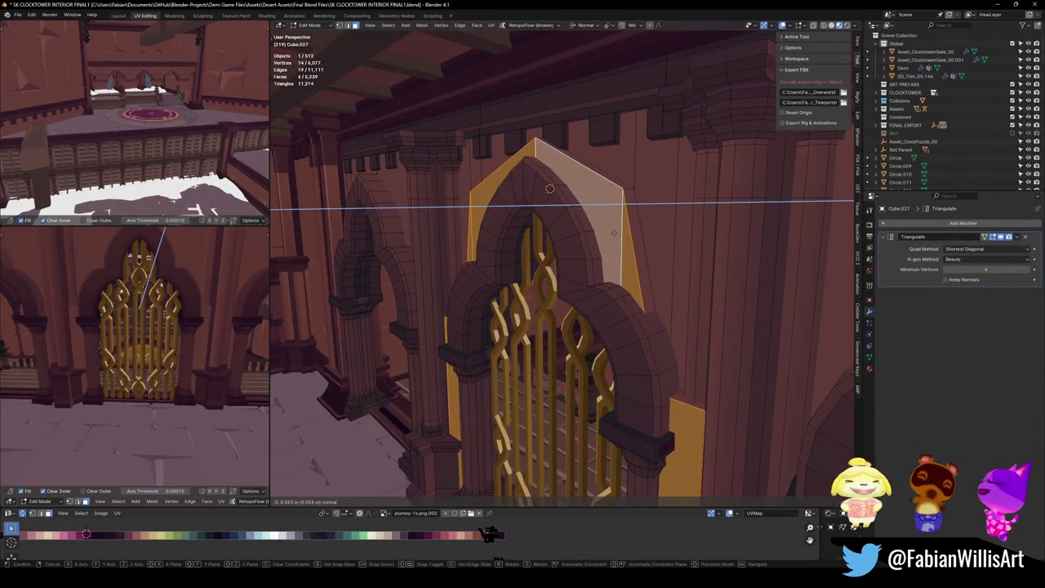
key("Escape")
key("Tab")
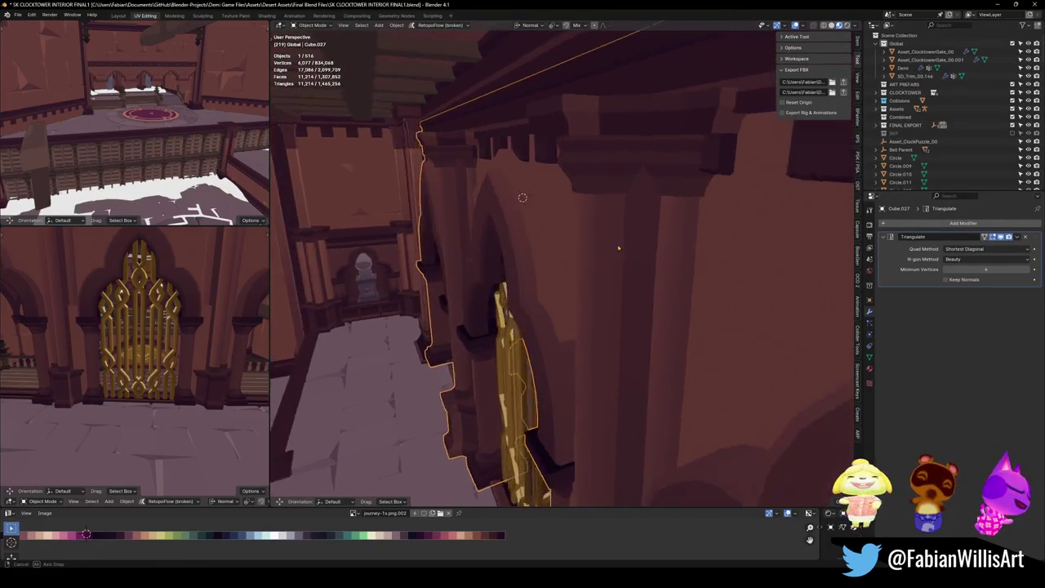
Delete Cube.027's faces over the arch and pillar, leaving 5,219 faces
key("alt+a")
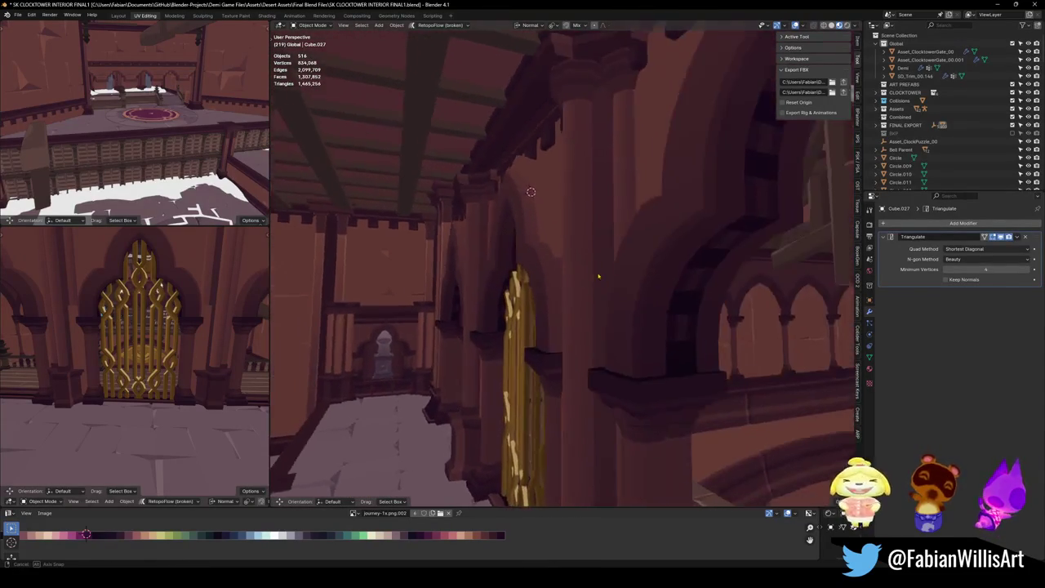
left_click(633, 275)
key("Tab")
key("x")
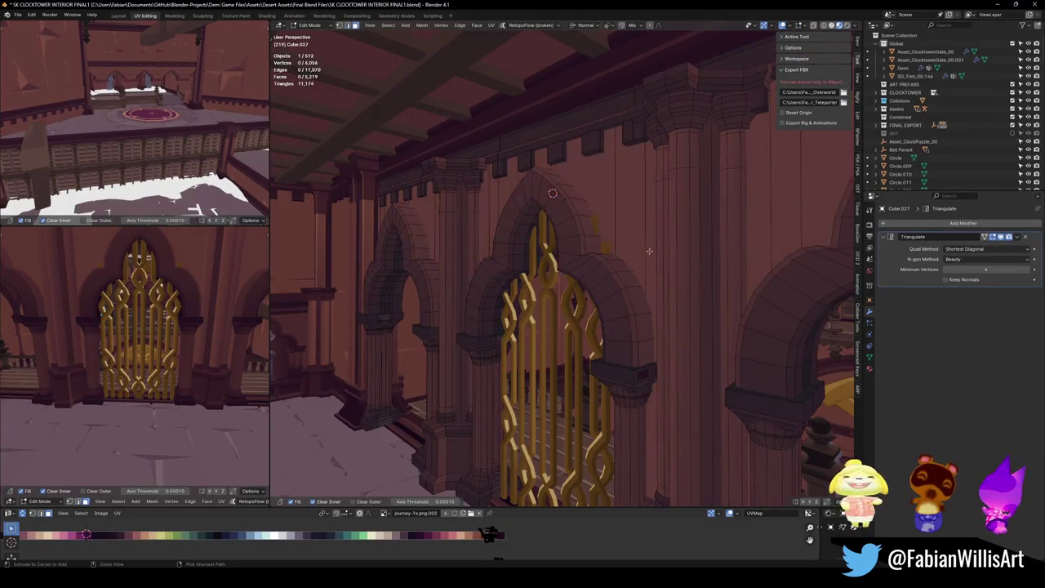
key("Tab")
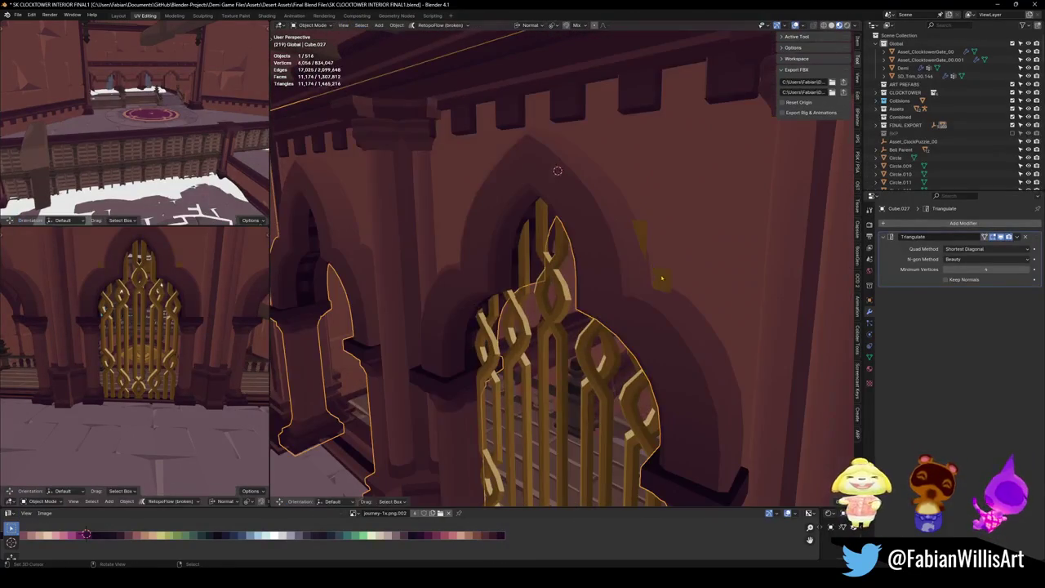
Shift part of Asset_ClocktowerGate_00.001's mesh along its normal Z
left_click(659, 278)
key("Tab")
left_click_drag(663, 266, 644, 329)
key("g")
key("z")
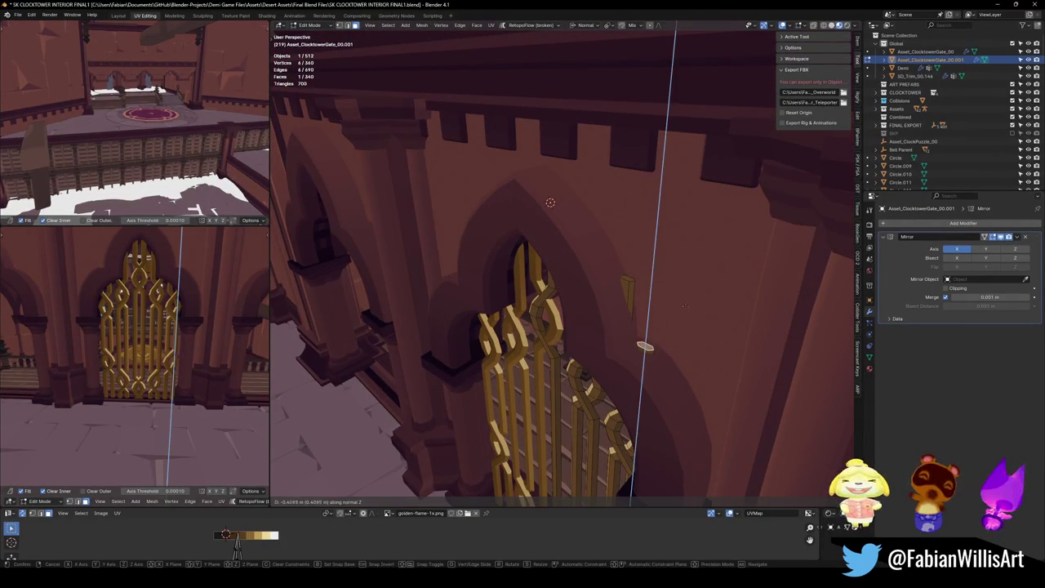
left_click(683, 314)
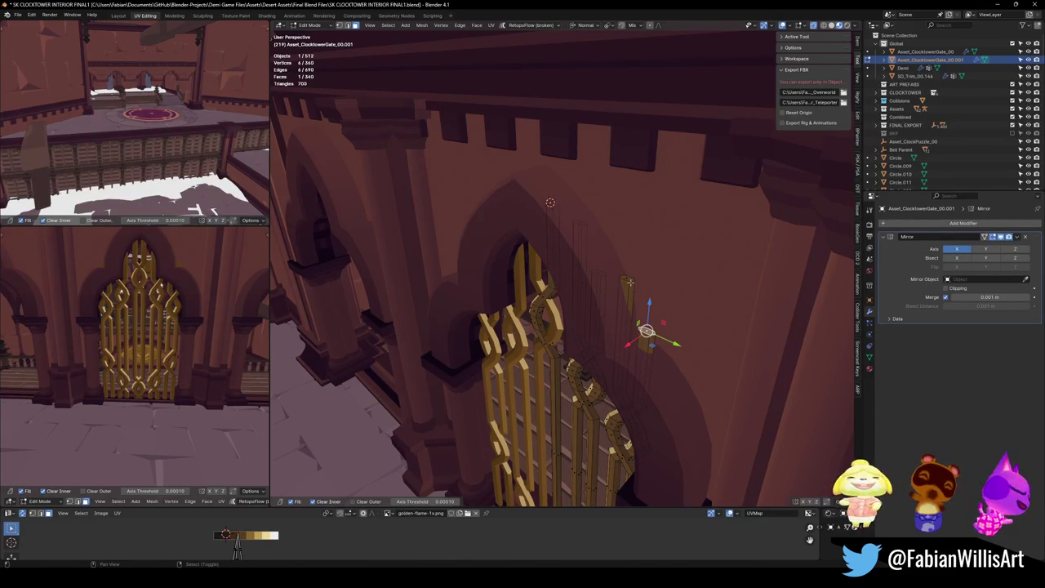
Move another set of gate vertices along the normal to fit the arch
left_click_drag(683, 314, 692, 245)
key("g")
key("z")
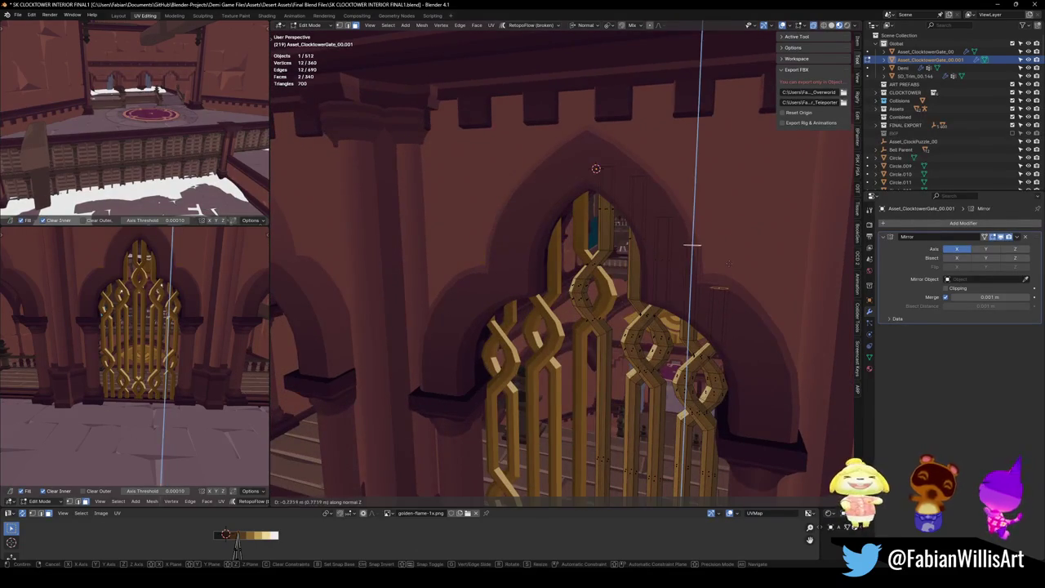
left_click(692, 253)
left_click(704, 283)
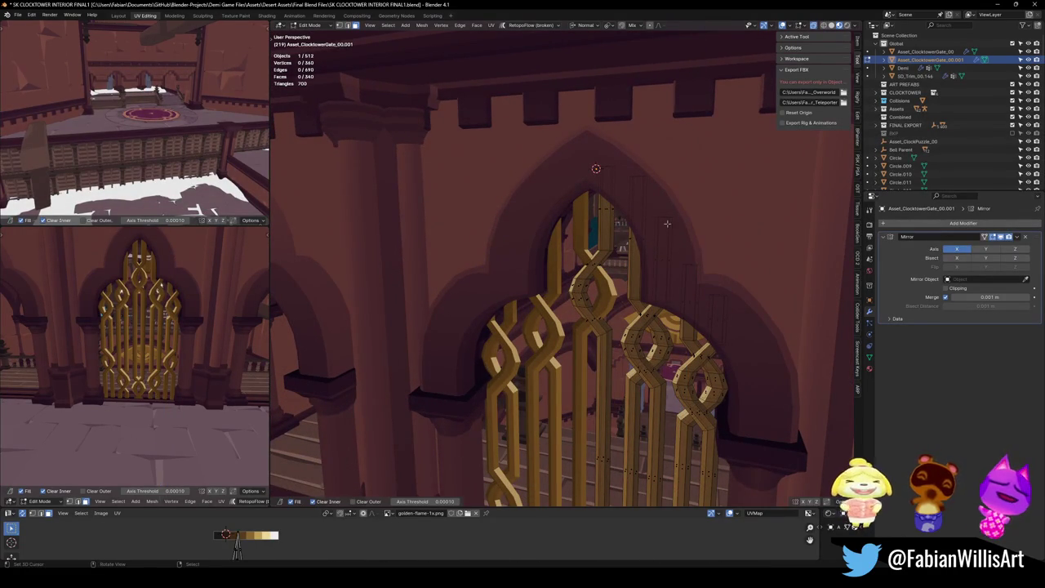
left_click_drag(666, 239, 652, 278)
key("Tab")
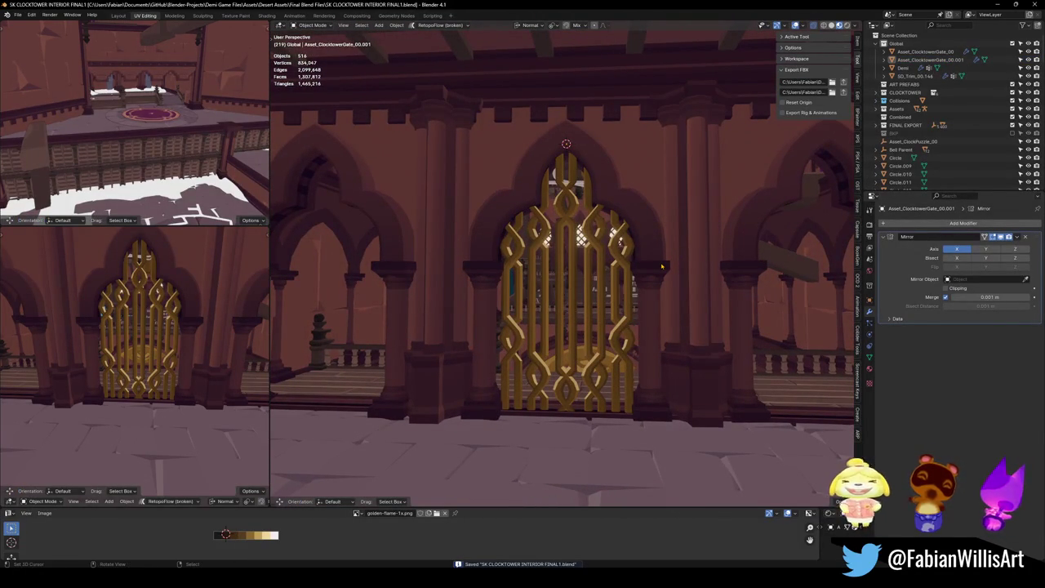
Walk through the hall past the arch and select the SD_Wall_07.006 wall
key("shift+grave")
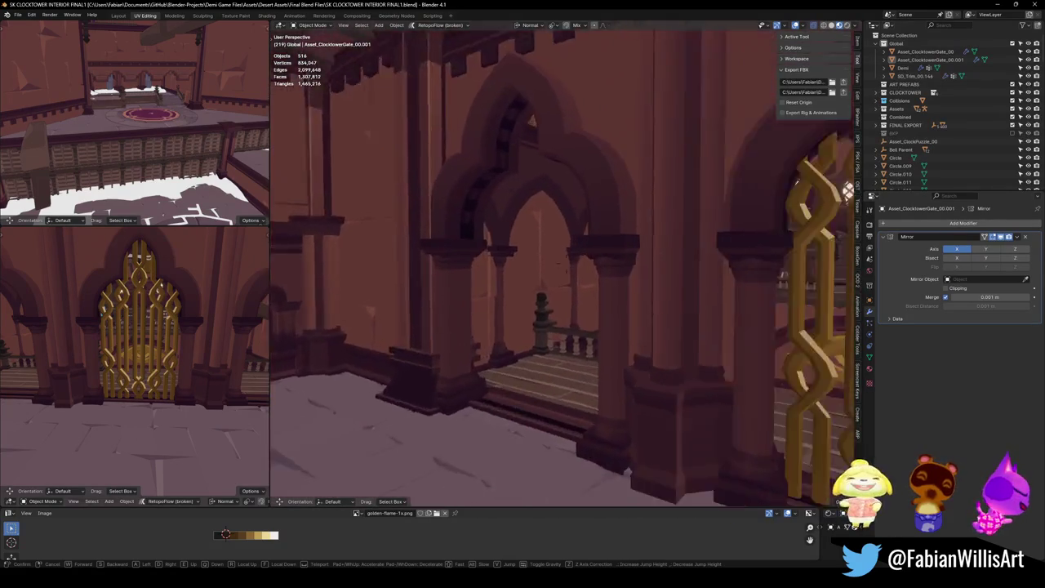
key("w")
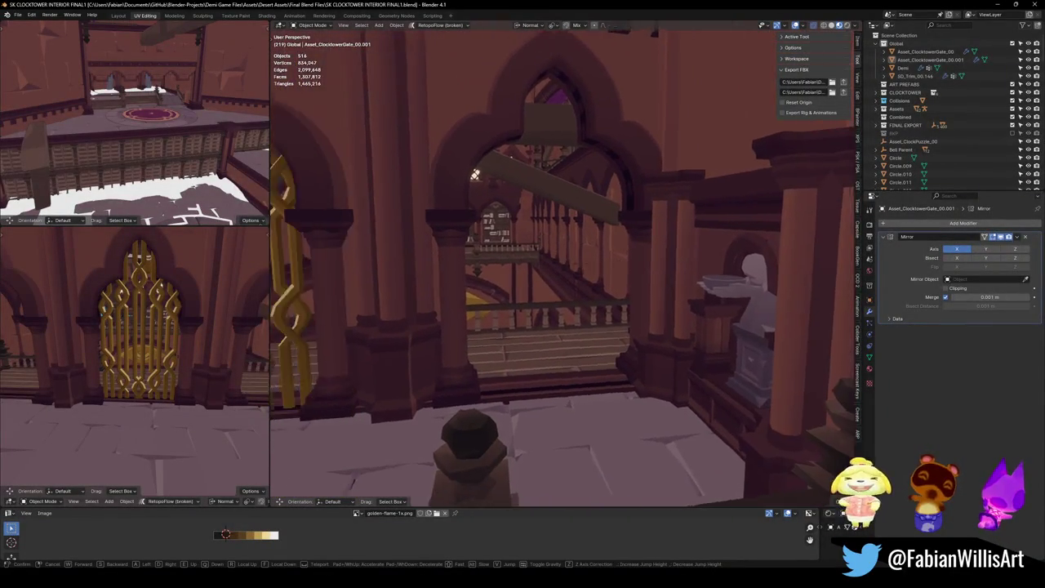
left_click(474, 114)
left_click(681, 284)
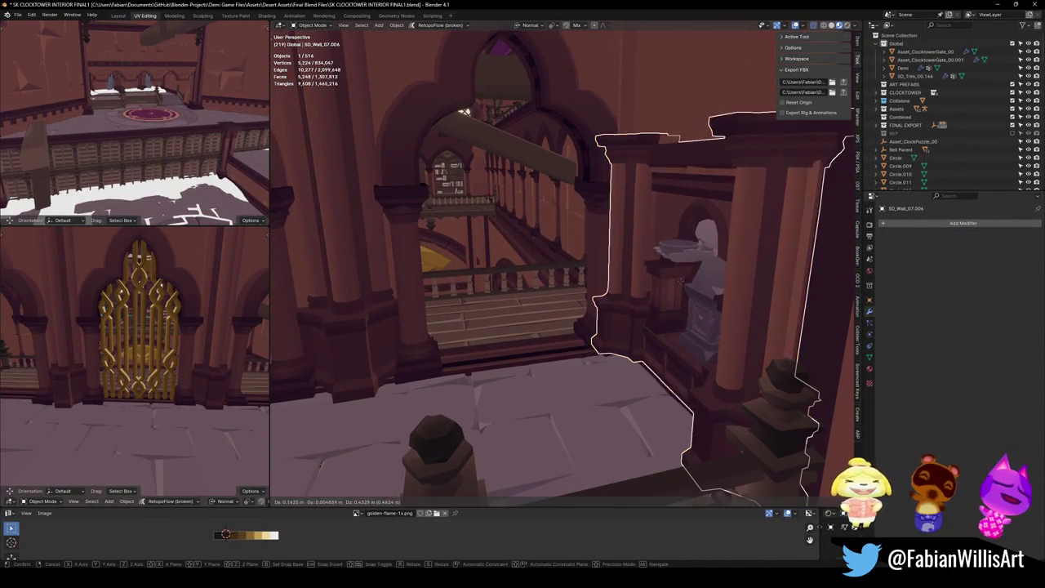
key("shift+grave")
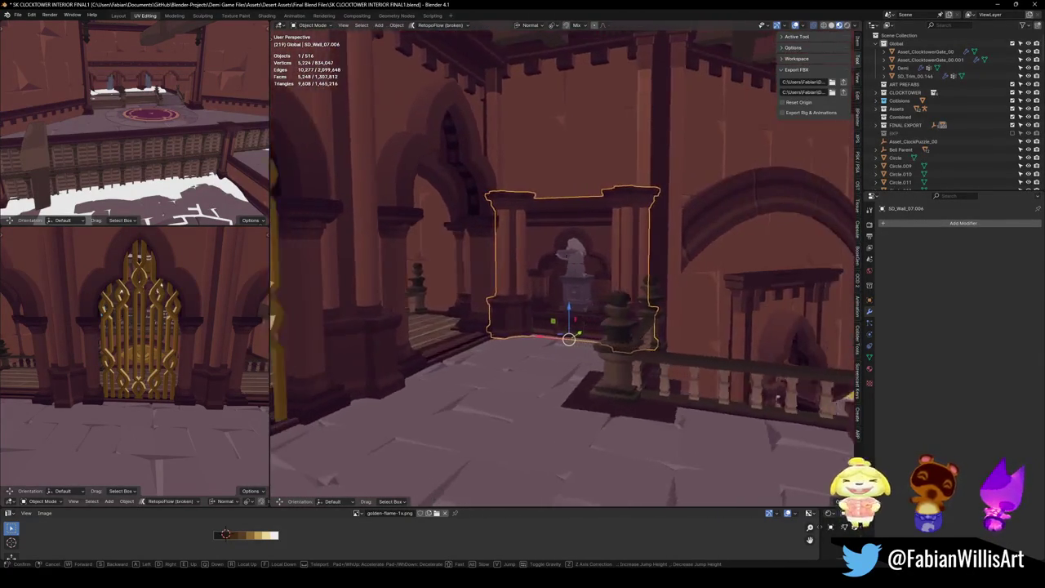
left_click(660, 282)
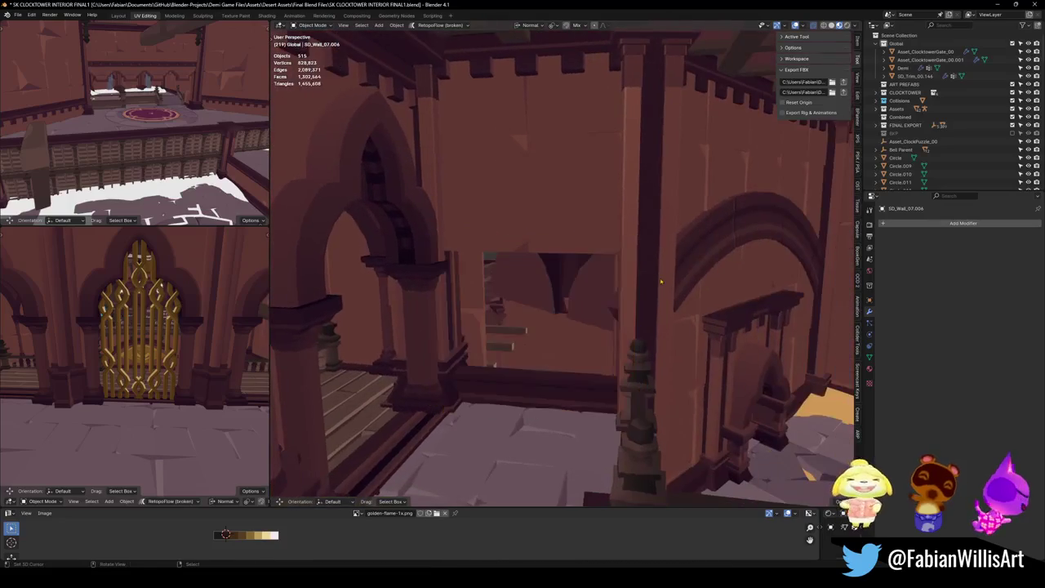
Save the file and walk the camera to view the golden gate, saving again
key("ctrl+s")
key("shift+grave")
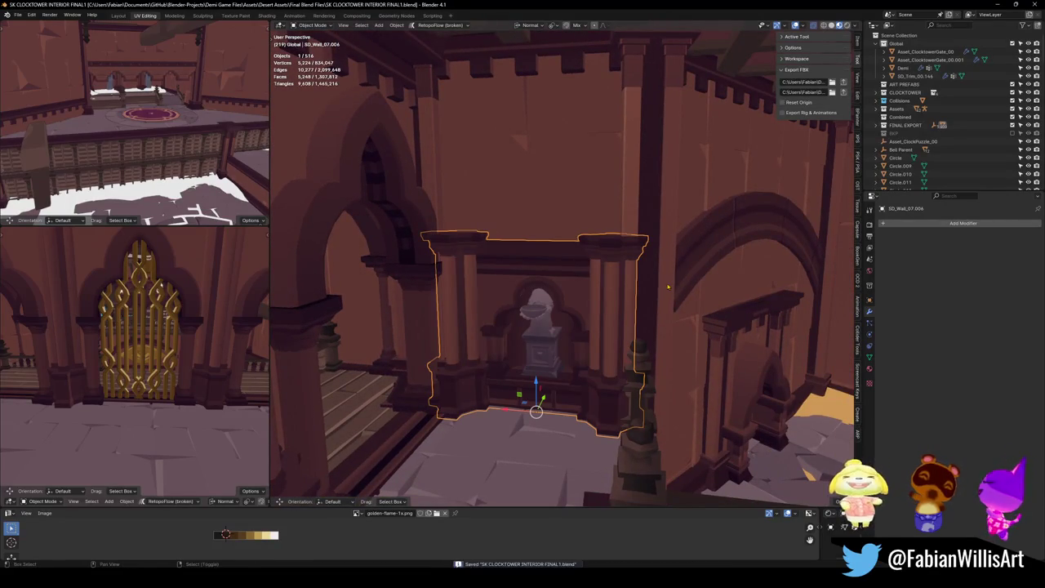
key("w")
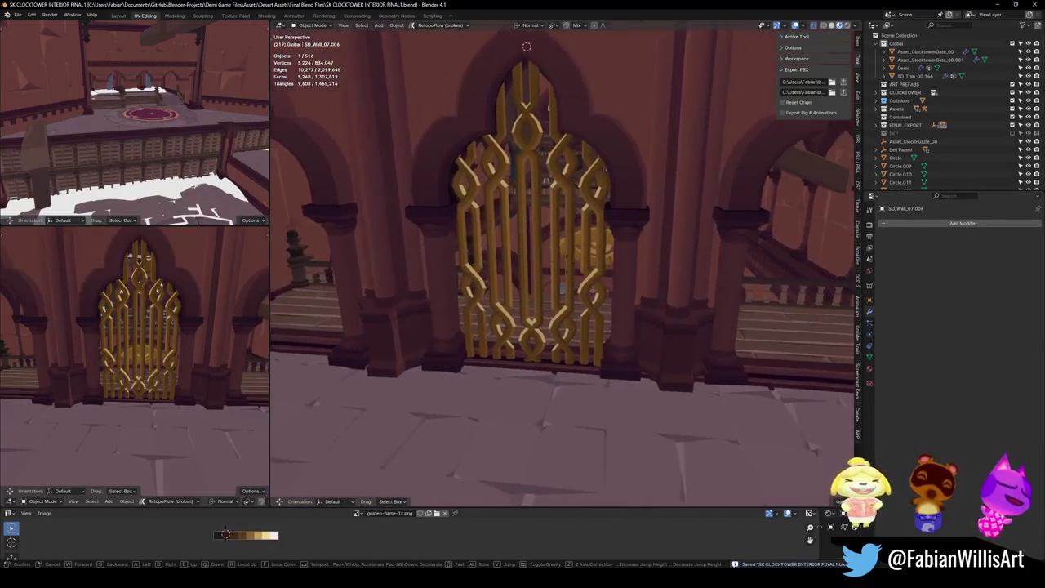
left_click(667, 286)
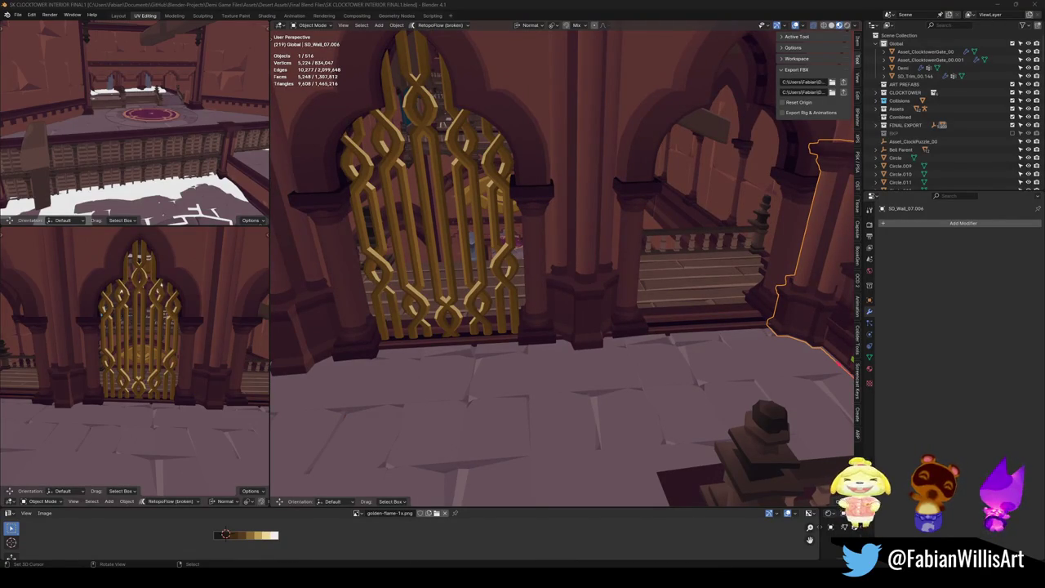
key("shift+grave")
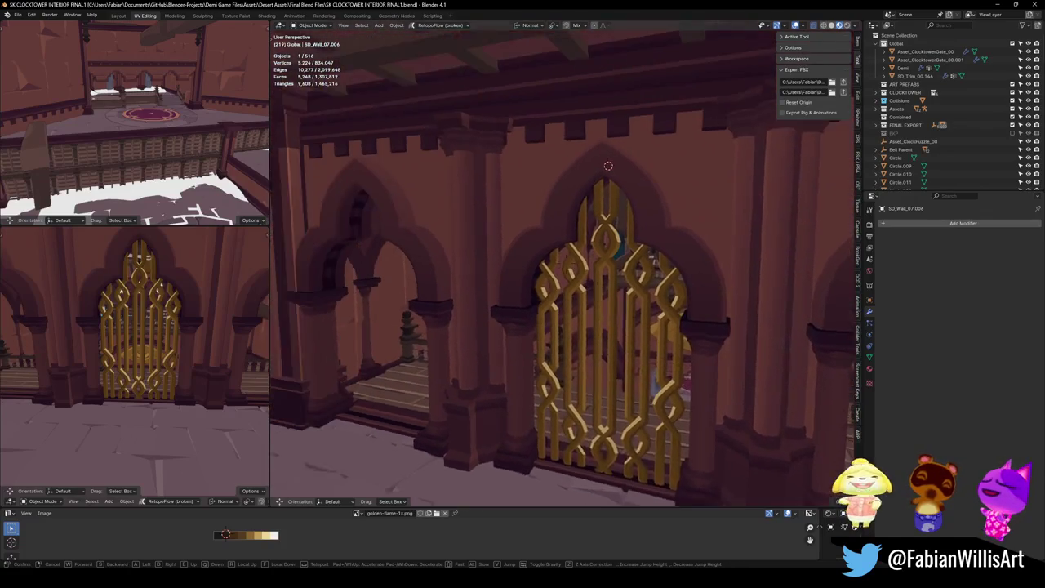
left_click(575, 226)
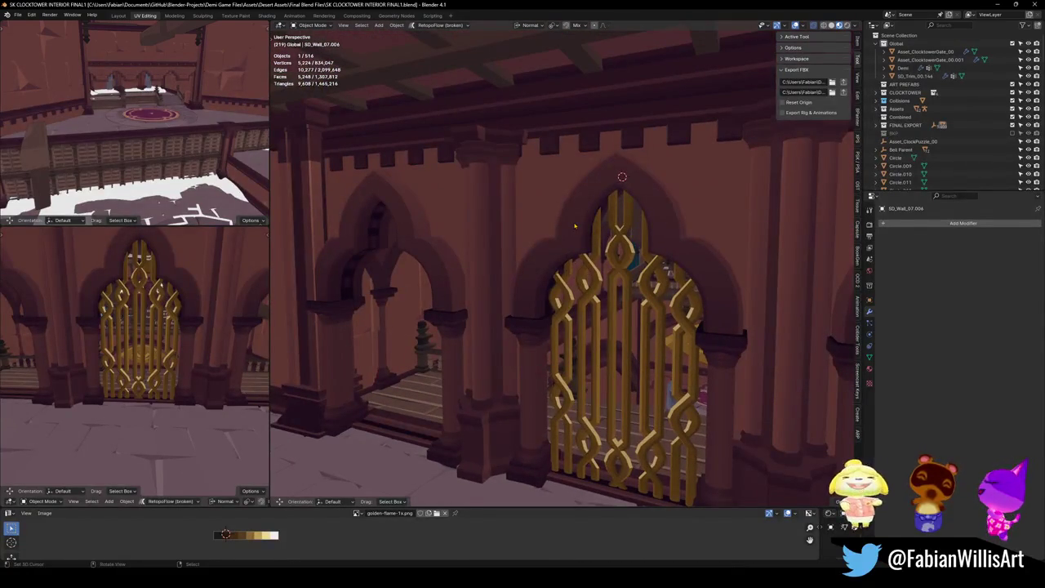
key("ctrl+s")
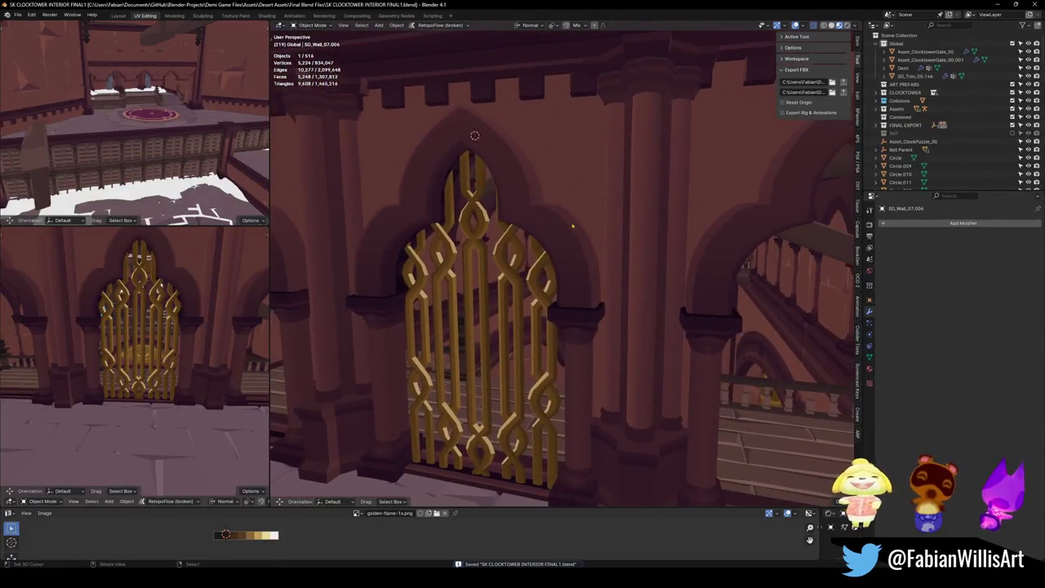
Scale the golden gate thinner along its Y depth axis
left_click(513, 276)
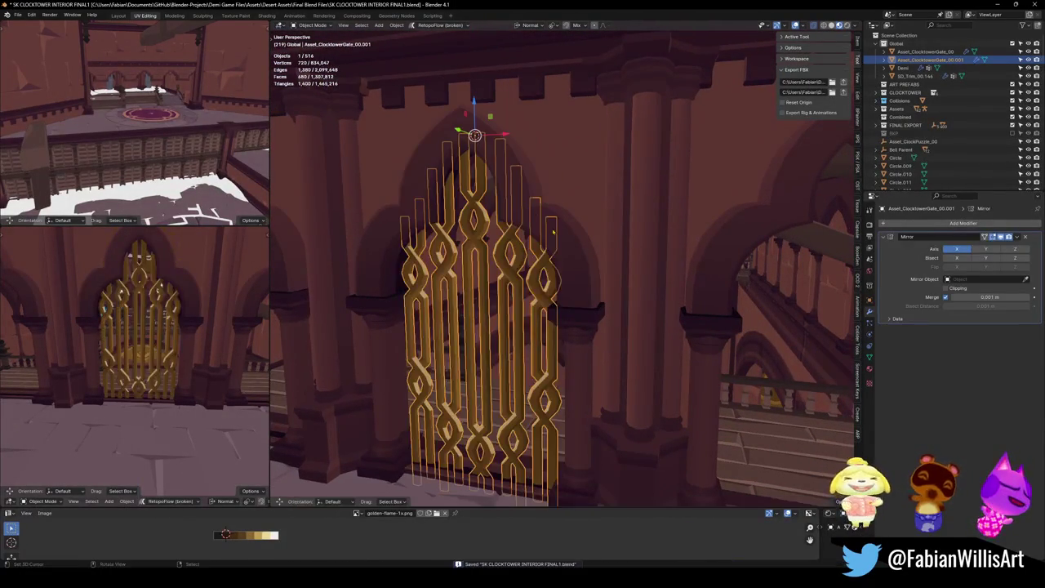
key("s")
key("y")
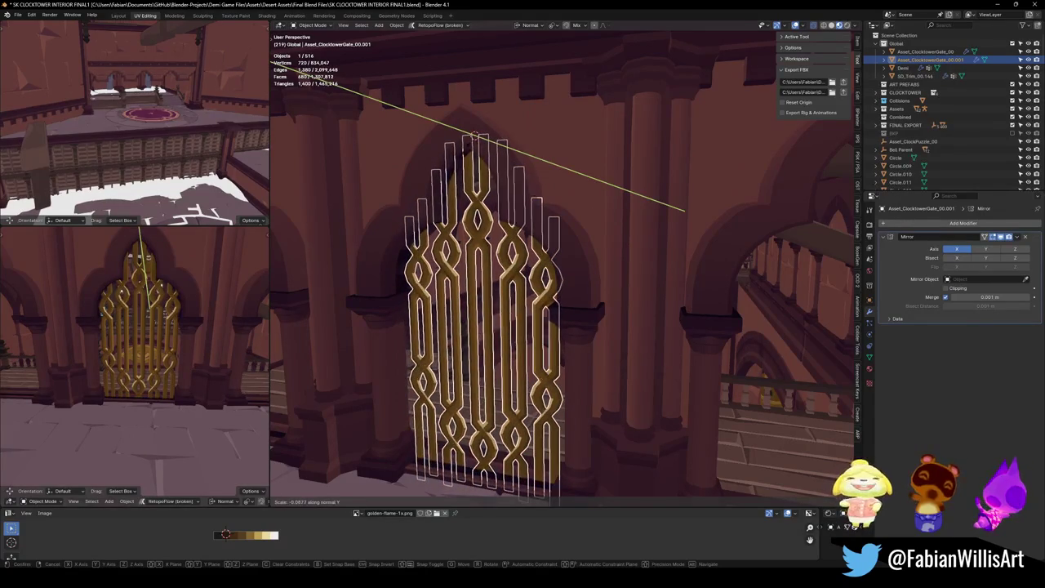
left_click(684, 211)
key("g")
key("z")
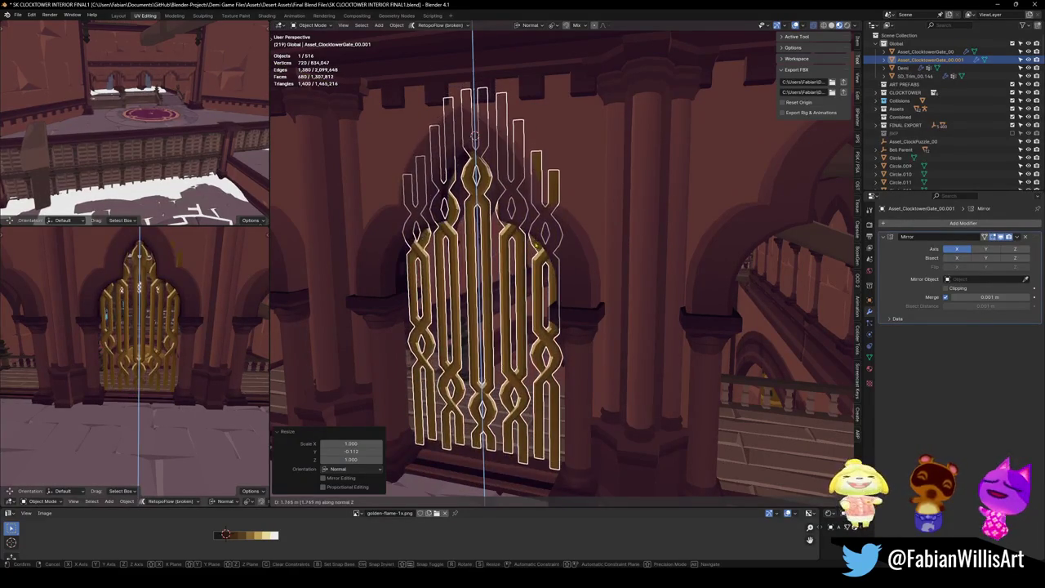
key("Escape")
key("alt+a")
Check the arch wall piece and try rotating the gate about Z, cancelling it
scroll(563, 269, "up", 5)
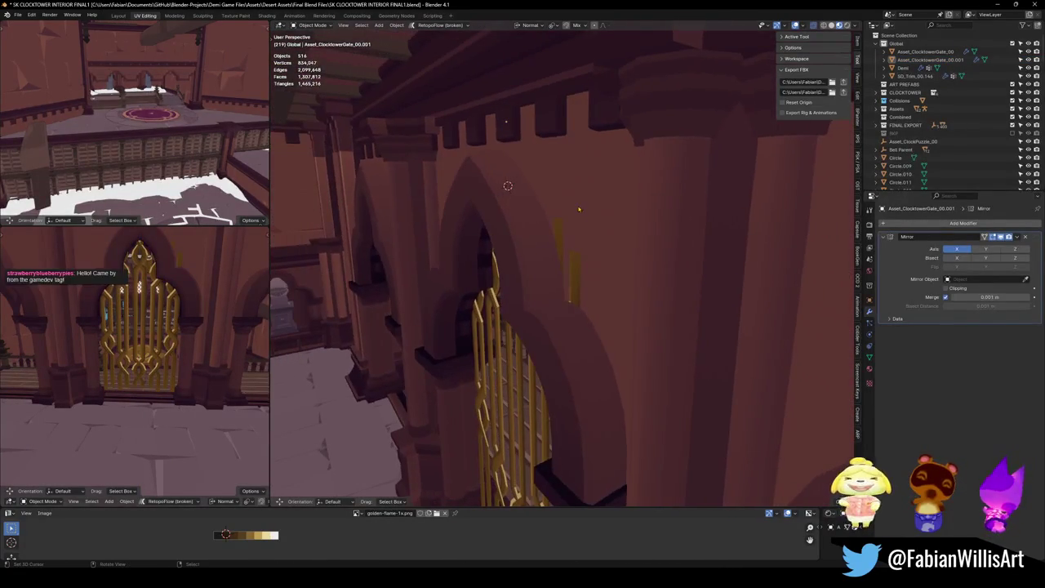
left_click(579, 215)
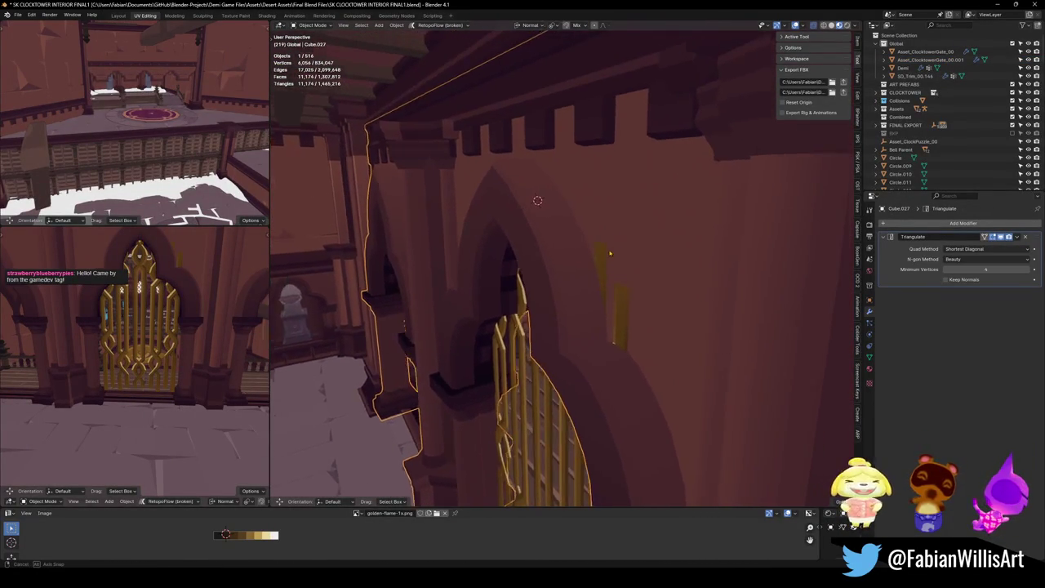
left_click(627, 304)
key("r")
key("z")
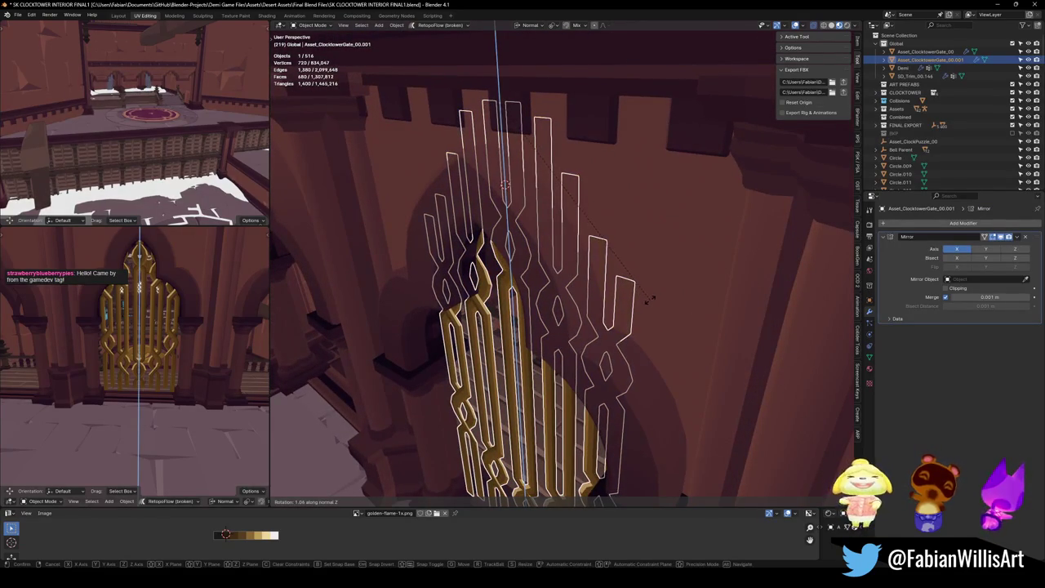
key("Escape")
Shift the golden gate along its Y depth axis into the arch
left_click_drag(598, 255, 658, 324)
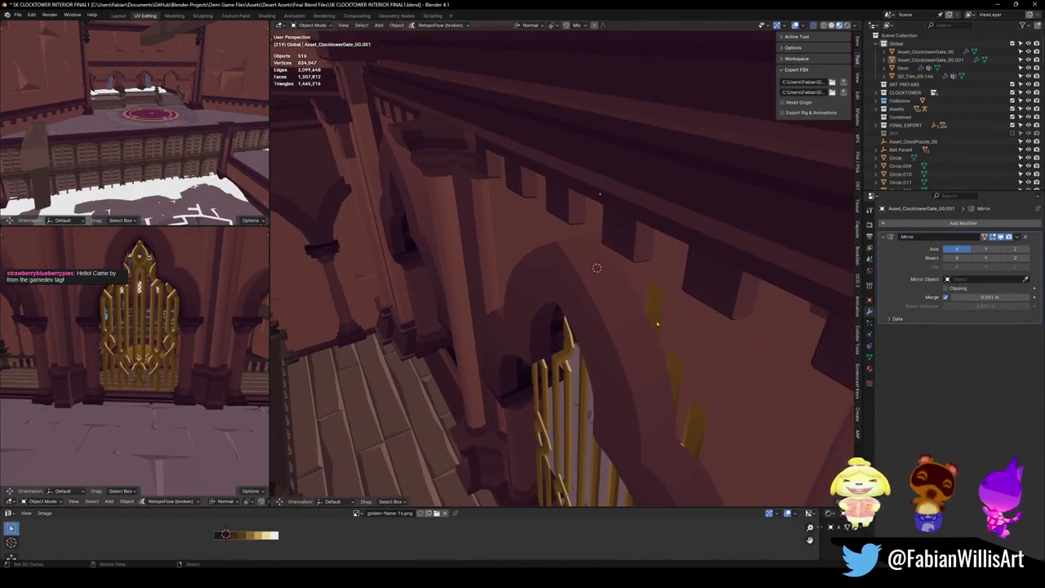
left_click(657, 324)
key("g")
key("y")
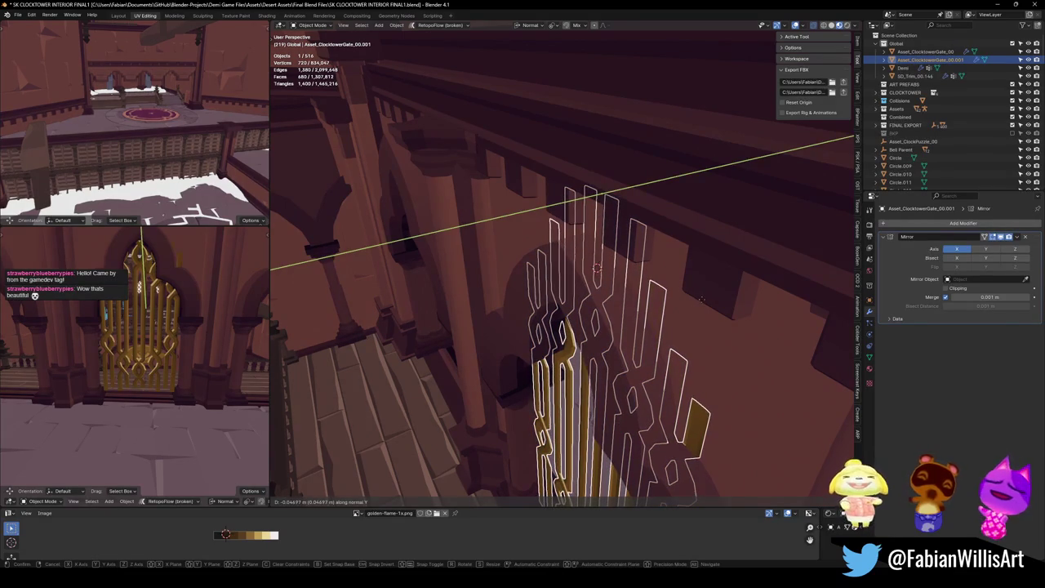
left_click(700, 300)
mouse_move(700, 300)
left_mouse_down()
mouse_move(671, 315)
mouse_move(548, 332)
mouse_move(522, 245)
left_mouse_up()
key("alt+a")
Check the pillar beside the gate and trial vertical moves of the gate, cancelling them
left_click(548, 332)
left_click(522, 245)
key("g")
key("z")
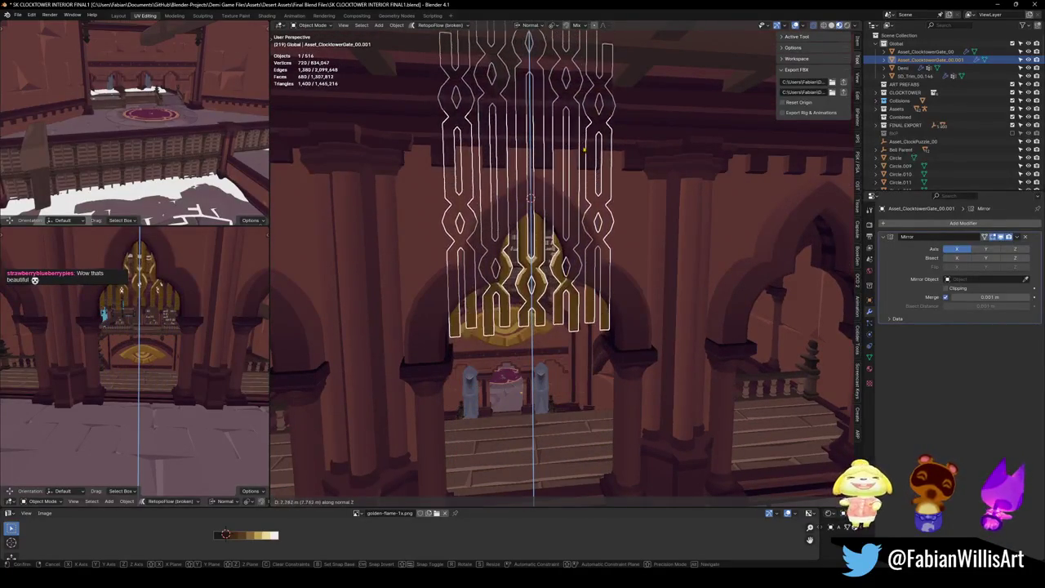
key("Escape")
key("alt+a")
left_click_drag(563, 214, 600, 195)
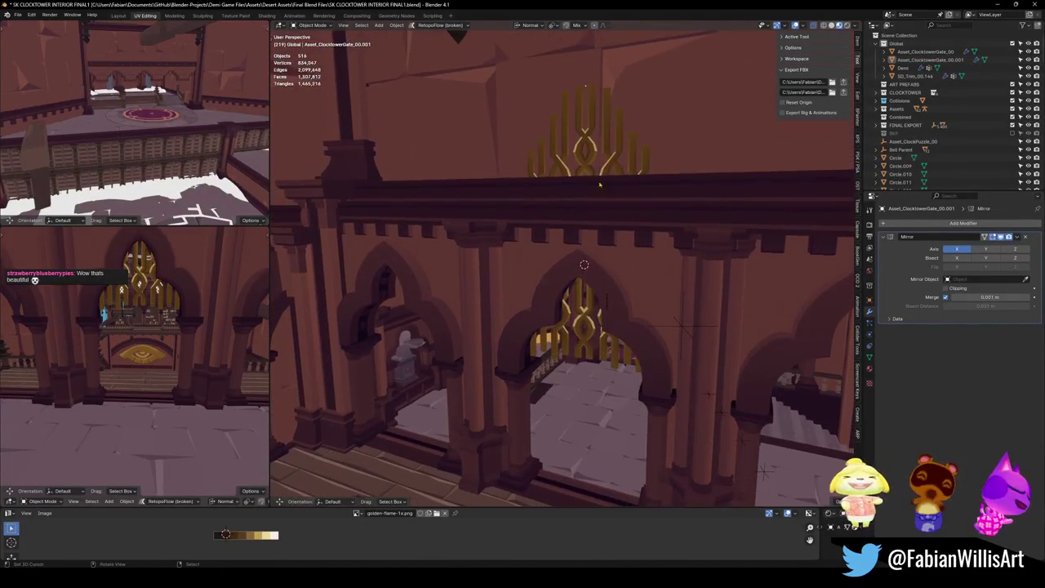
left_click(590, 152)
key("g")
key("z")
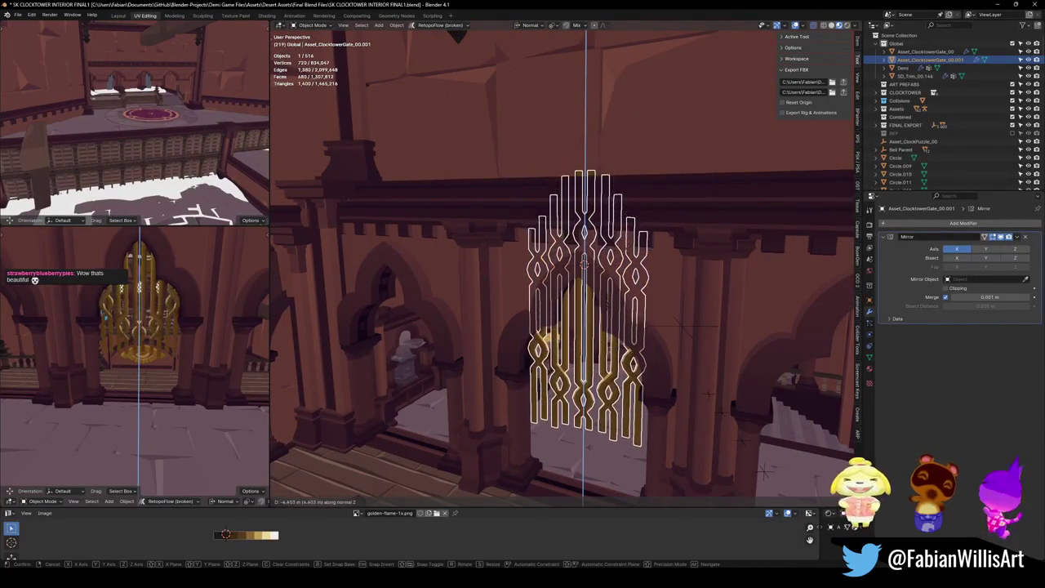
key("Escape")
key("alt+a")
Lower the golden gate vertically back down into the arch
mouse_move(576, 174)
left_mouse_down()
mouse_move(591, 252)
mouse_move(599, 250)
mouse_move(599, 192)
mouse_move(509, 210)
mouse_move(555, 83)
left_mouse_up()
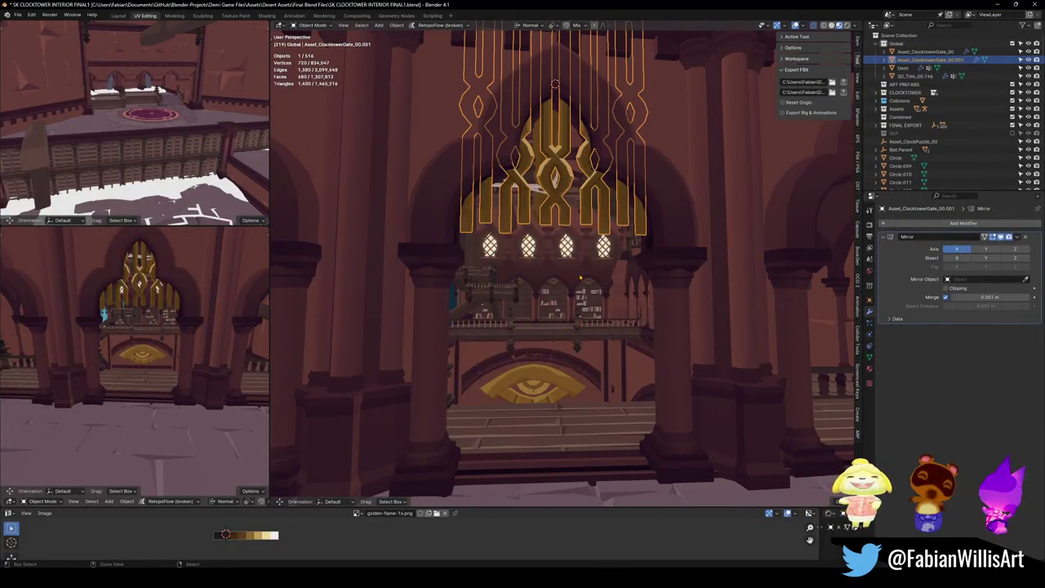
key("ctrl+z")
key("ctrl+z")
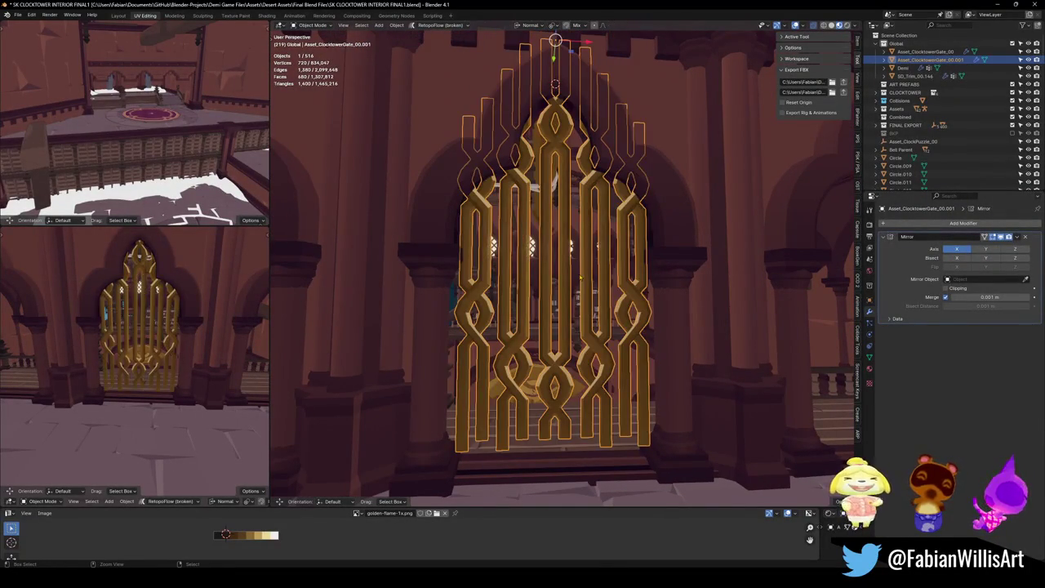
key("g")
key("z")
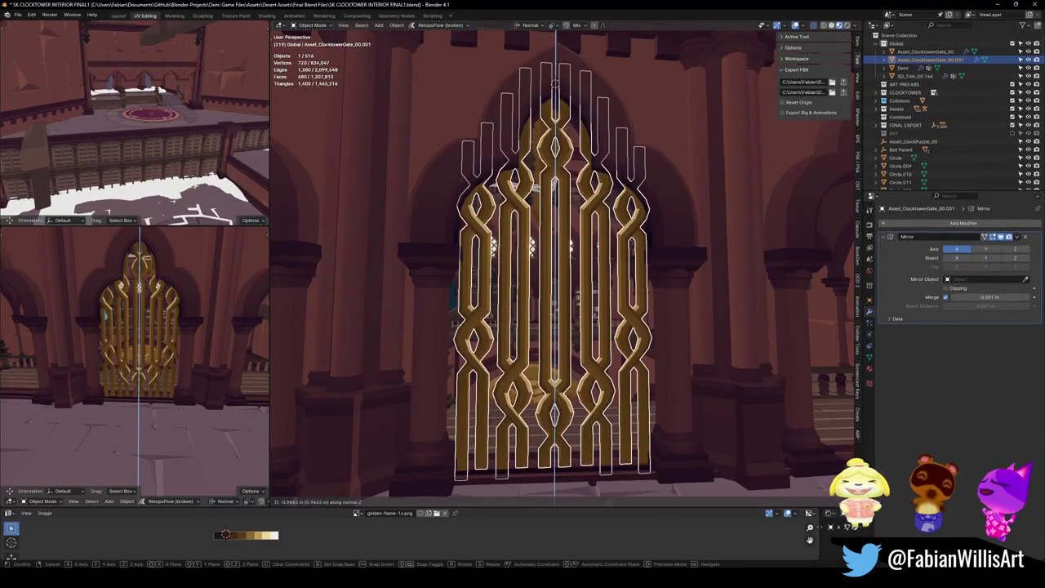
left_click(592, 327)
key("alt+a")
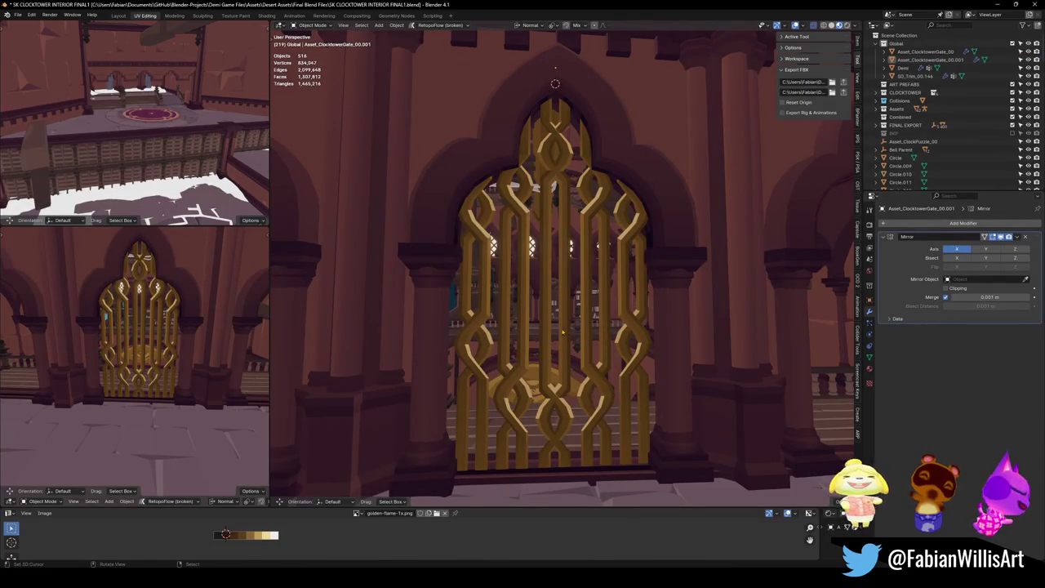
Start lifting the gate about 0.45 m along Z toward the upper arcade
left_click(561, 330)
key("g")
key("z")
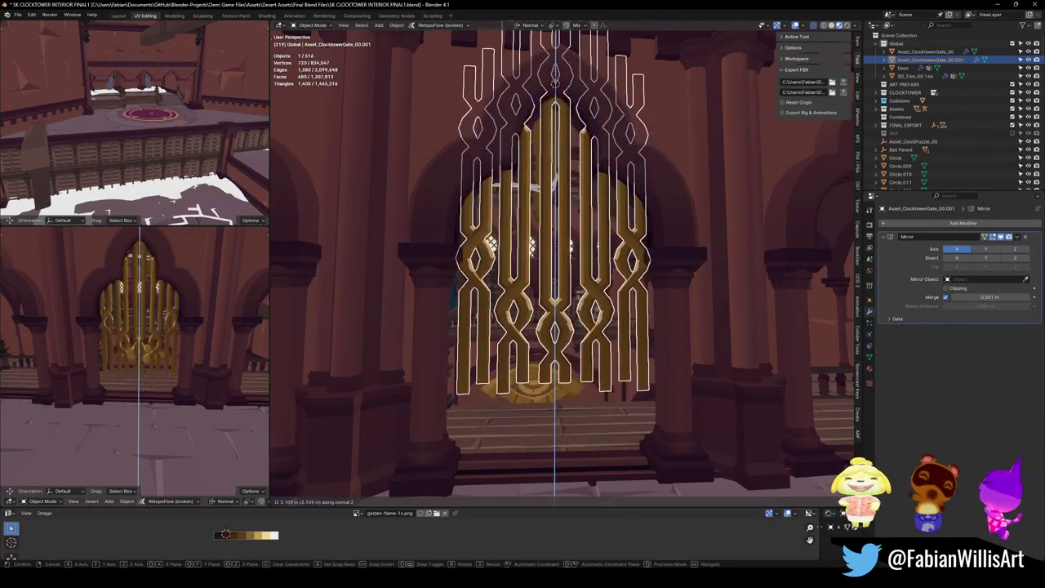
scroll(600, 324, "down", 5)
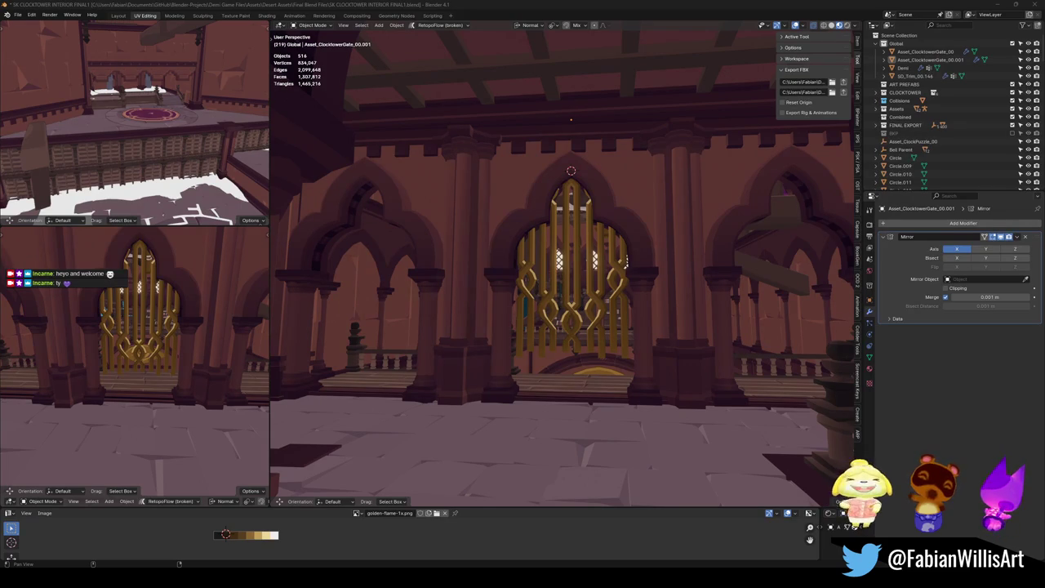
mouse_move(527, 169)
left_mouse_down()
mouse_move(547, 240)
mouse_move(560, 237)
left_mouse_up()
Lift the golden gate upward along Z into the upper arcade arch
left_click(561, 343)
key("g")
key("z")
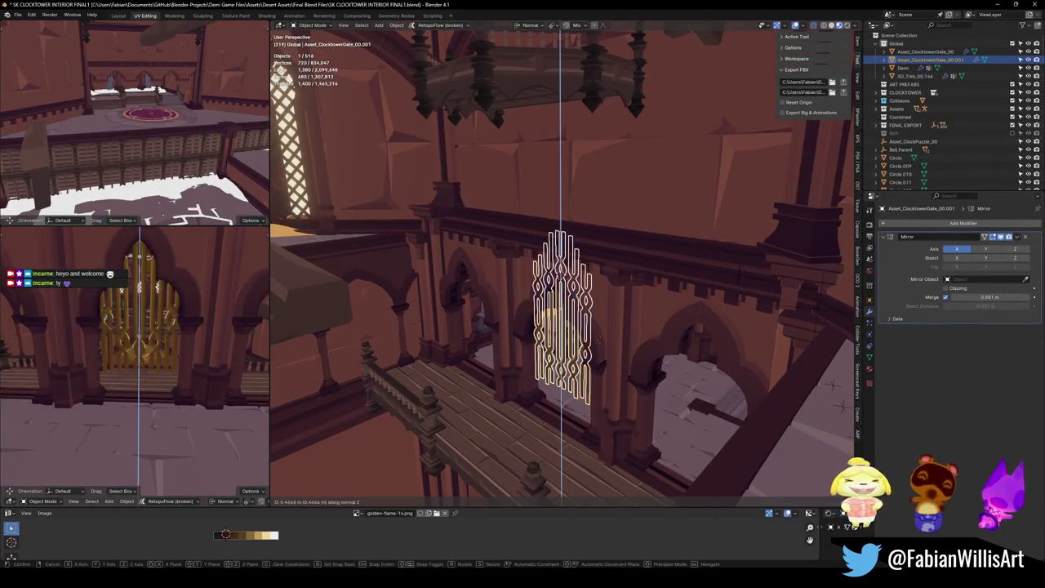
left_click(600, 307)
mouse_move(600, 307)
left_mouse_down()
mouse_move(576, 272)
mouse_move(531, 263)
left_mouse_up()
Push the triangular wall face of SD_Pillar_00.148 out 0.6202 m along its normal
left_click(556, 301)
key("Tab")
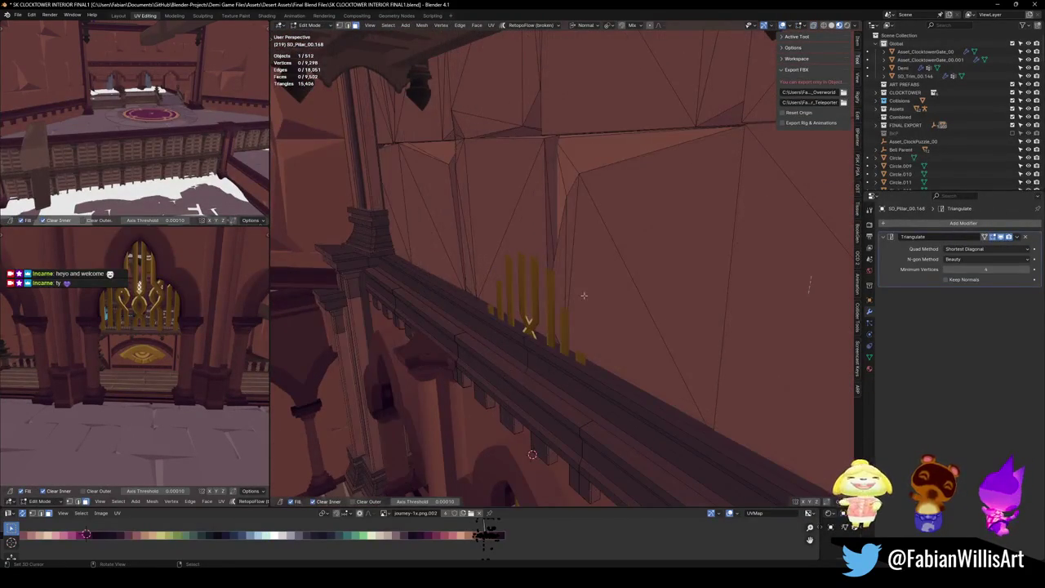
left_click(525, 264)
left_click_drag(810, 282, 814, 214)
key("g")
key("z")
key("z")
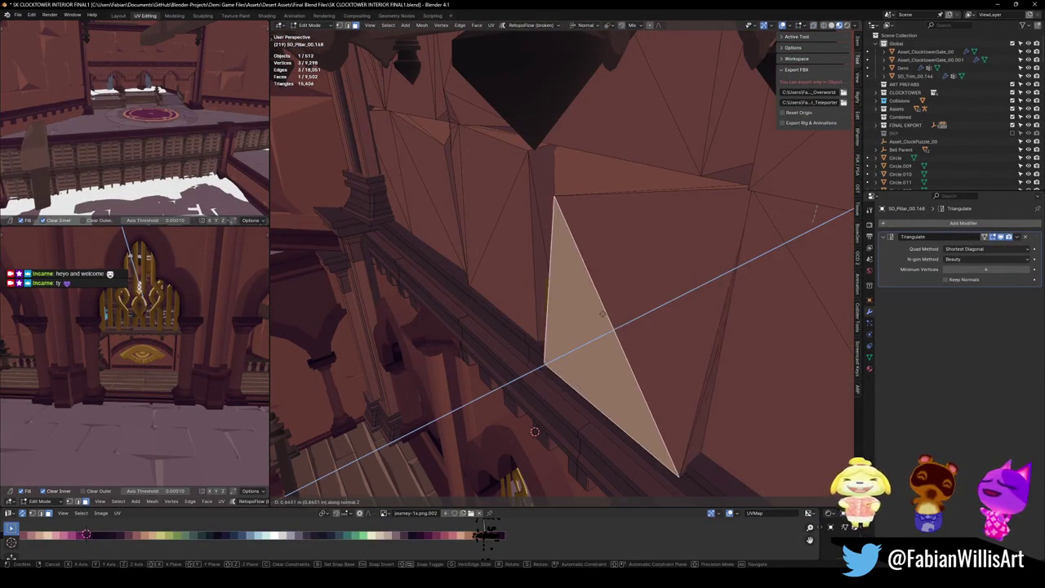
key("Return")
Try moving a thin sliver face and a wall vertex, cancelling both
left_click(582, 305)
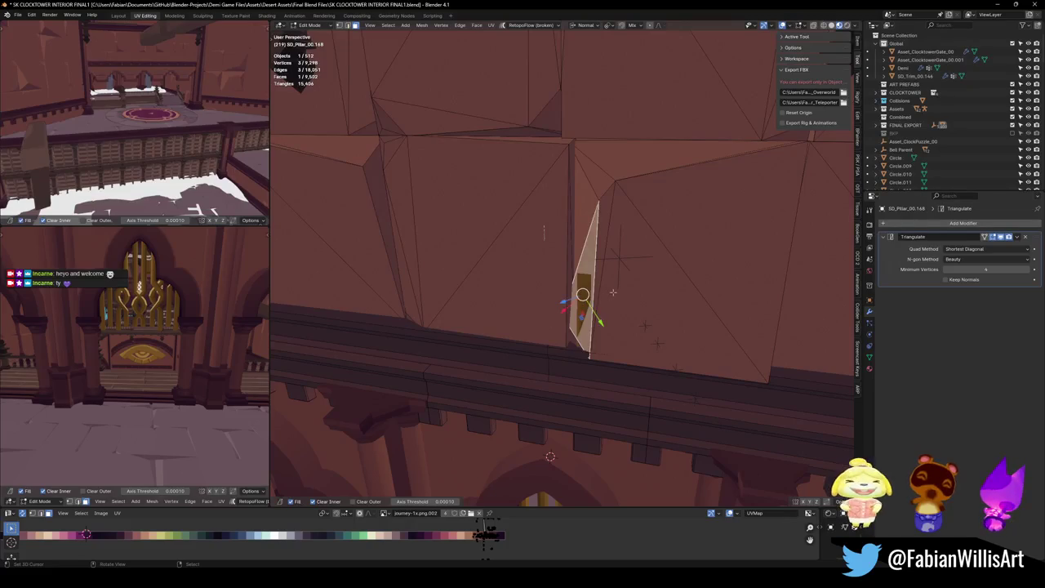
key("g")
key("z")
key("z")
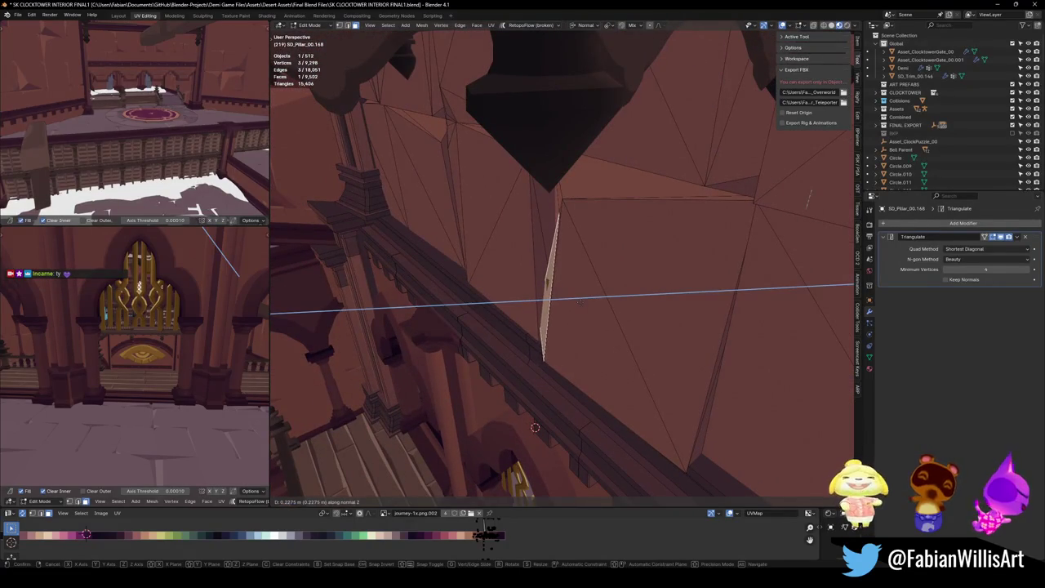
right_click(580, 302)
left_click(560, 199)
key("g")
key("shift+z")
key("shift+z")
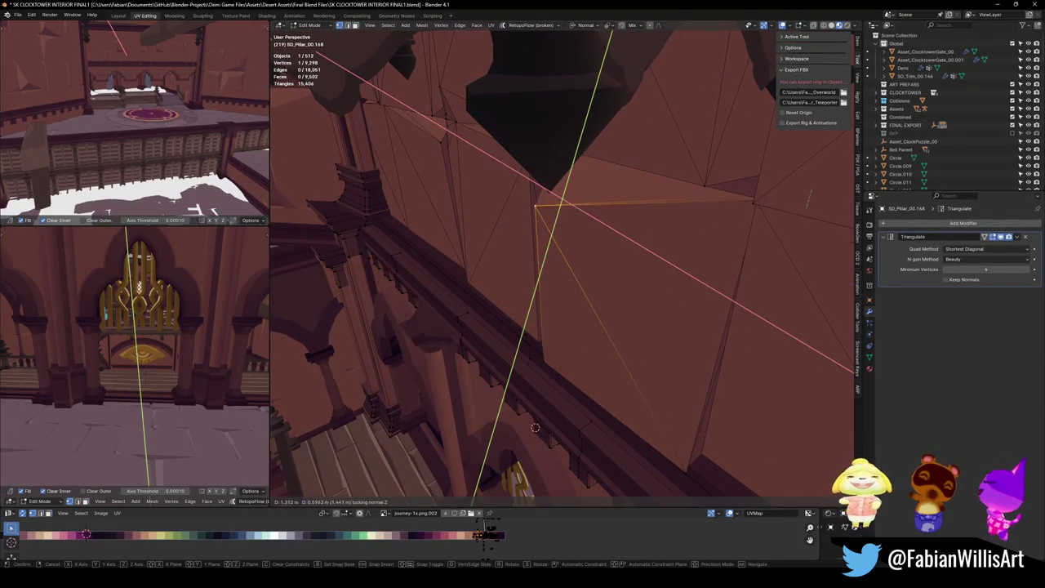
right_click(535, 427)
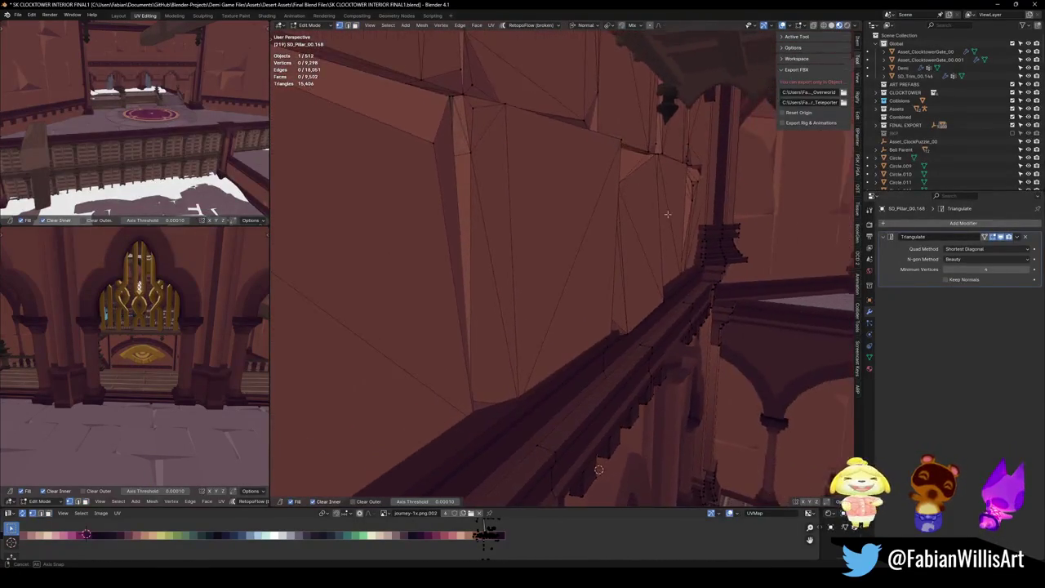
Move the vertex at the triangle face's corner, then save the clocktower file
left_click(641, 240)
left_click(622, 267)
left_click(623, 267)
key("g")
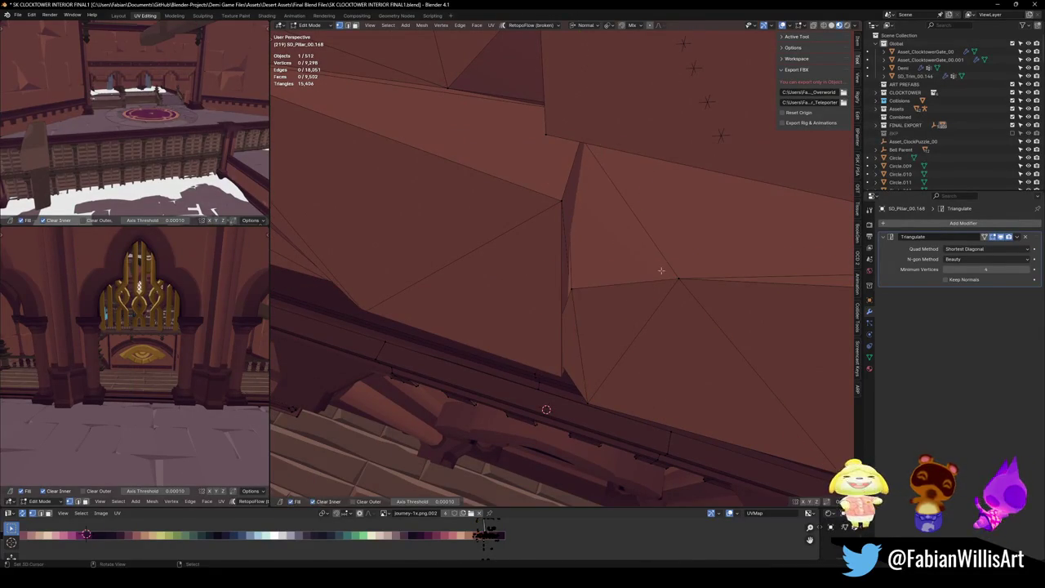
left_click(547, 559)
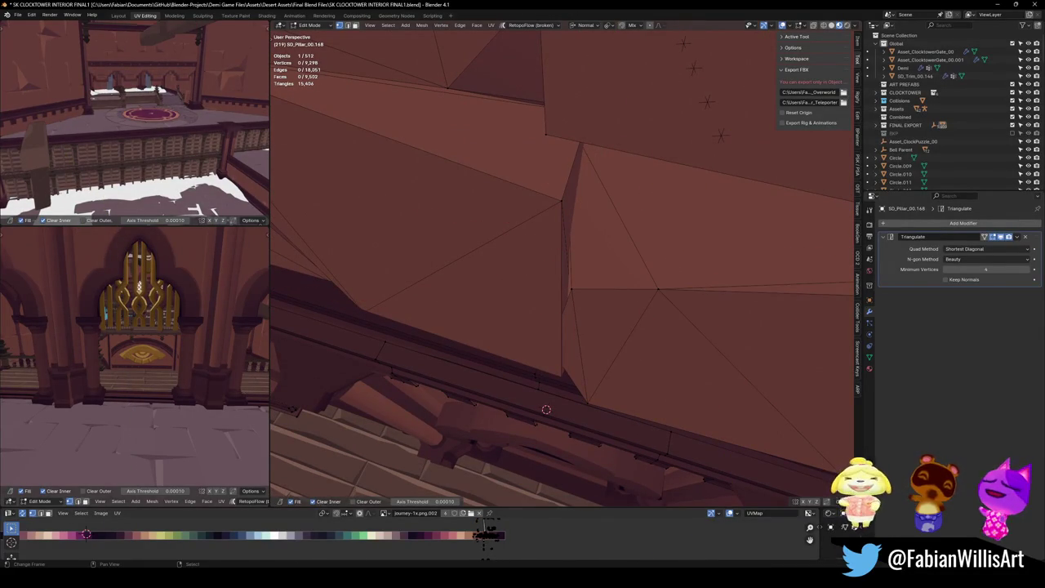
mouse_move(616, 338)
left_mouse_down()
mouse_move(620, 368)
mouse_move(607, 310)
mouse_move(587, 296)
mouse_move(615, 297)
mouse_move(572, 331)
mouse_move(583, 305)
left_mouse_up()
key("Tab")
key("ctrl+s")
Test a vertical move of the gate and leave it in its original place
left_click(582, 383)
key("g")
key("z")
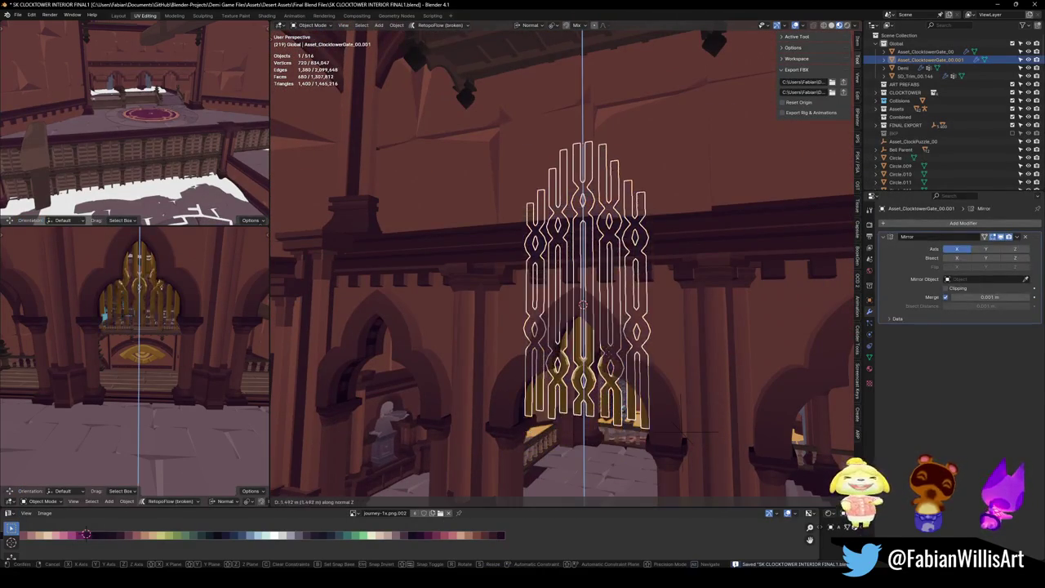
key("Escape")
key("alt+a")
left_click_drag(582, 305, 586, 314)
Nudge the wall panel face above the arch along its normal, save, and walk back to view the arches
scroll(585, 313, "up", 3)
left_click(541, 294)
key("Tab")
key("g")
key("z")
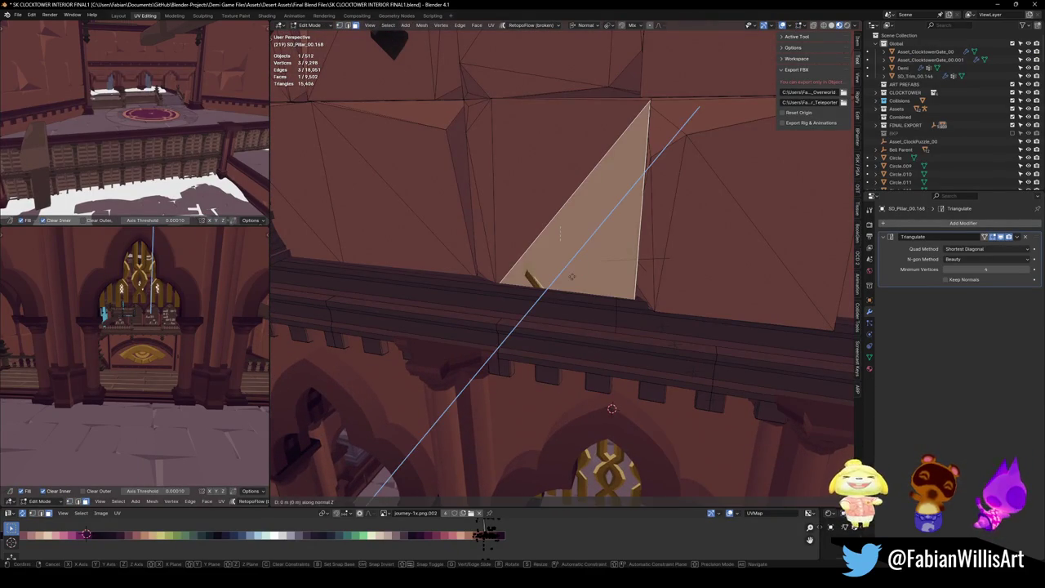
key("Escape")
key("Tab")
key("ctrl+s")
key("shift+grave")
key("s")
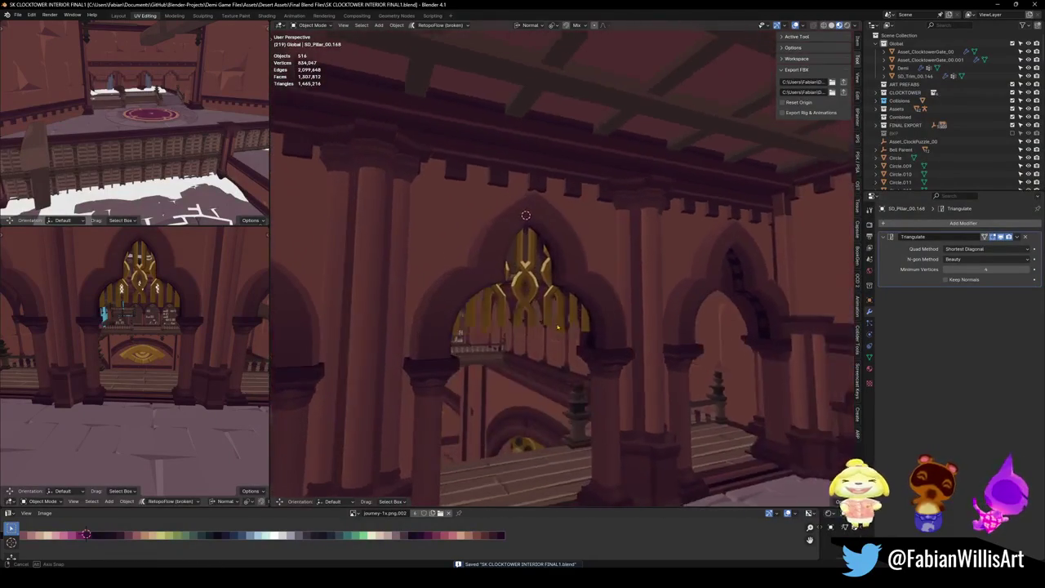
key("d")
key("a")
key("w")
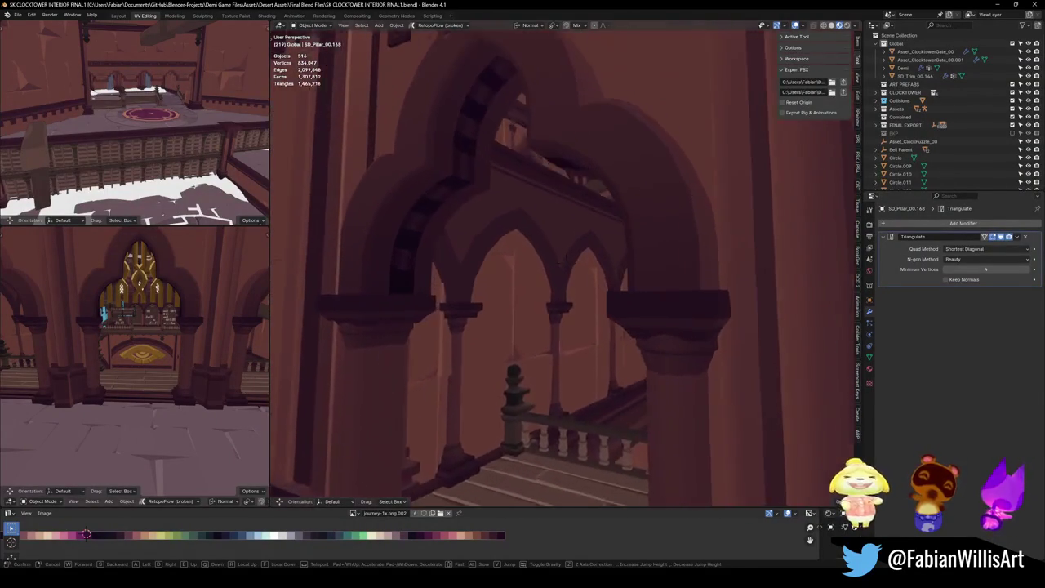
key("w")
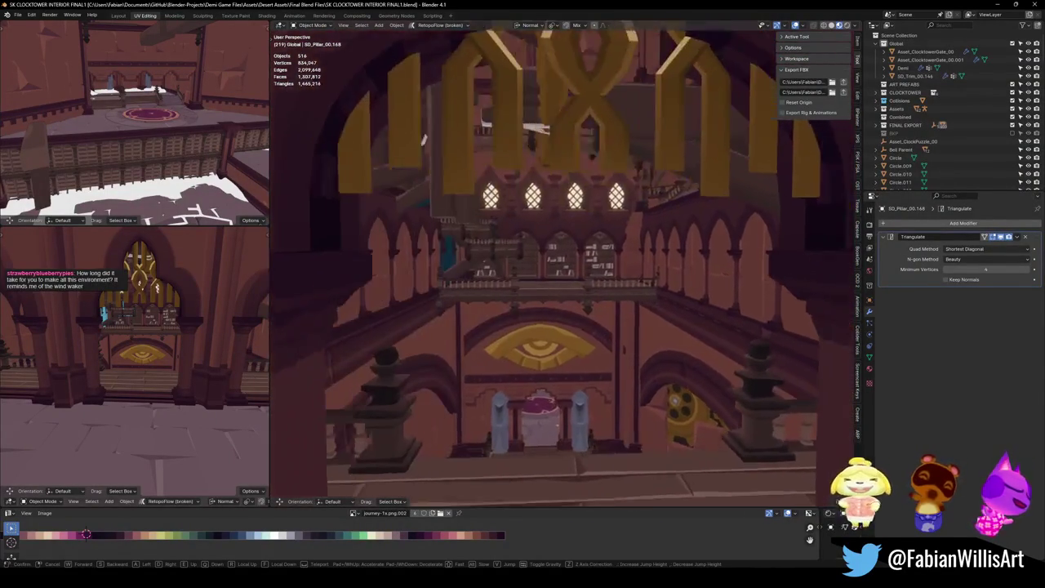
key("s")
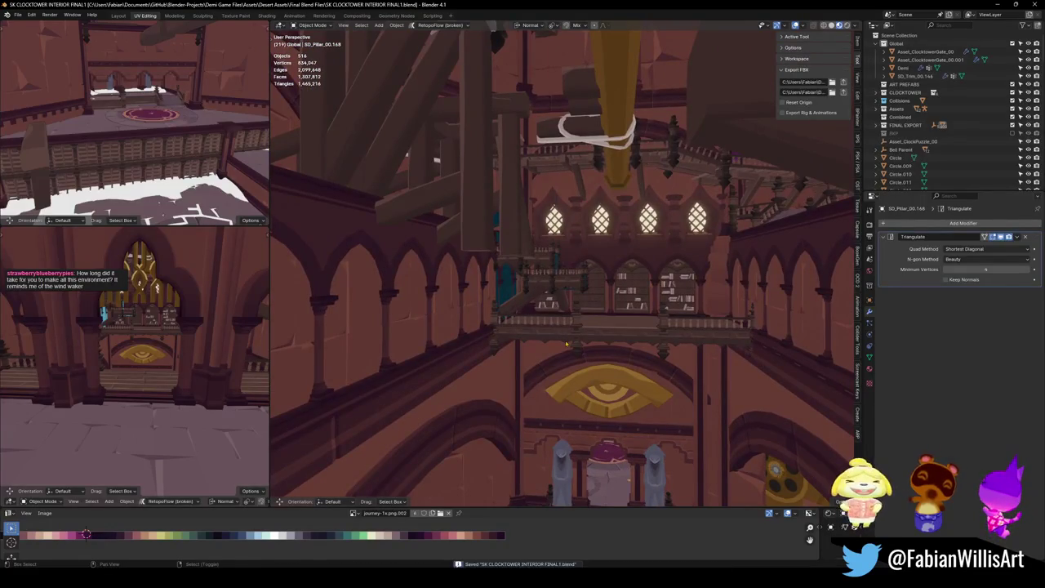
key("ctrl+s")
left_click(563, 266)
left_click(520, 384)
Duplicate the owl statue, snap the copy to a floor spot beside the arches, and turn it slightly
key("shift+d")
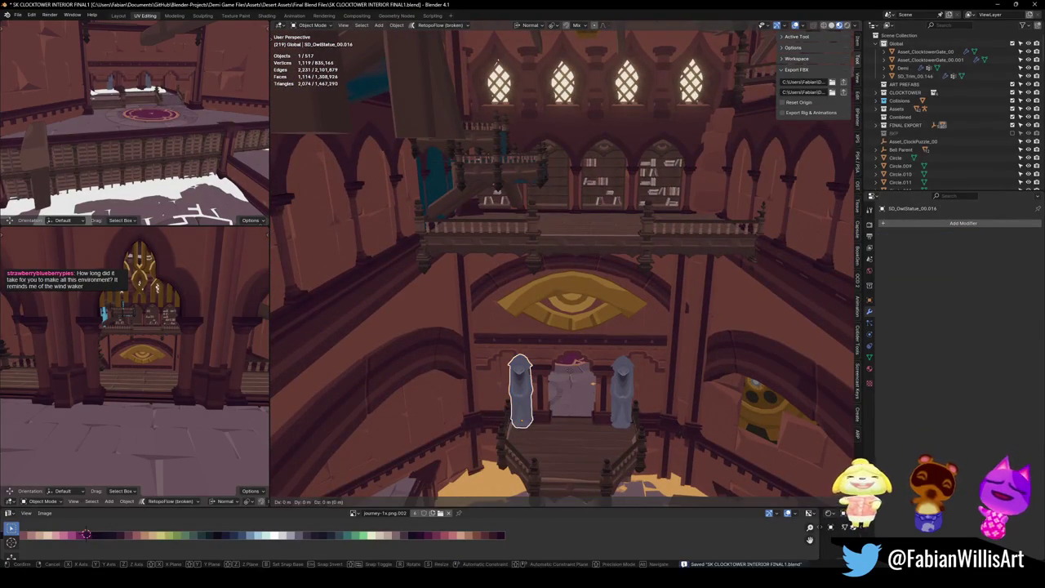
key("Escape")
key("shift+grave")
key("w")
key("s")
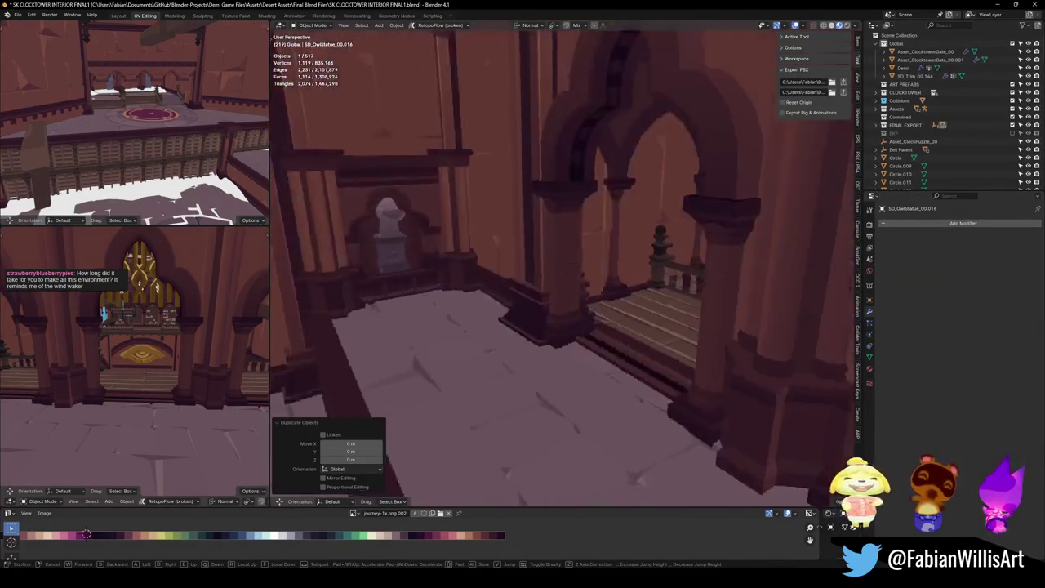
left_click(587, 365)
right_click(522, 360, "shift")
key("shift+s")
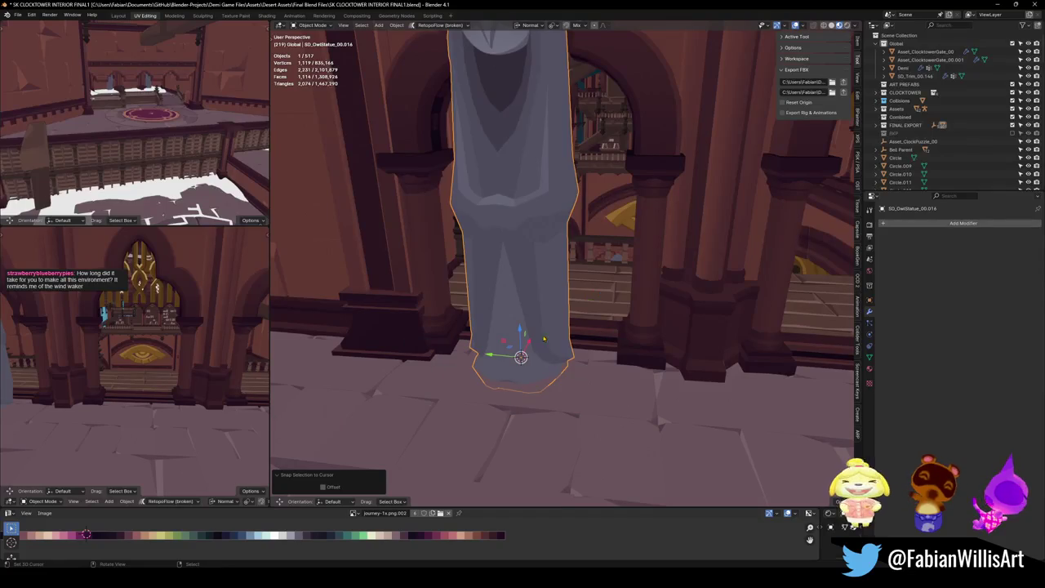
key("KP_Decimal")
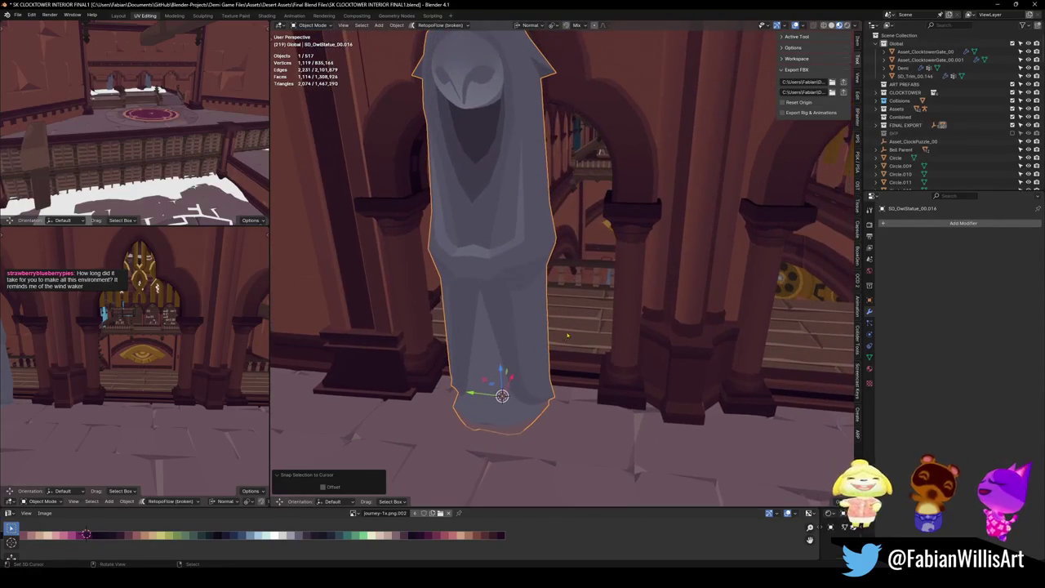
key("r")
key("z")
left_click(577, 312)
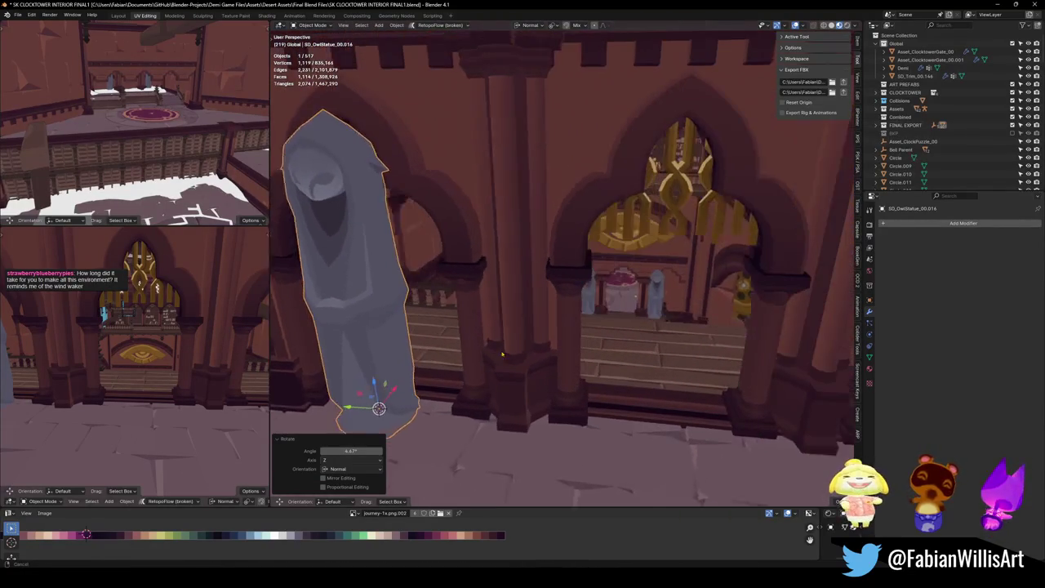
Clear the face selection on the back wall mesh, then reselect the owl statue copy
left_click(627, 124)
key("Tab")
key("alt+a")
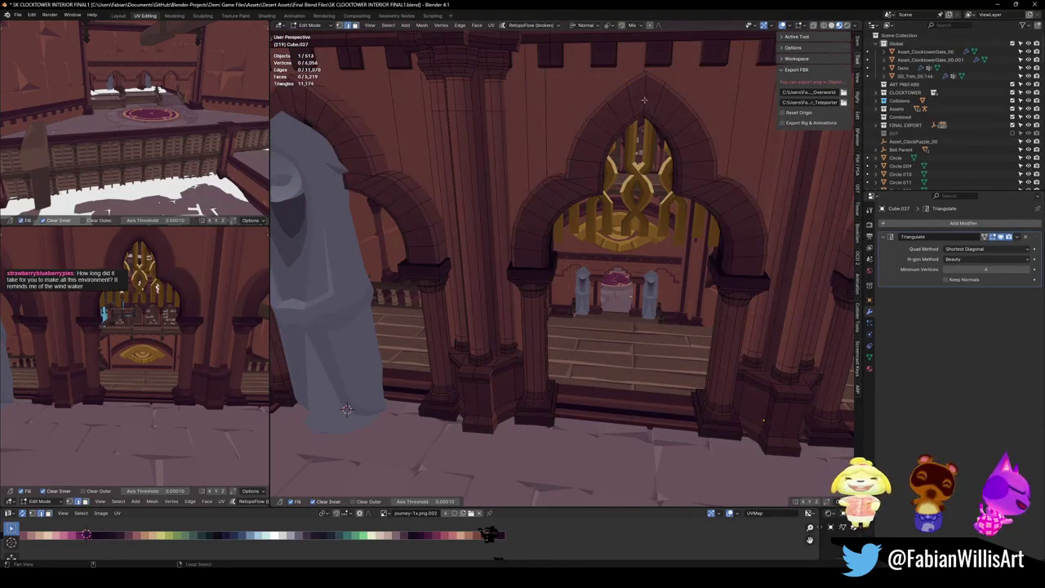
key("Tab")
left_click(488, 270)
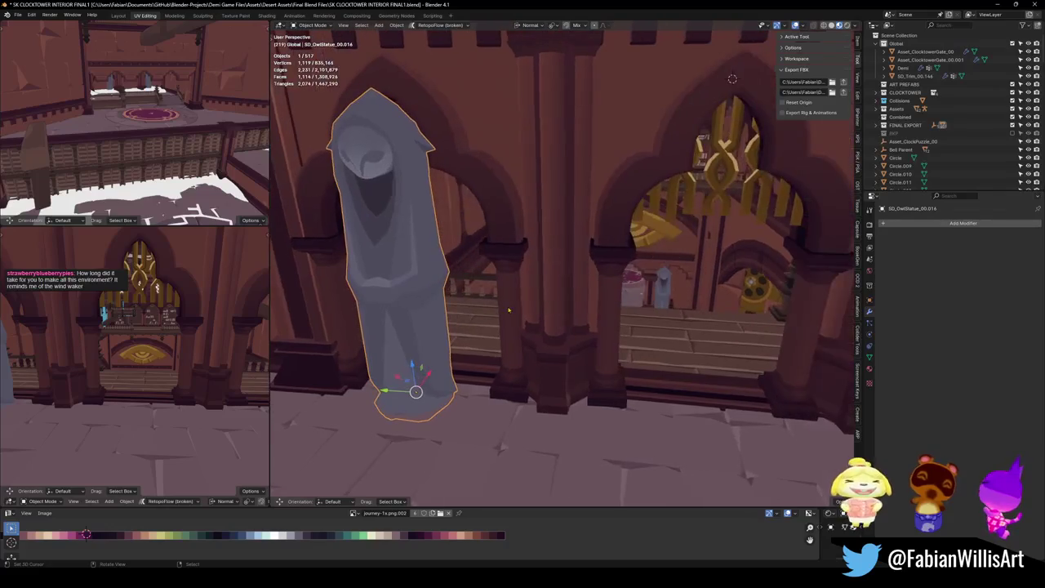
Set the owl copy's origin to the 3D cursor and add a Mirror modifier with X mirroring off
scroll(515, 292, "up", 3)
scroll(499, 305, "down", 3)
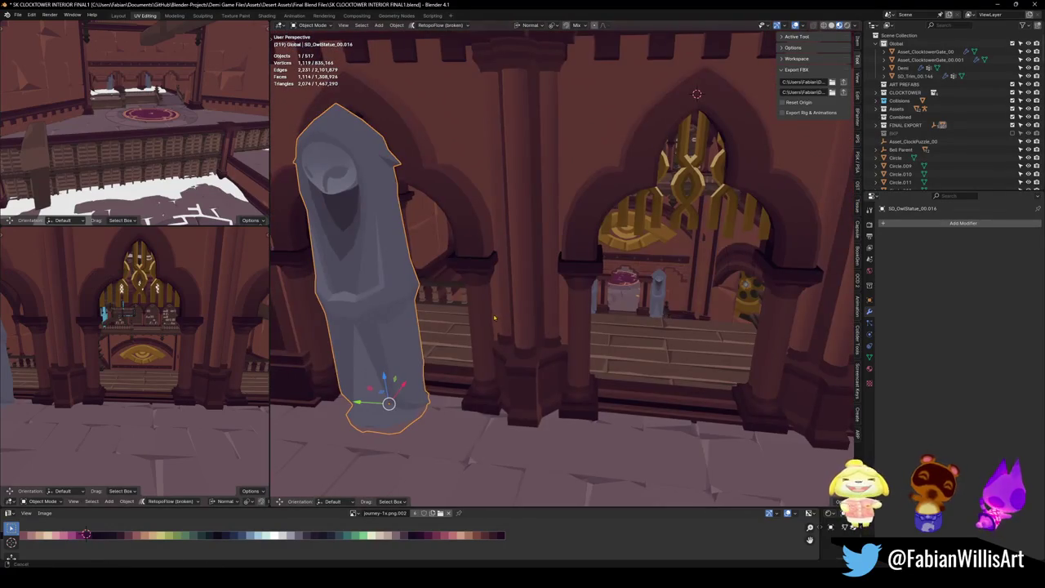
key("q")
left_click(471, 241)
key("q")
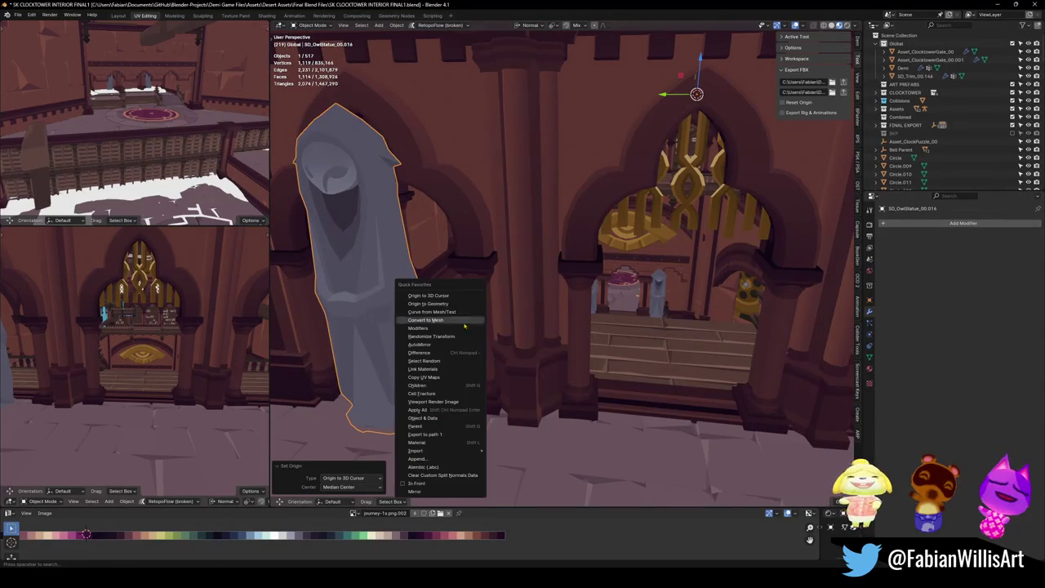
left_click(430, 492)
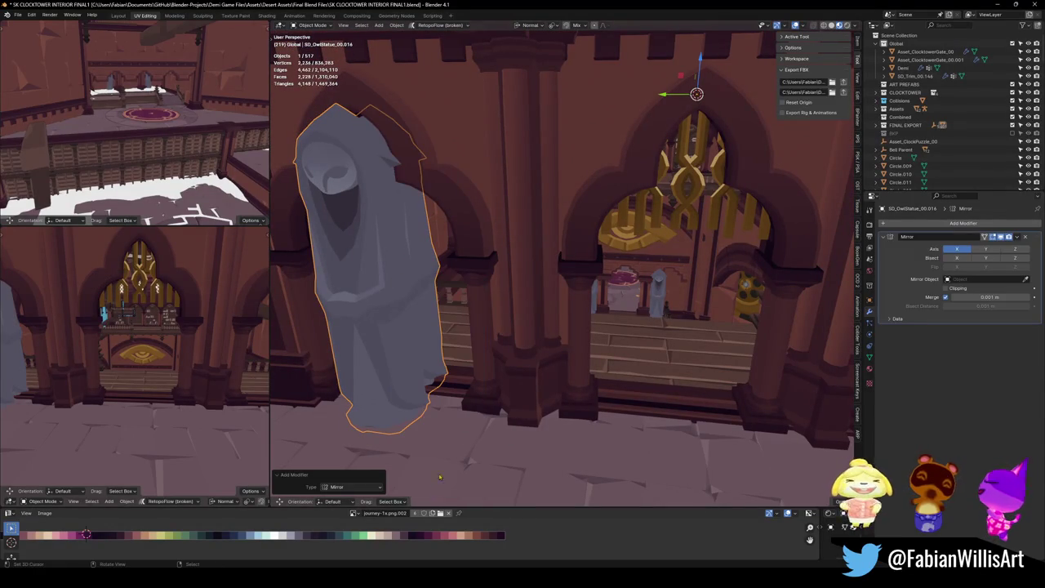
left_click(969, 249)
In Edit Mode, rotate the entire owl mesh around the Z axis
key("shift+grave")
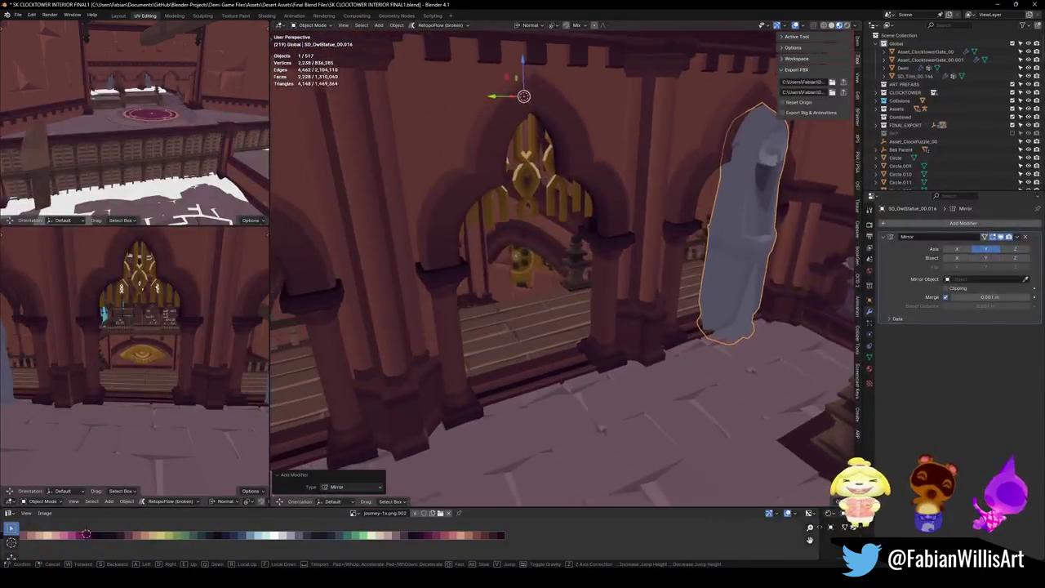
left_click(522, 288)
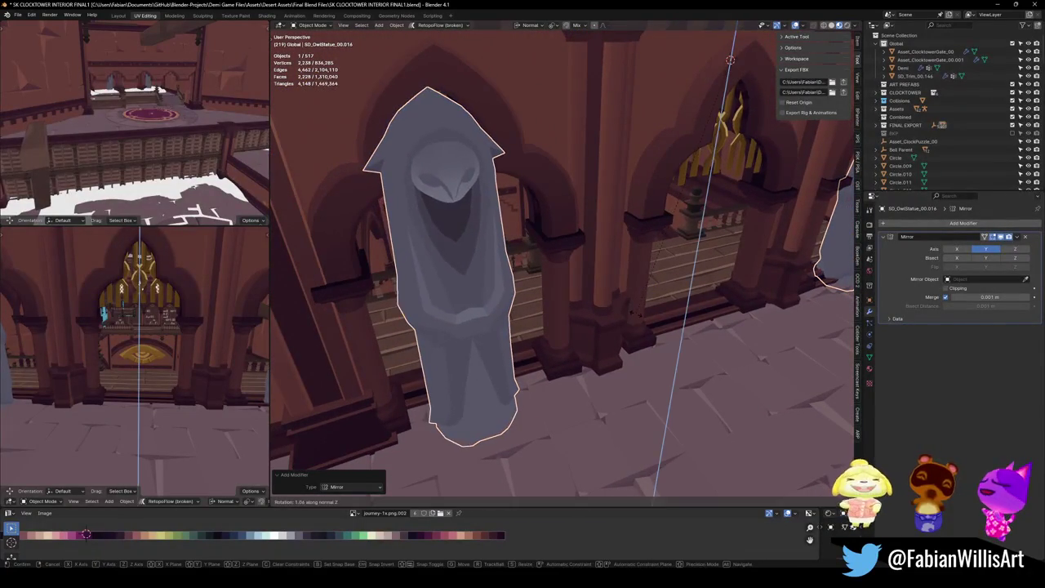
key("Tab")
key("a")
key("r")
key("z")
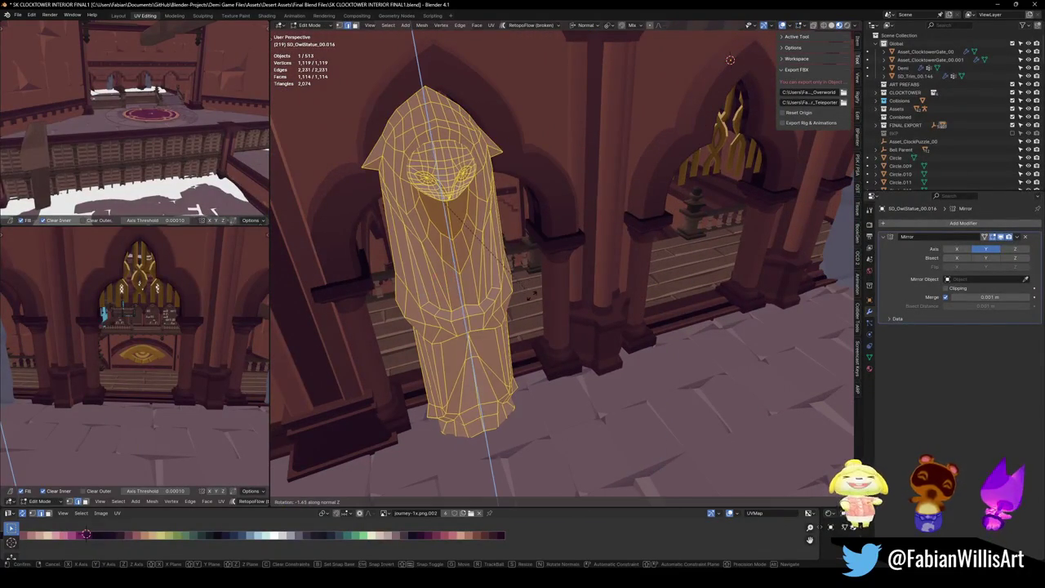
left_click(535, 302)
Nudge the owl mesh within the floor plane and refine its Z rotation to -3.77°
key("shift+grave")
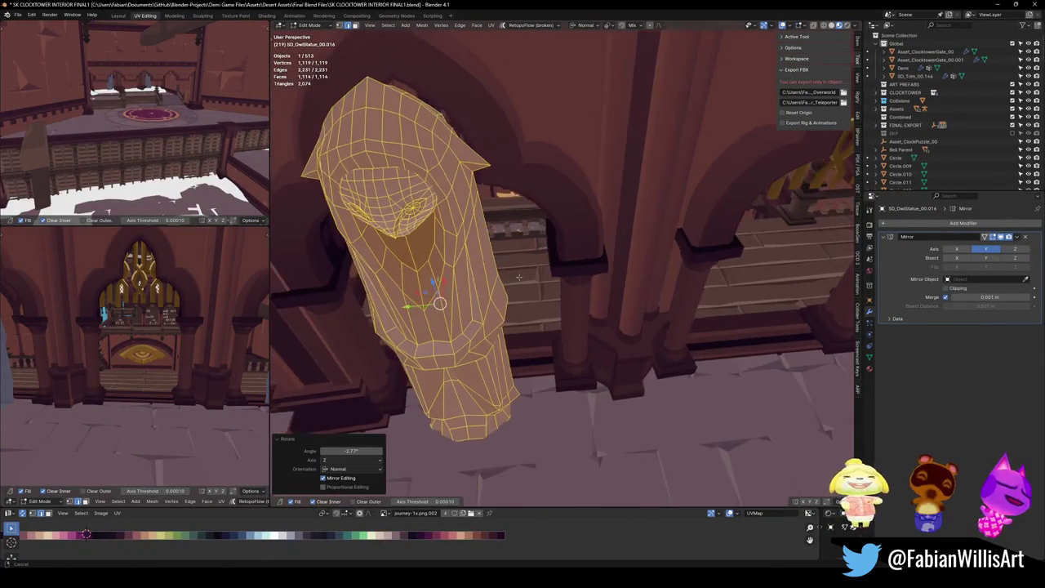
left_click(518, 278)
key("g")
key("shift+z")
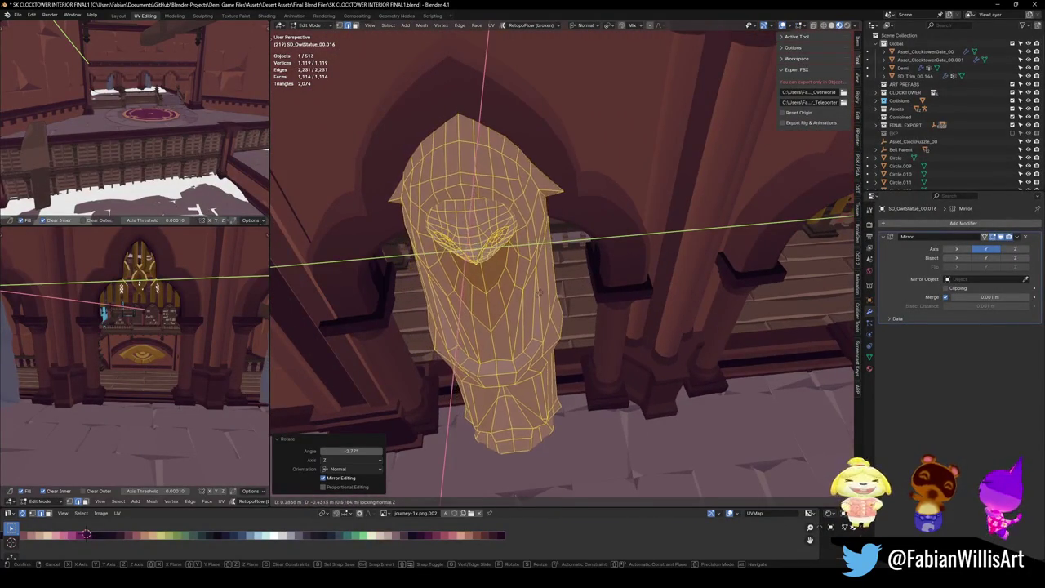
left_click(532, 422)
key("r")
key("z")
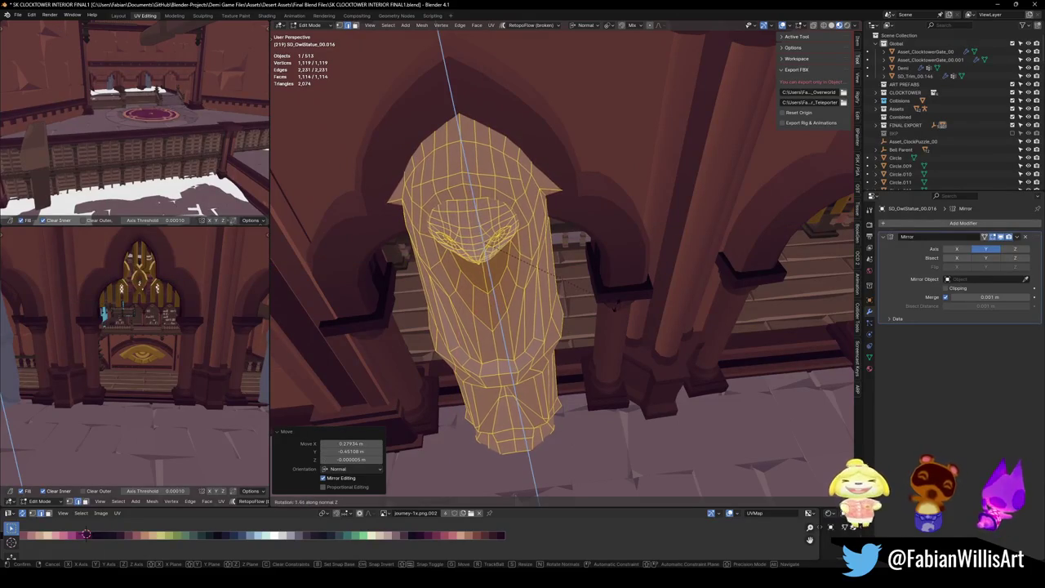
key("Return")
Deselect the owl mesh, return to Object Mode and save the clocktower file
key("shift+grave")
key("alt+a")
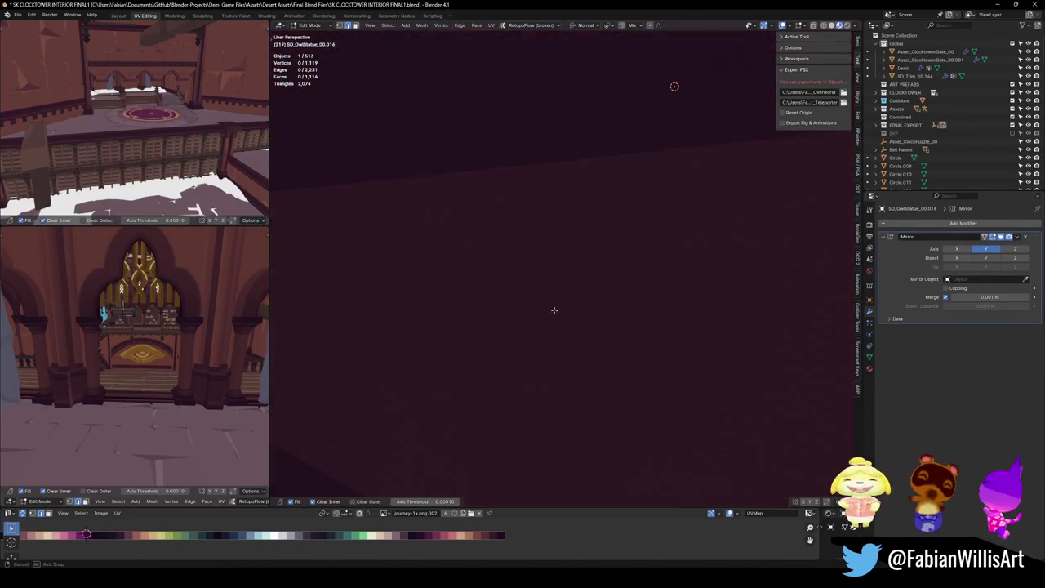
left_click(539, 314)
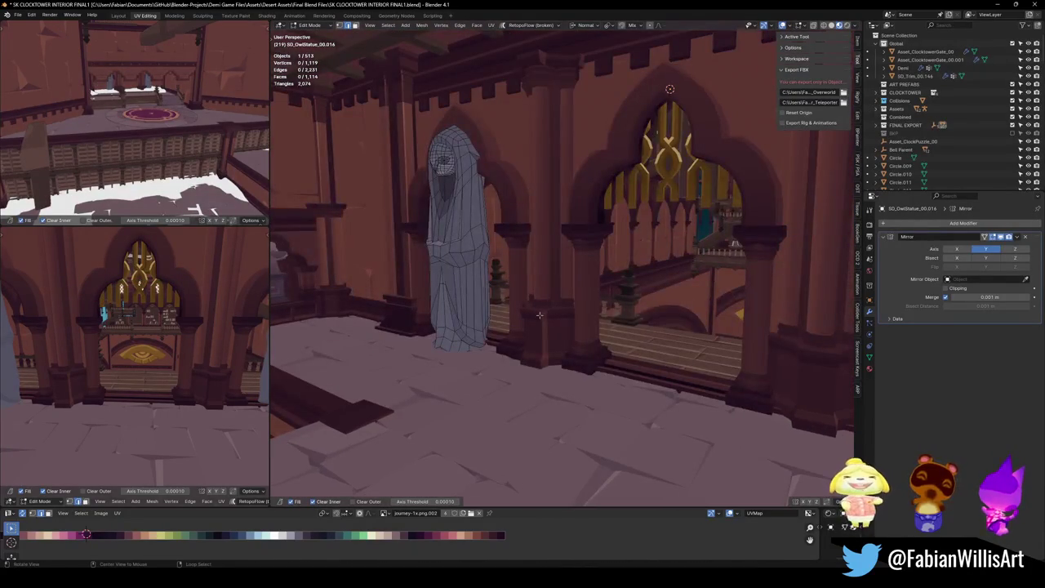
key("Tab")
key("ctrl+s")
key("shift+grave")
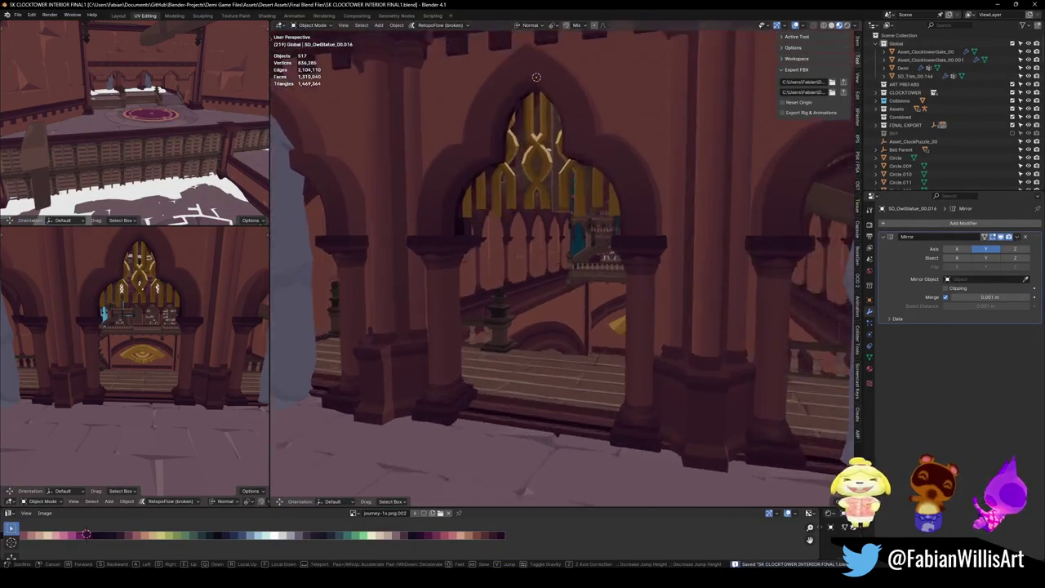
Duplicate the Floor circle and Circle.014 ring from the gallery and snap the copies to the ground floor
left_click(506, 322)
left_click(489, 290)
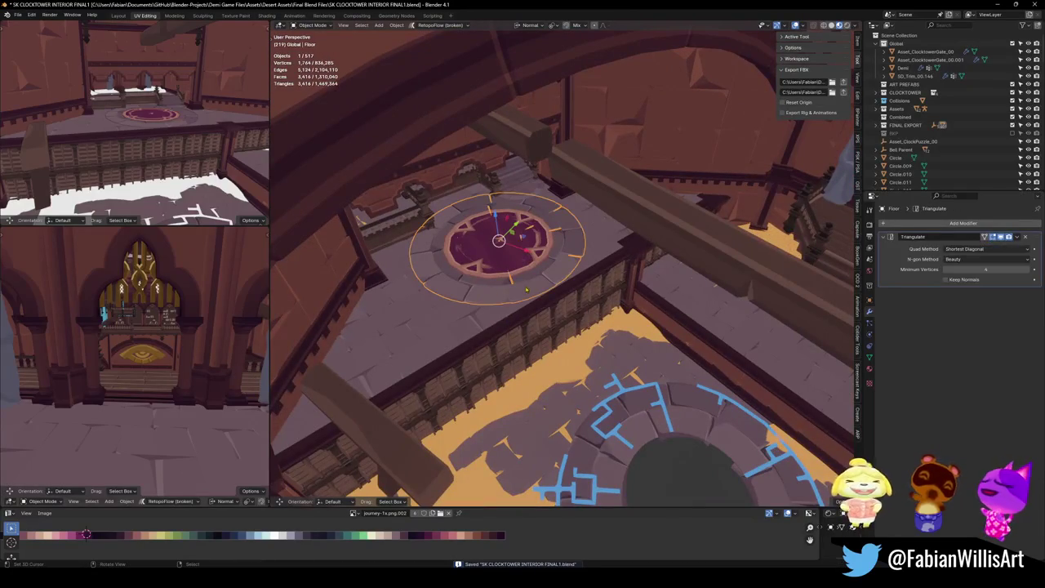
left_click(512, 256, "shift")
key("shift+grave")
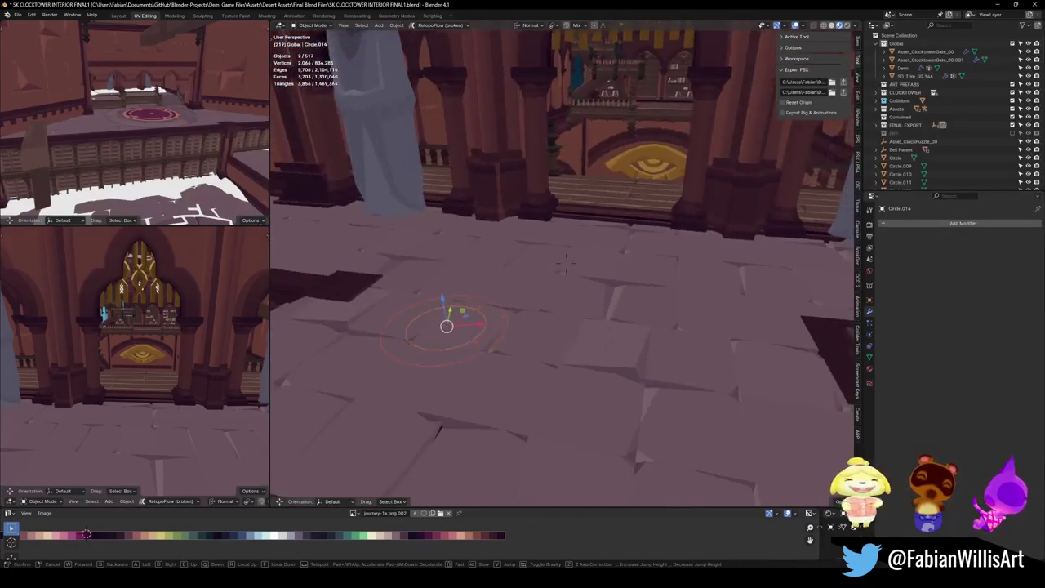
left_click(566, 260)
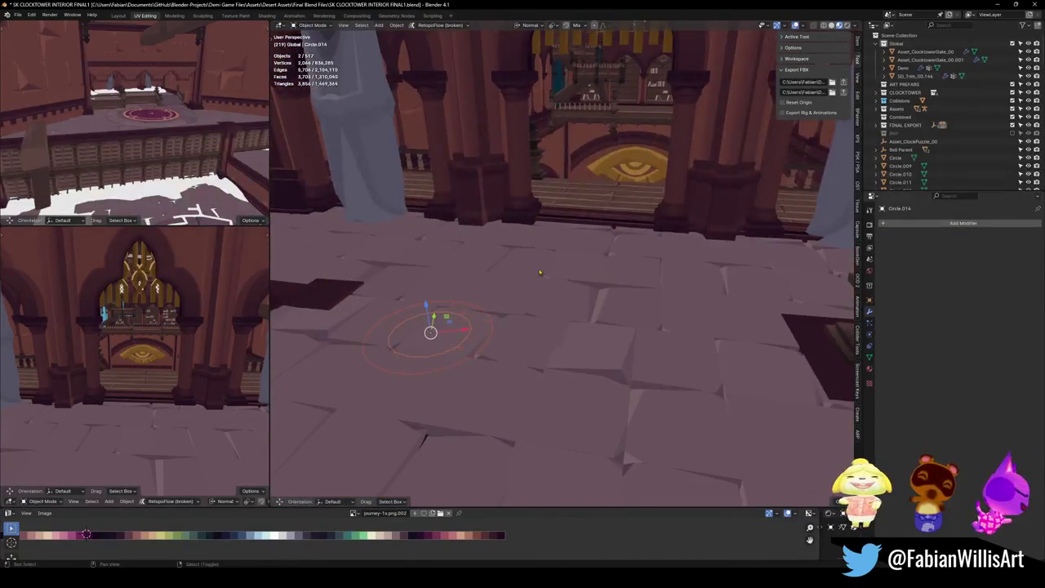
key("shift+d")
key("Escape")
key("shift+s")
key("shift+grave")
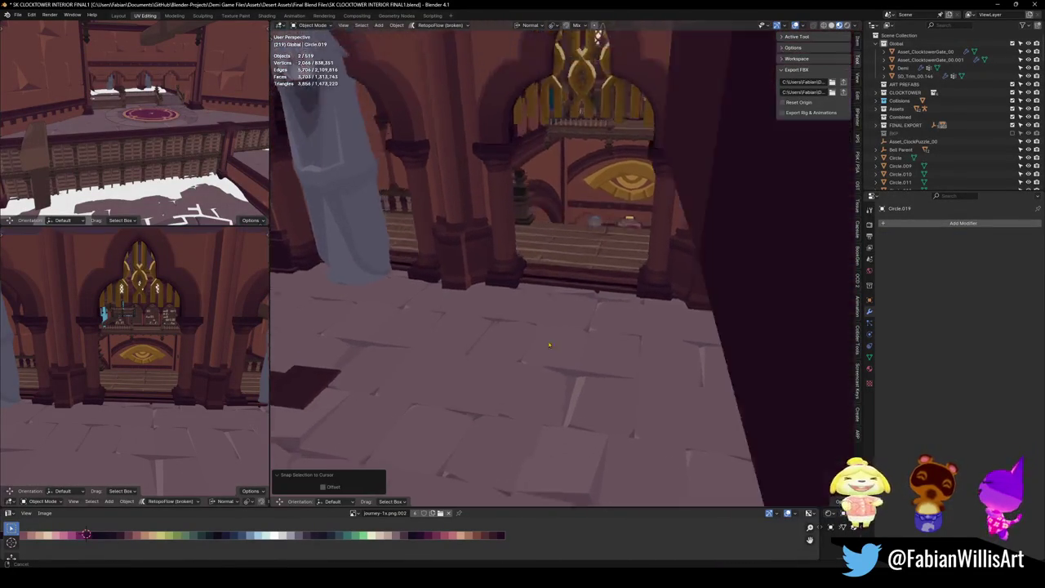
Lower the ring copy into the floor, scale it to 0.64, and shift it across the floor plane
key("g")
left_click(568, 349)
key("s")
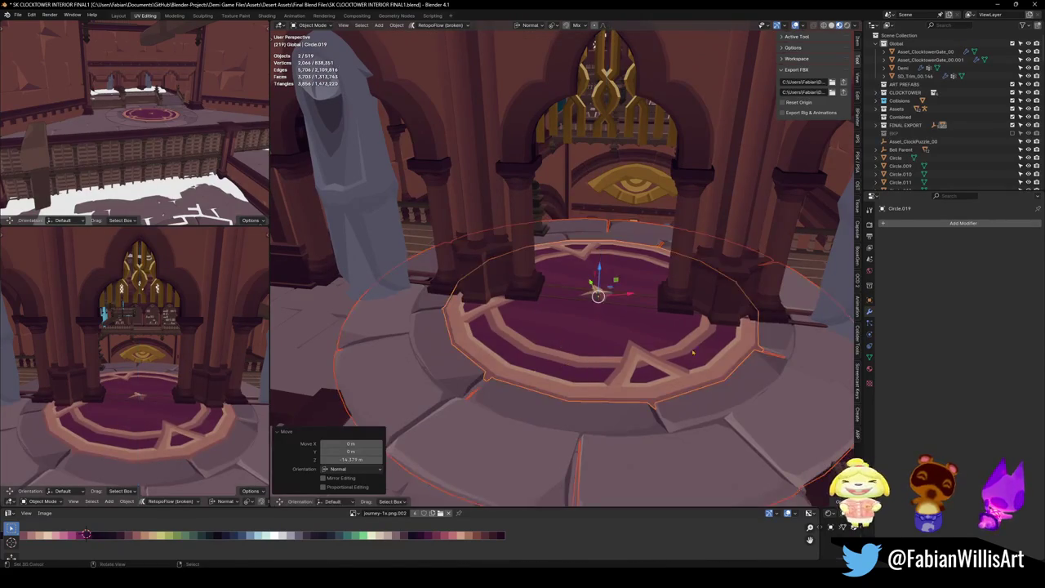
left_click(659, 342)
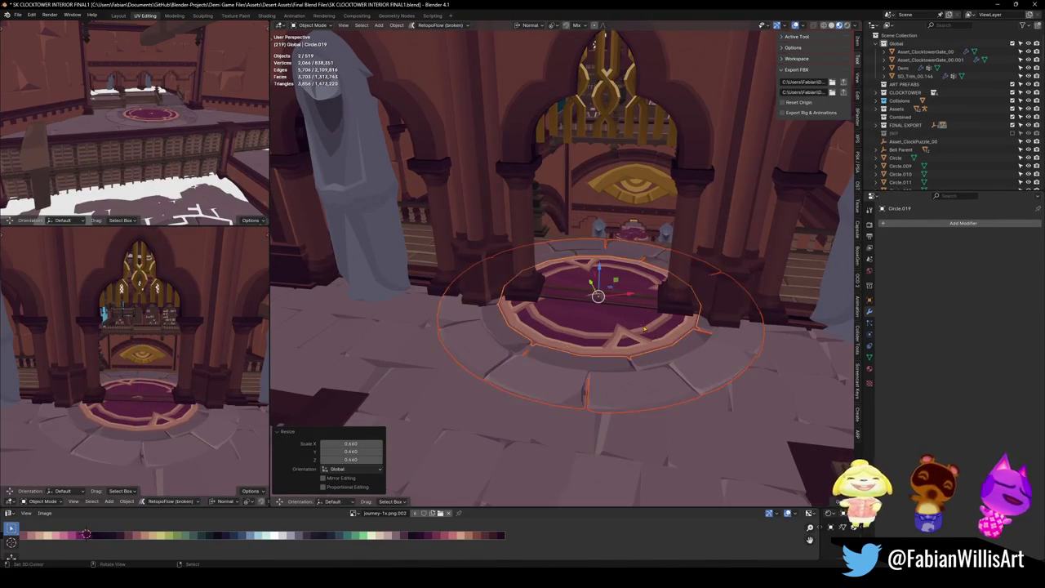
key("g")
key("shift+z")
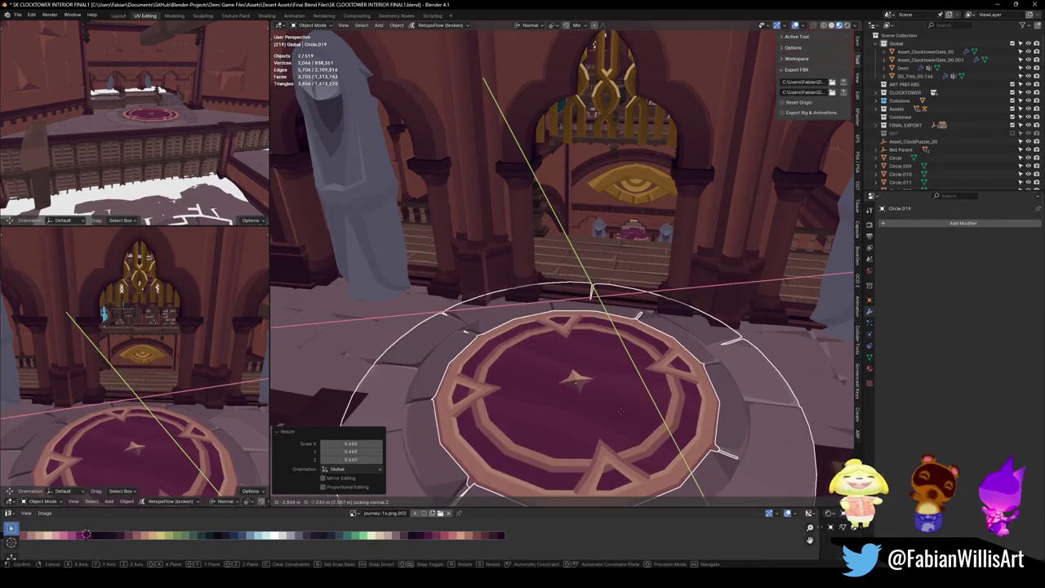
left_click(607, 378)
key("alt+a")
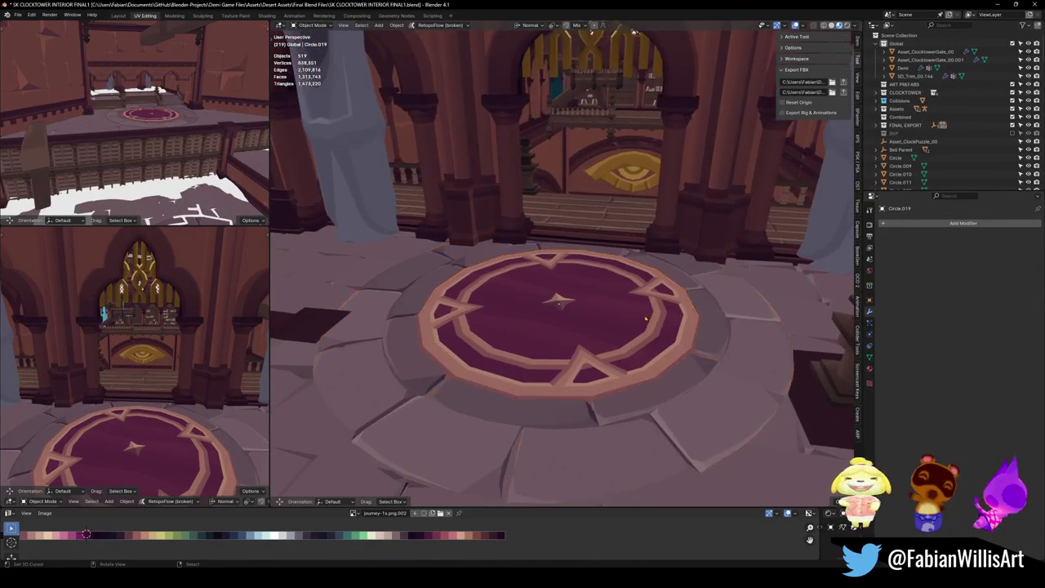
Duplicate the Floor platform and snap the copy to the 3D cursor by the owl statue
mouse_move(604, 294)
left_mouse_down()
mouse_move(591, 310)
mouse_move(533, 326)
left_mouse_up()
left_click(533, 326)
key("shift+d")
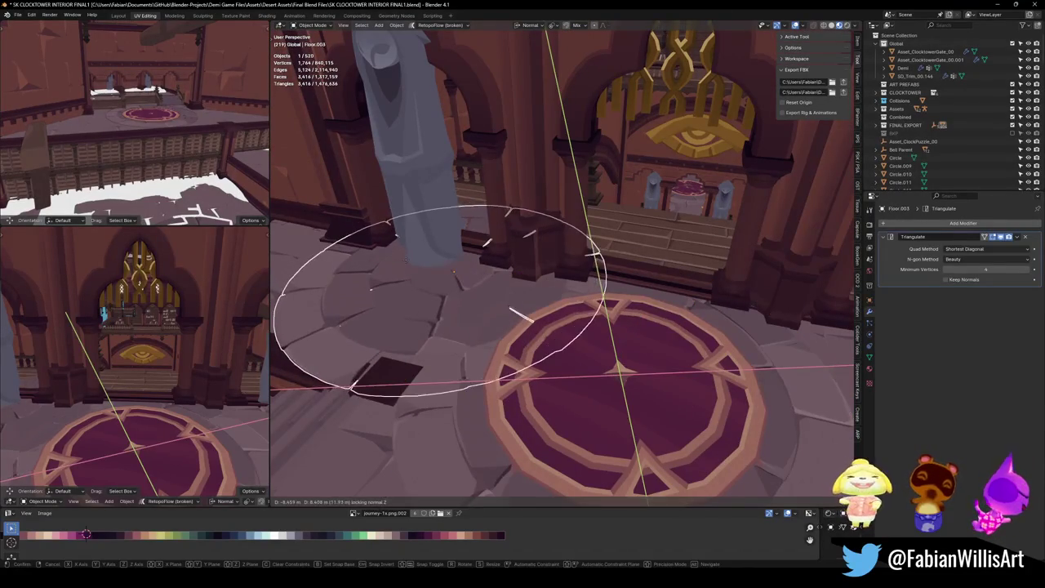
key("Escape")
left_click(449, 278)
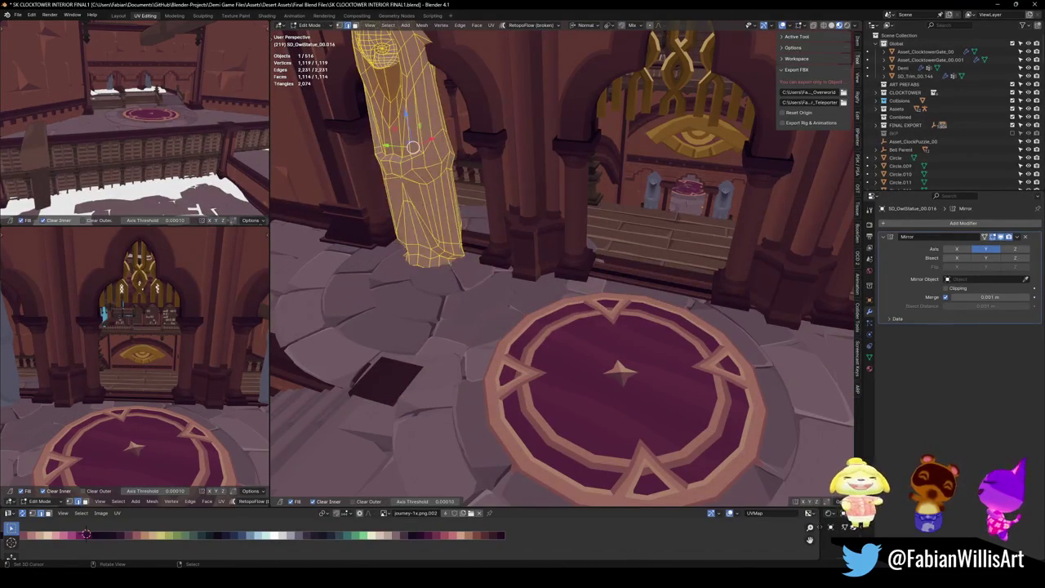
left_click(477, 325)
key("shift+s")
left_click(477, 306)
Lower platform copy Floor.003 to the floor, shrink it around the statue base, and save
key("g")
key("z")
key("z")
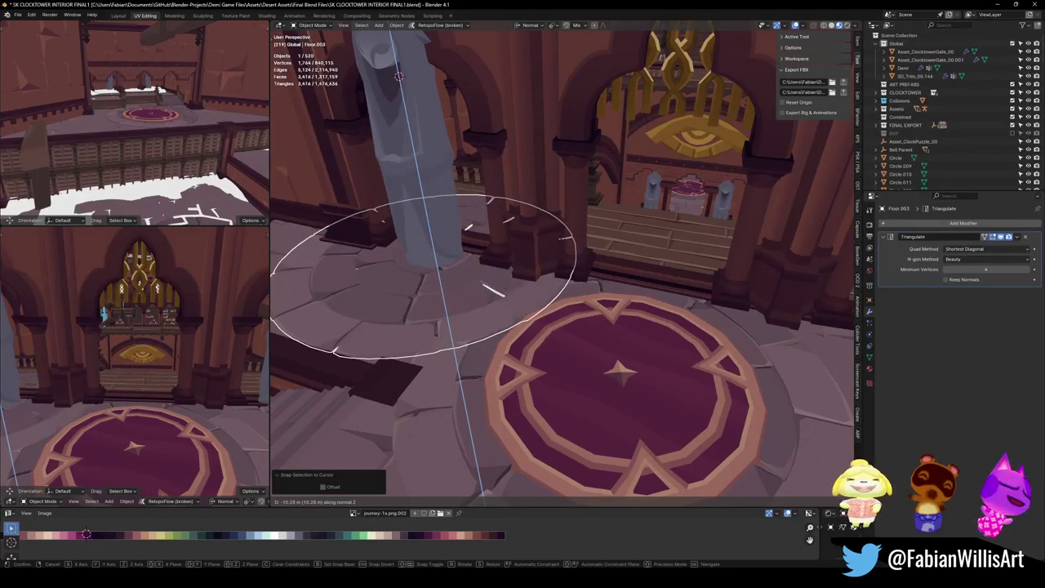
left_click(508, 340)
key("s")
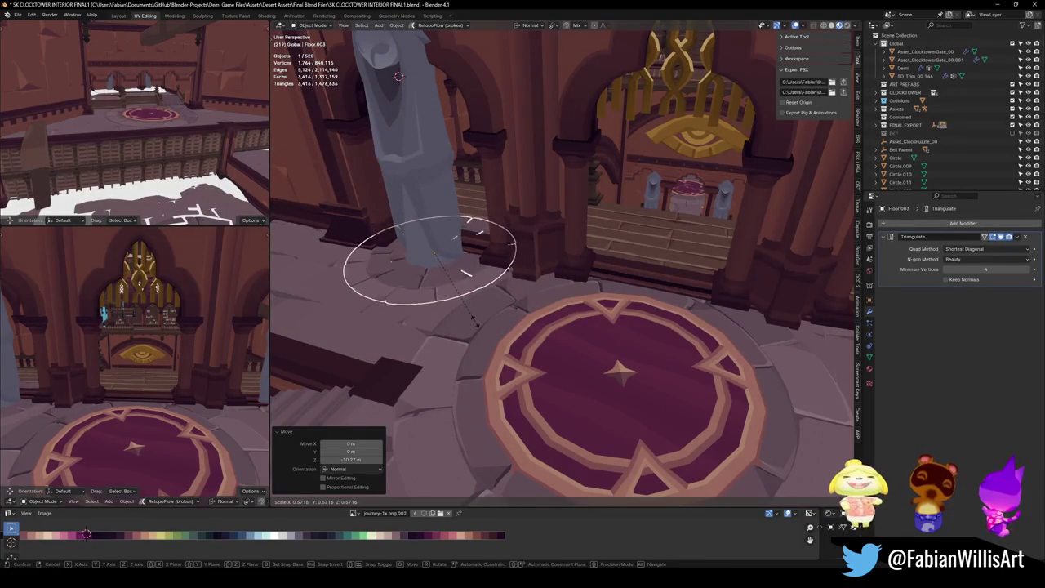
left_click(437, 307)
key("ctrl+s")
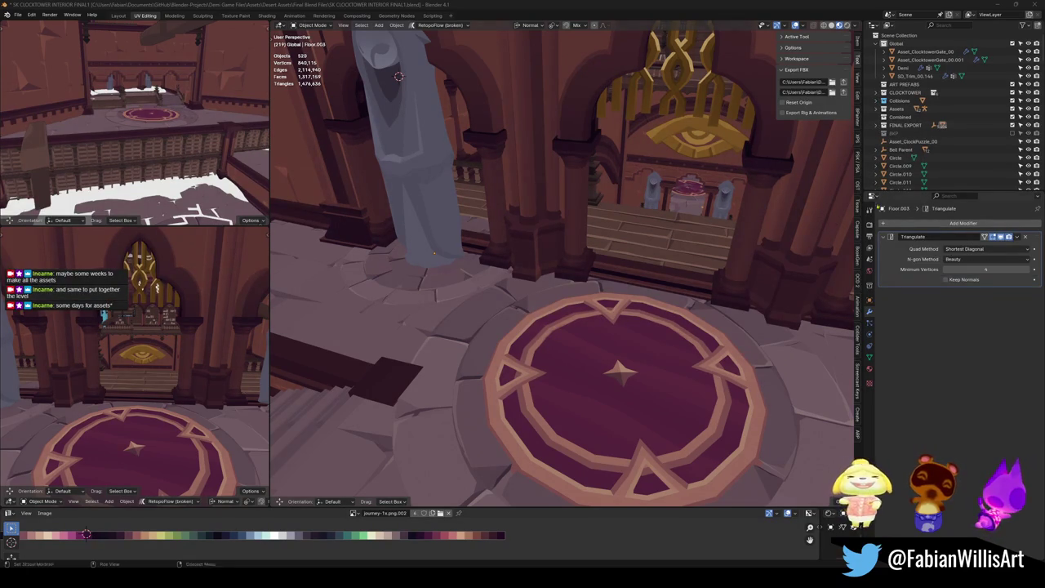
Move the Floor.003 platform under the statue vertically to a new height
mouse_move(534, 264)
left_mouse_down()
mouse_move(490, 287)
mouse_move(582, 307)
left_mouse_up()
left_click(656, 324)
key("g")
key("z")
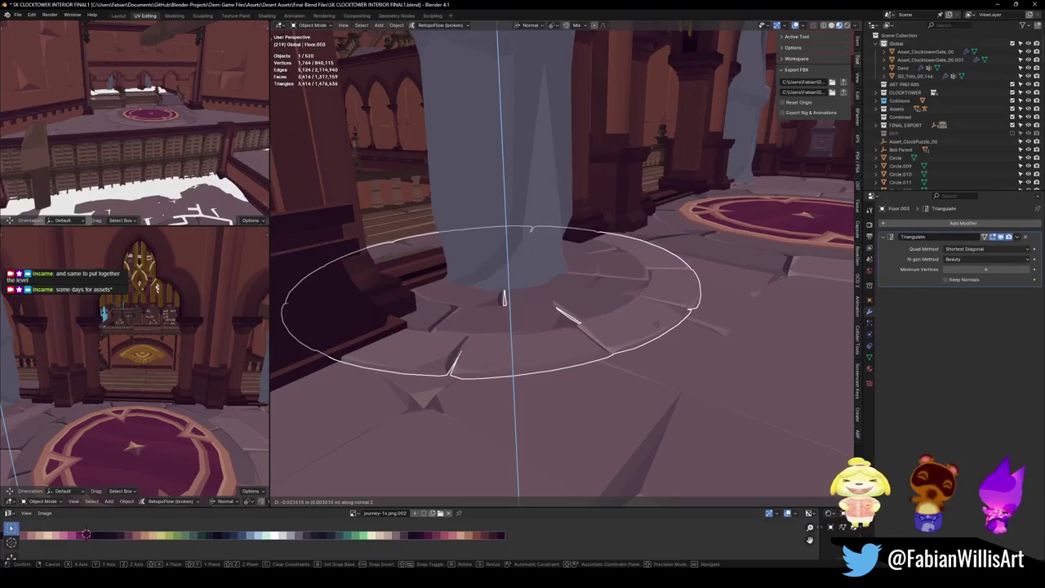
left_click(659, 317)
Orbit the view to look down on the upper balcony with the two owl statues
mouse_move(658, 317)
left_mouse_down()
mouse_move(562, 140)
mouse_move(572, 143)
mouse_move(522, 144)
left_mouse_up()
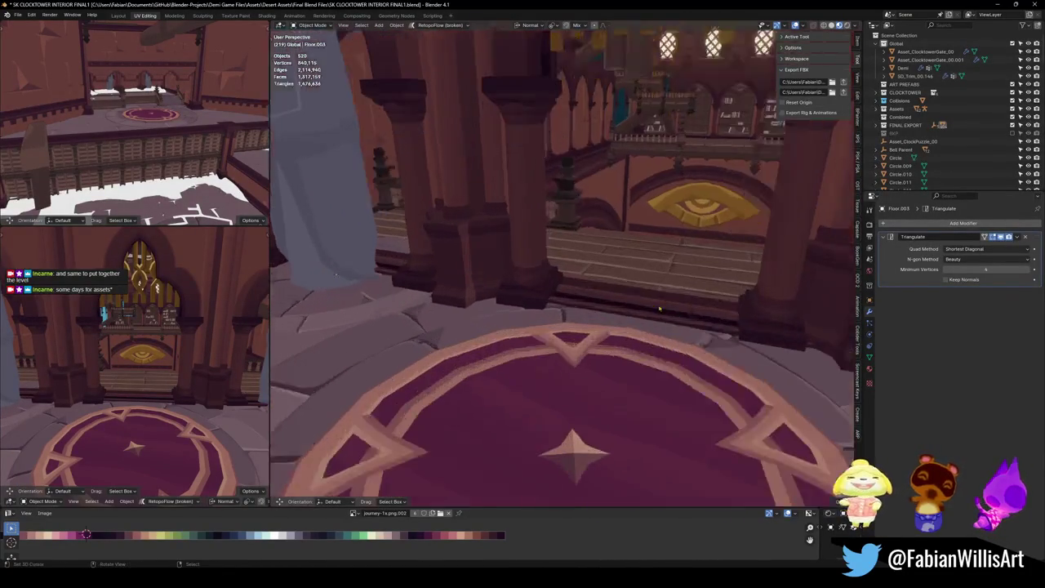
left_click_drag(659, 308, 640, 341)
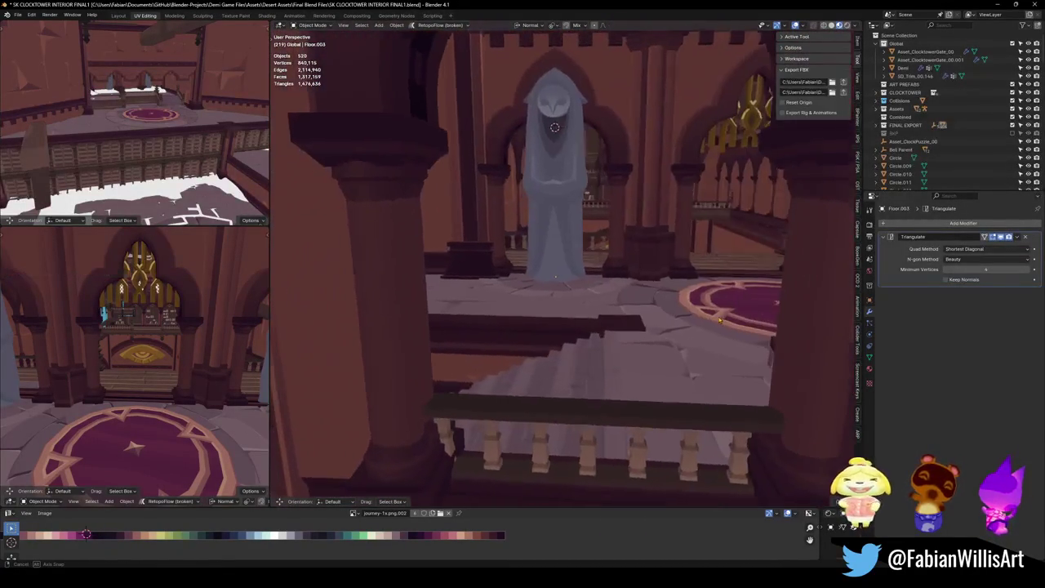
key("shift+grave")
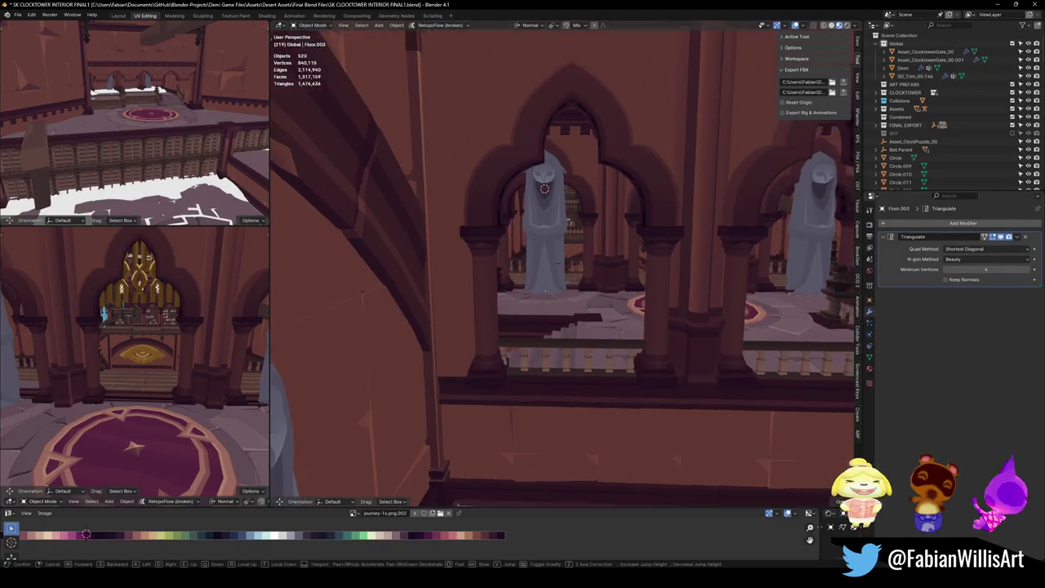
Duplicate the balcony pillar posts and baluster railing in place
key("w")
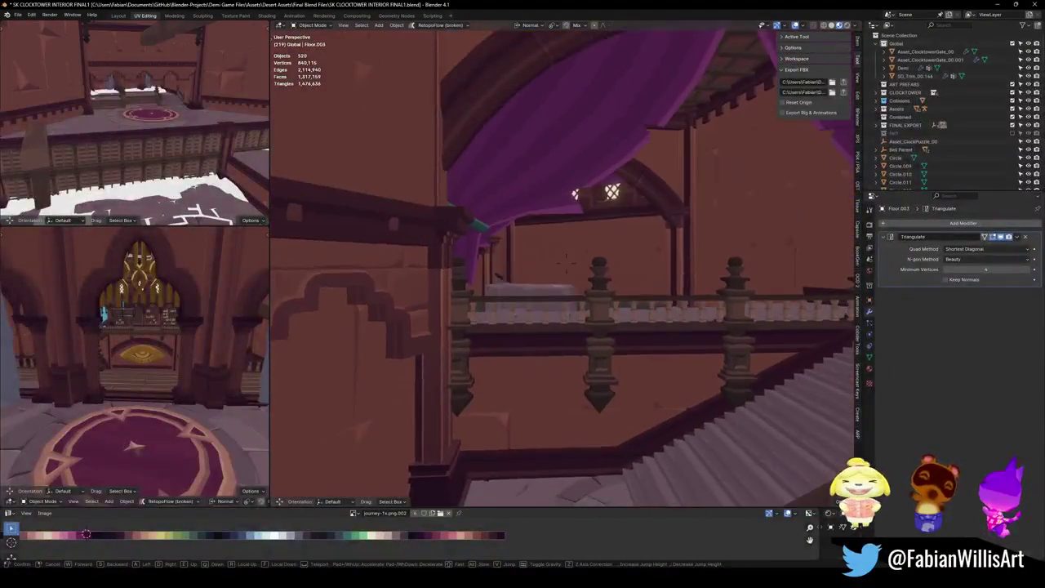
left_click(566, 259)
left_click(581, 319)
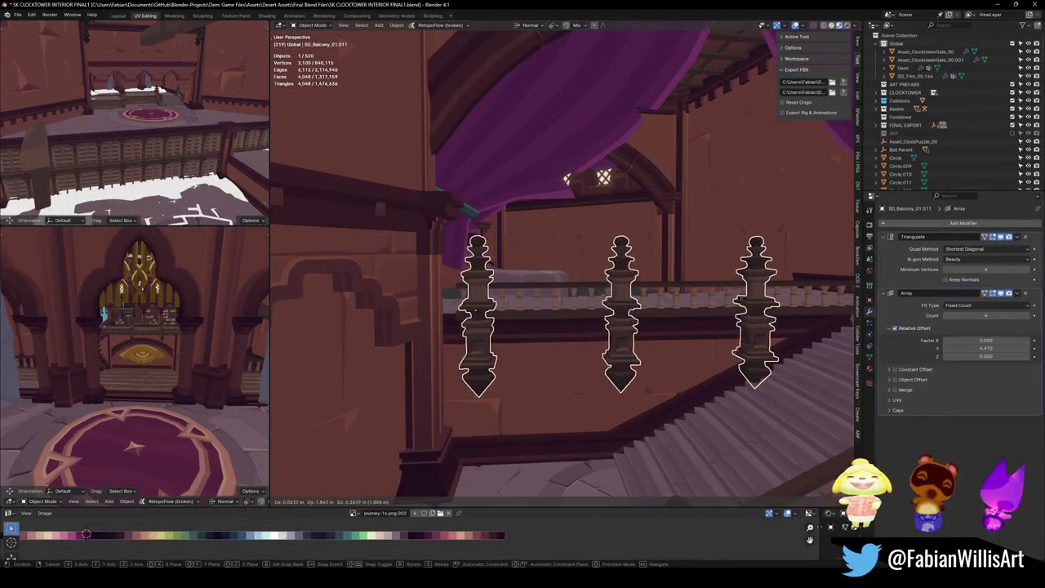
left_click(533, 316, "shift")
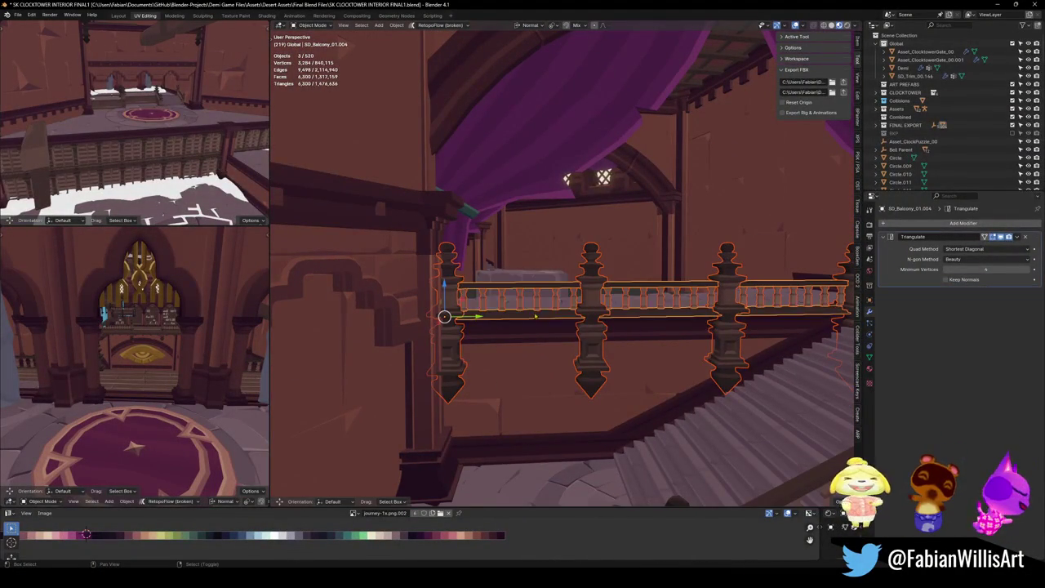
key("shift+d")
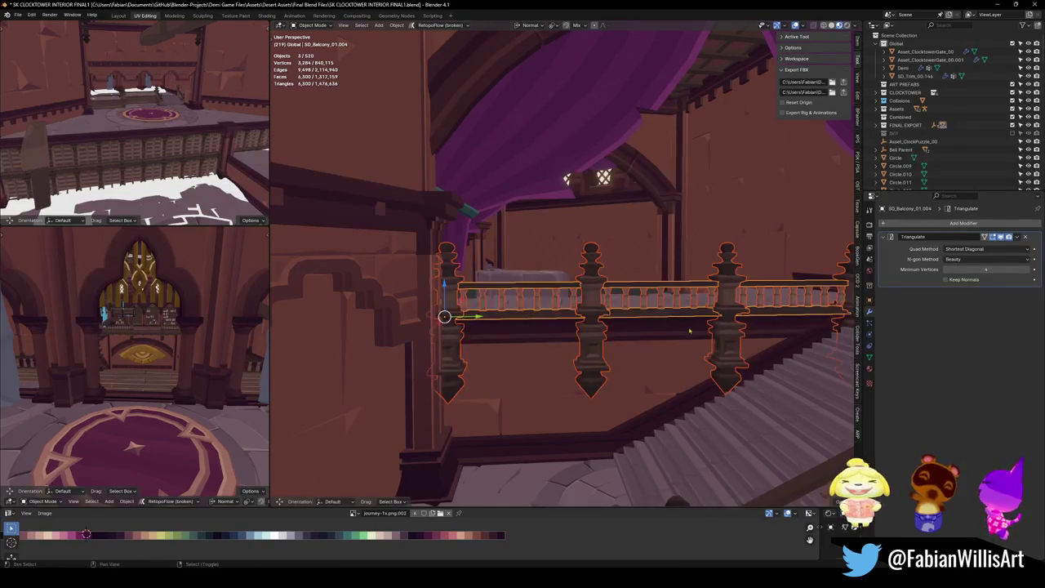
key("Escape")
Snap the railing copy beside the staircase and rotate it about 65° around Z
key("shift+grave")
key("w")
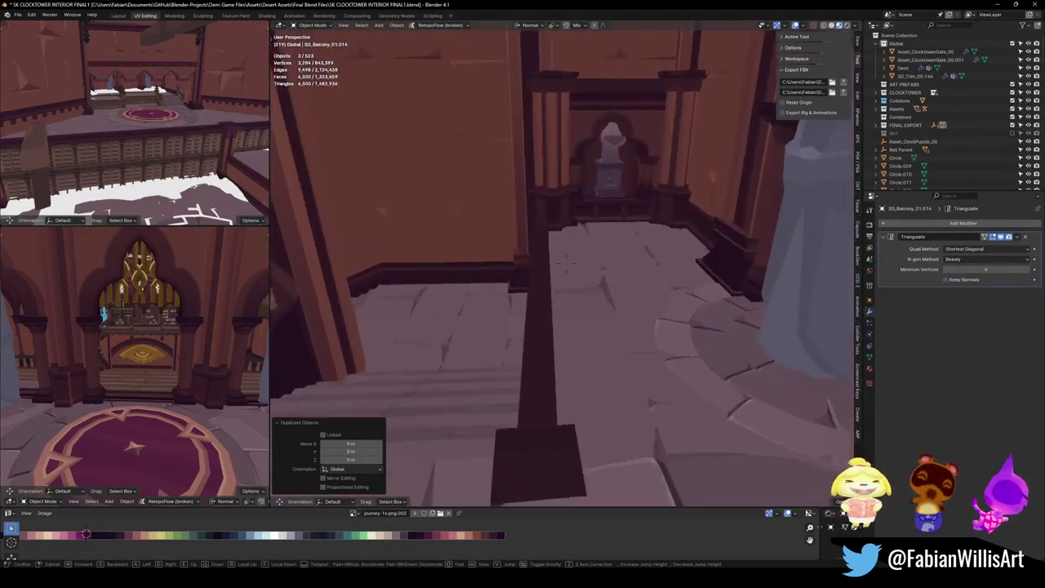
left_click(739, 317)
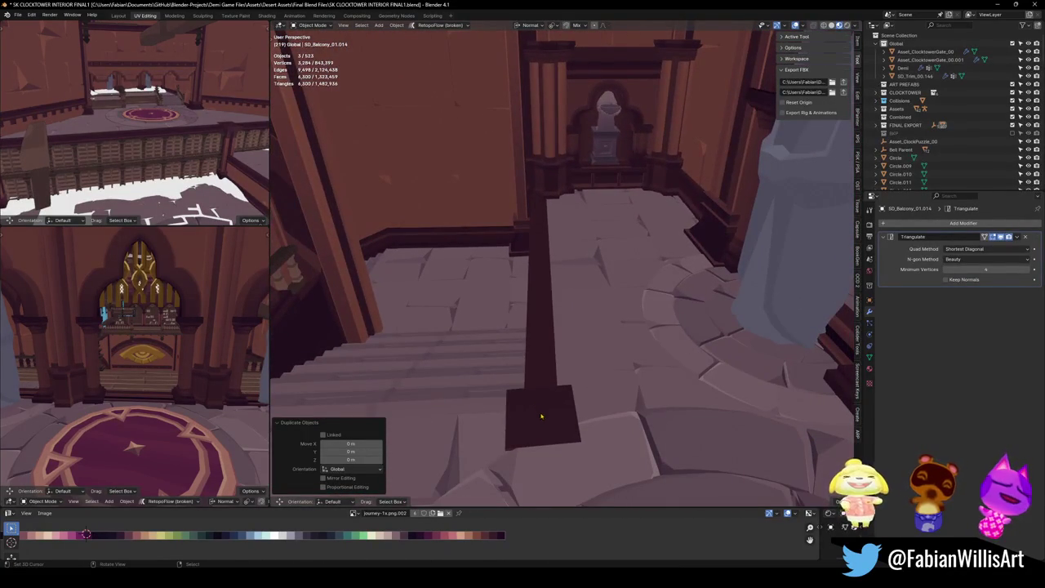
key("shift+s")
key("8")
key("r")
key("z")
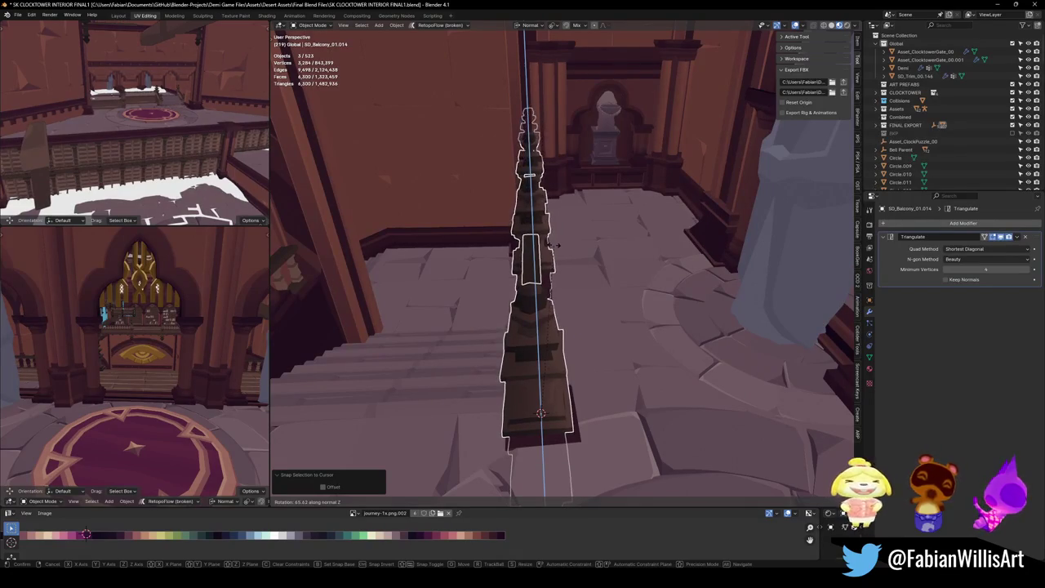
left_click(556, 245)
Nudge railing copy SD_Balcony_01.014 −0.198 m along X, then deselect it
mouse_move(555, 245)
left_mouse_down()
mouse_move(532, 299)
mouse_move(586, 309)
left_mouse_up()
left_click_drag(787, 343, 734, 315)
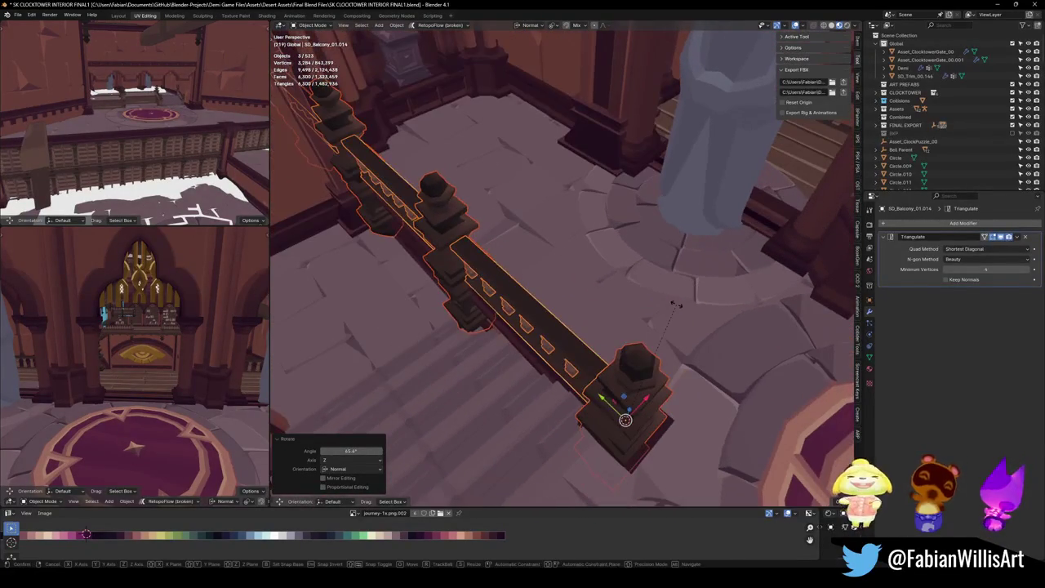
key("r")
key("z")
key("Escape")
key("g")
key("x")
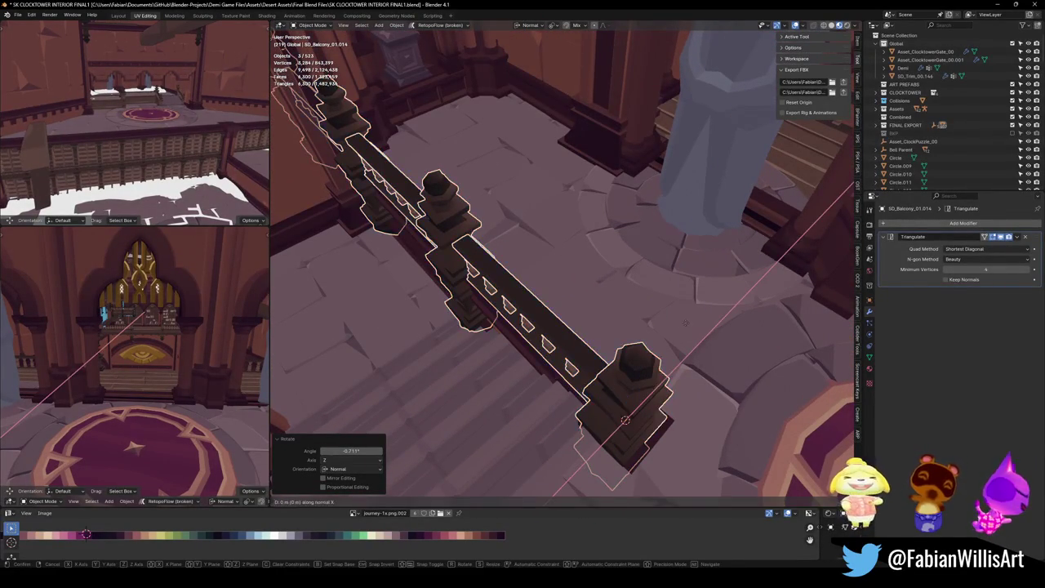
left_click(574, 313)
mouse_move(574, 313)
left_mouse_down()
mouse_move(565, 352)
mouse_move(602, 283)
left_mouse_up()
key("alt+a")
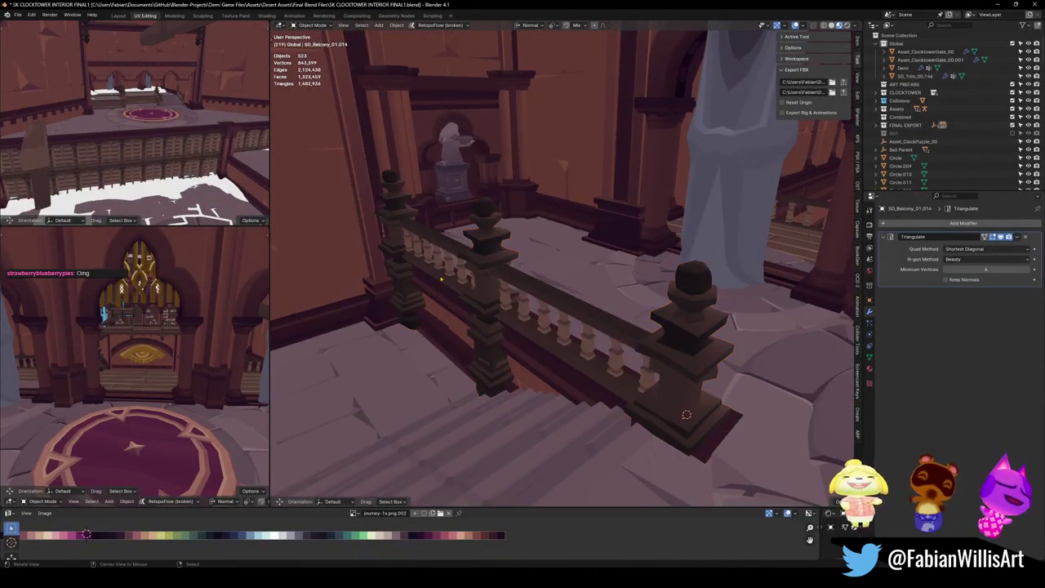
Select the copied railing pieces and rotate them slightly
mouse_move(416, 257)
left_mouse_down()
mouse_move(516, 319)
mouse_move(570, 277)
left_mouse_up()
left_click(627, 304)
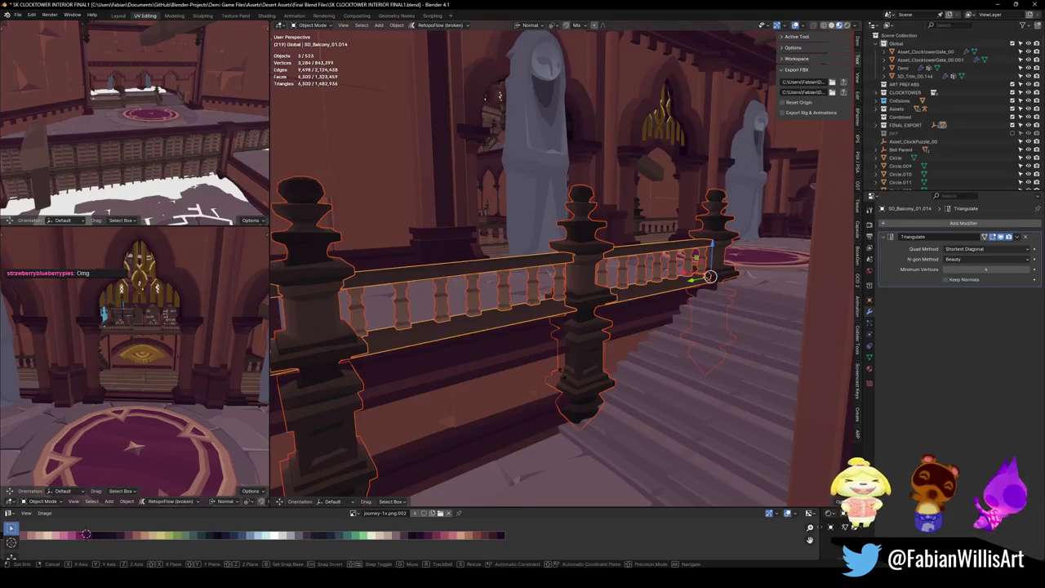
left_click(580, 326, "shift")
left_click_drag(564, 343, 551, 351)
scroll(551, 351, "up", 5)
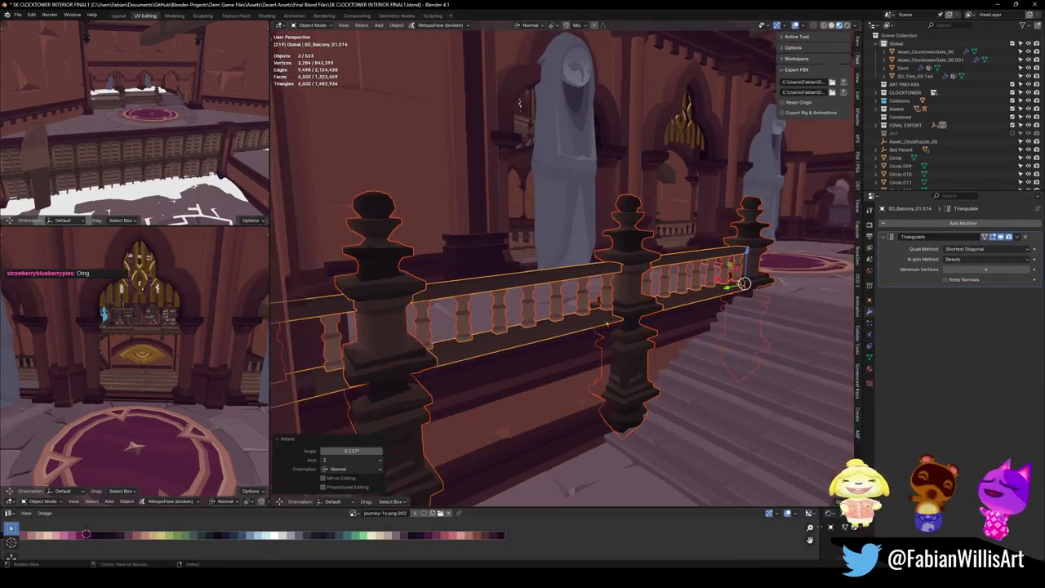
Space the copied post array slightly further apart, then reselect the railing with it
left_click(690, 327)
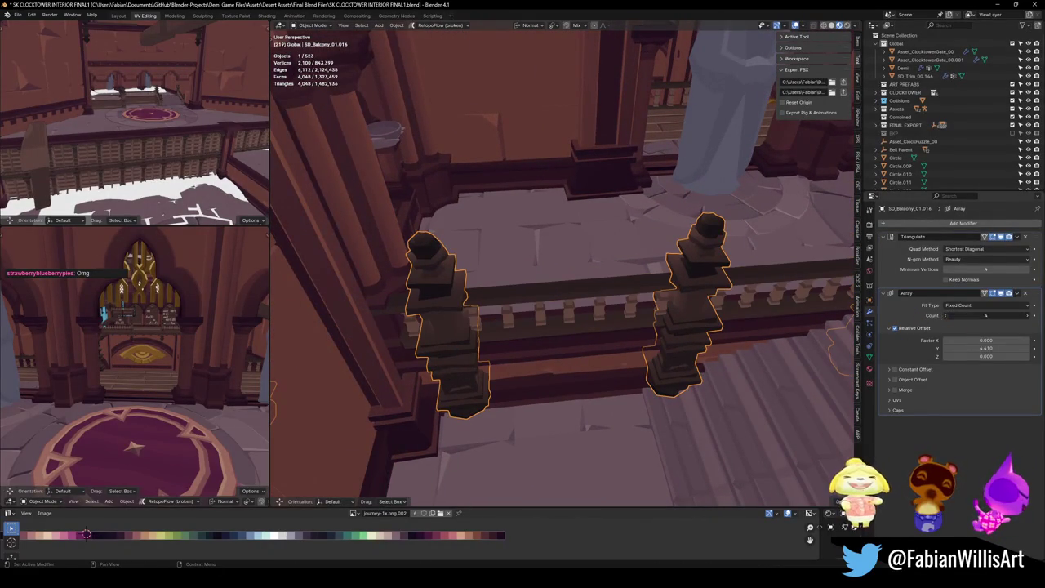
left_click_drag(986, 348, 992, 348)
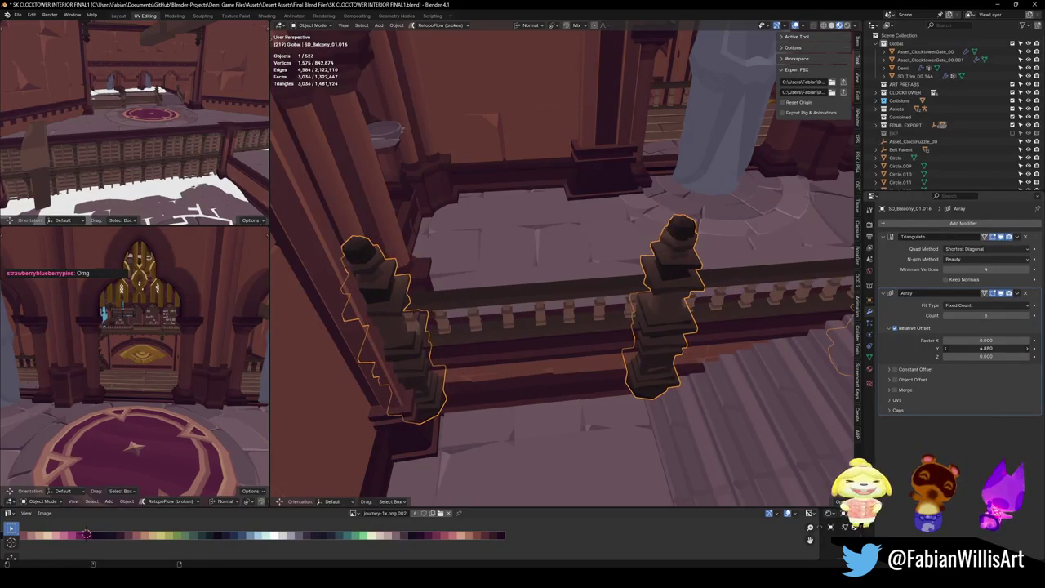
left_click_drag(706, 329, 701, 312)
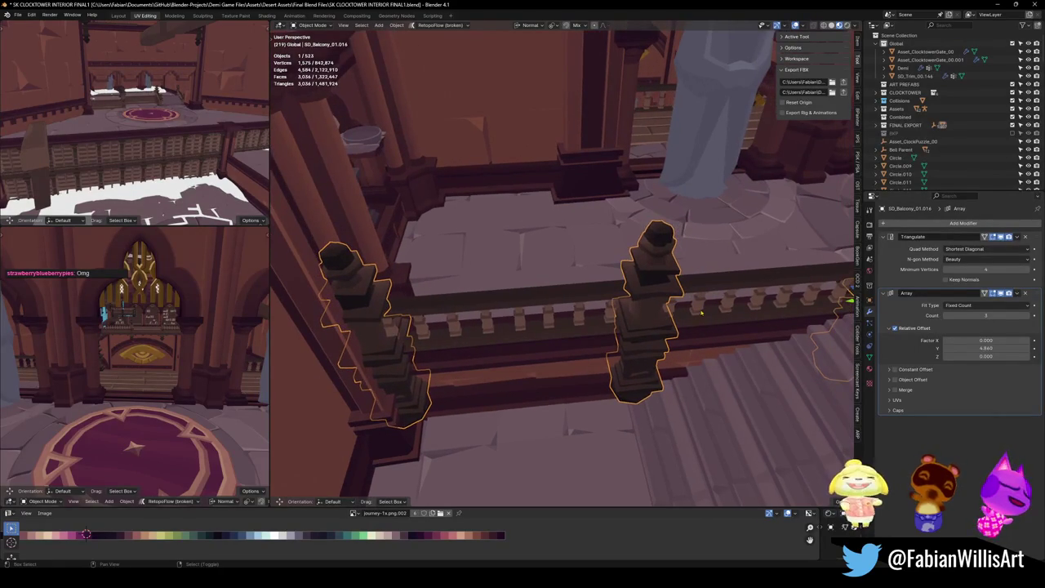
left_click(699, 324, "shift")
key("r")
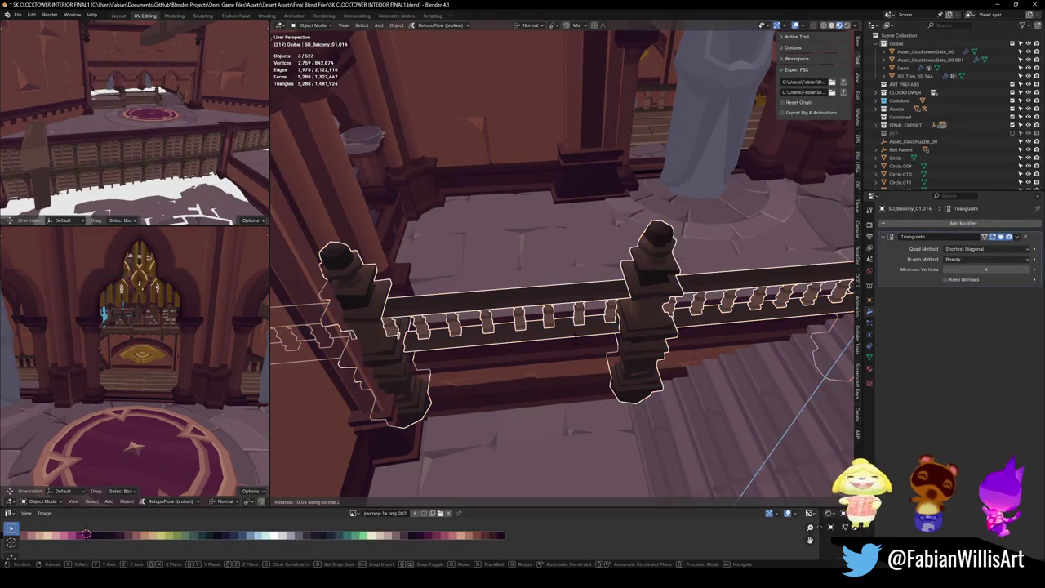
key("Escape")
Walk around to view the balcony railing and staircase, then save the clocktower file
key("shift+grave")
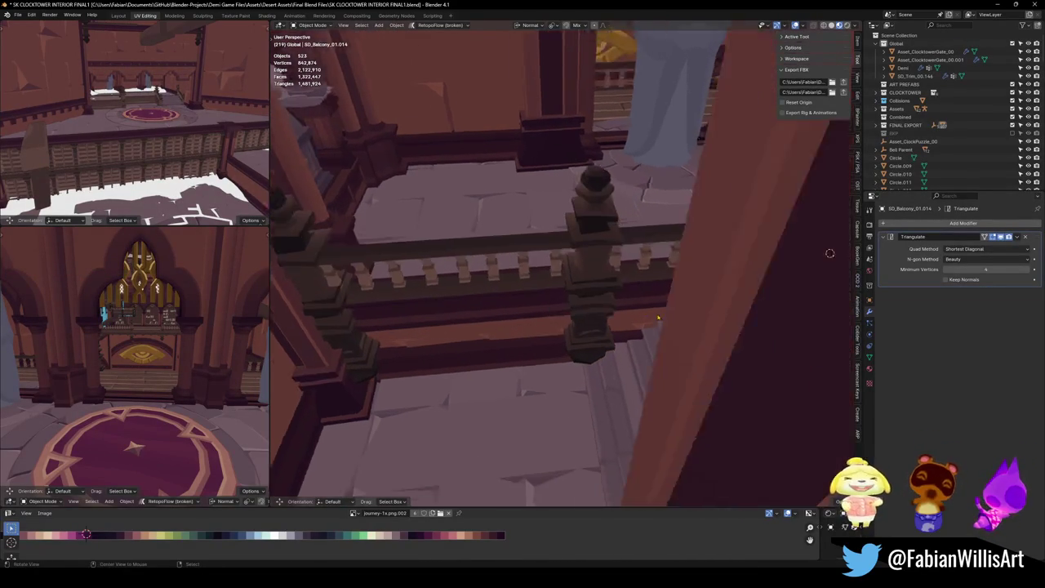
key("s")
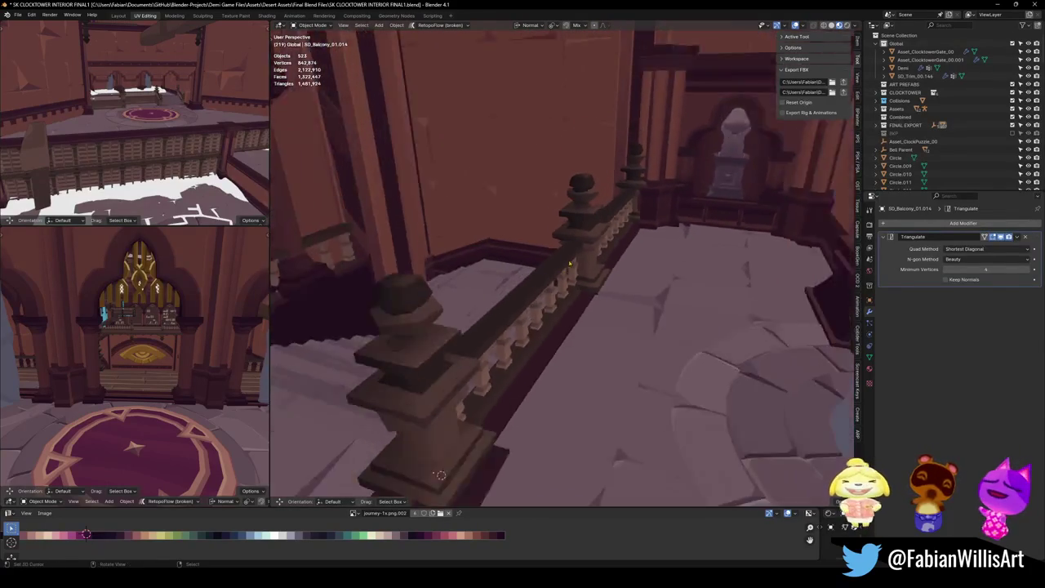
left_click(584, 278)
key("shift+grave")
key("w")
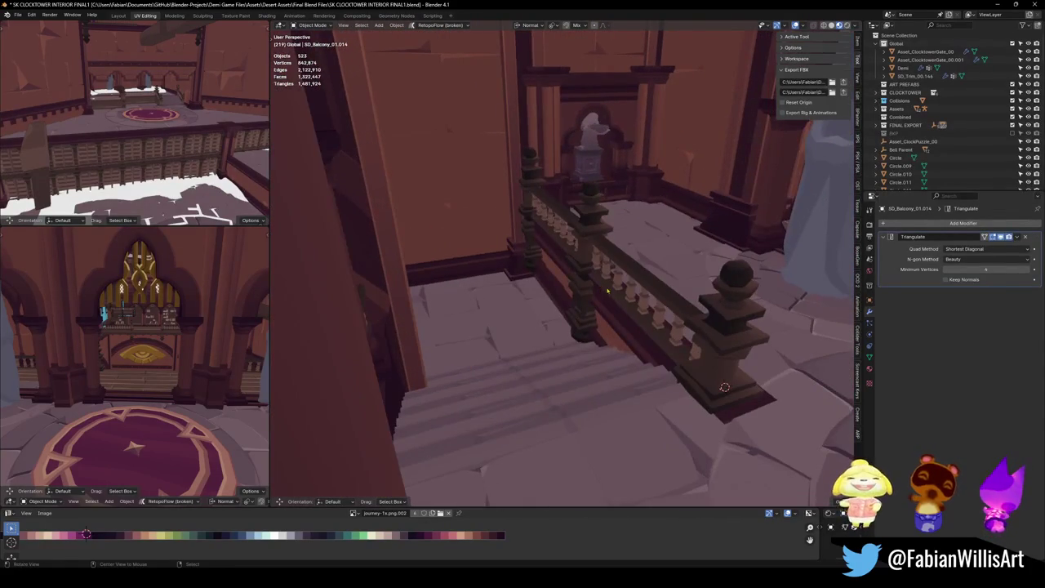
key("s")
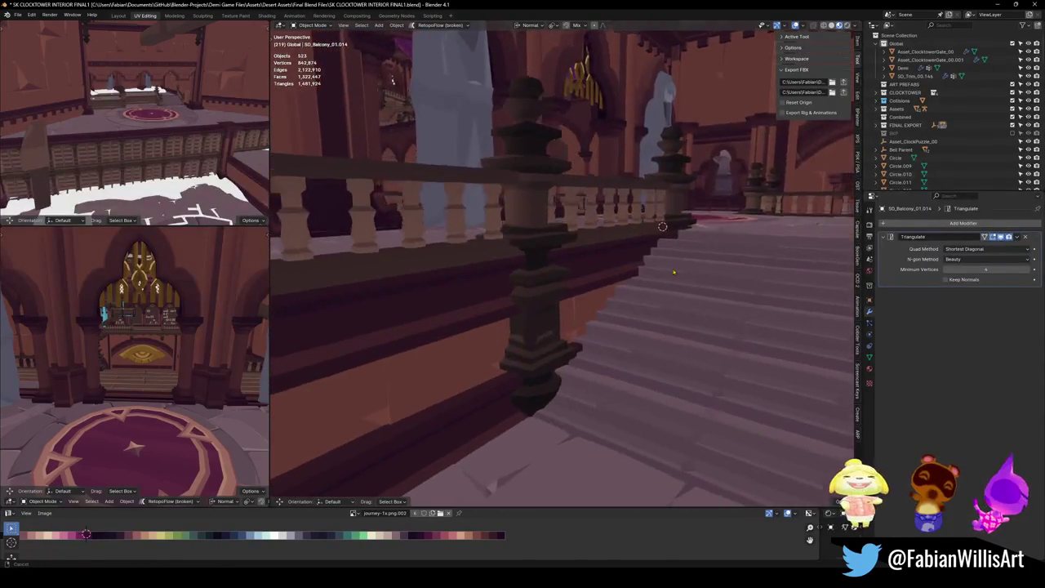
left_click(585, 303)
key("ctrl+s")
Walk past the stairs and statue until the upper arcade is in view
key("shift+grave")
key("w")
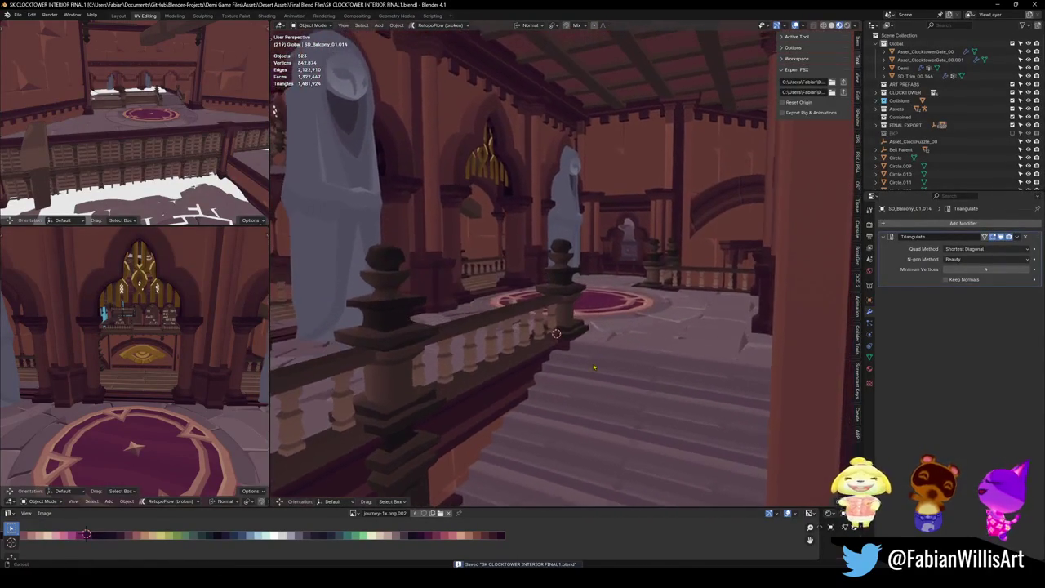
key("w")
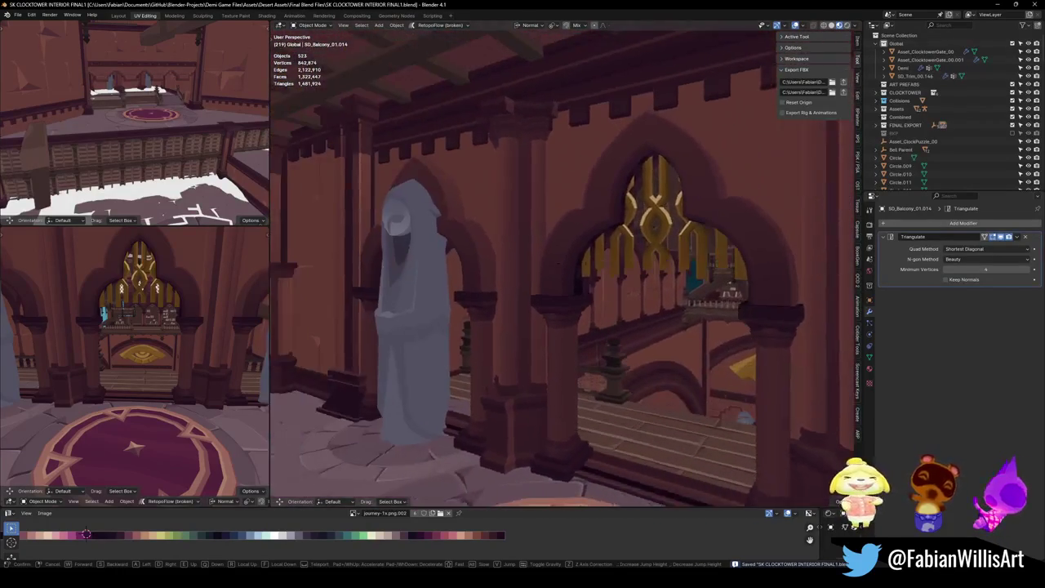
left_click(598, 326)
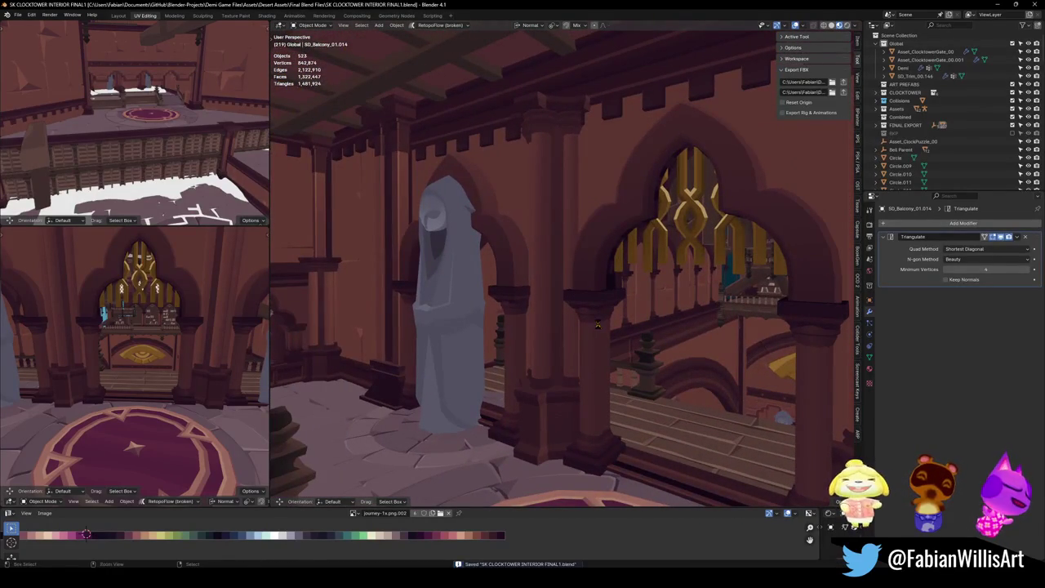
key("shift+grave")
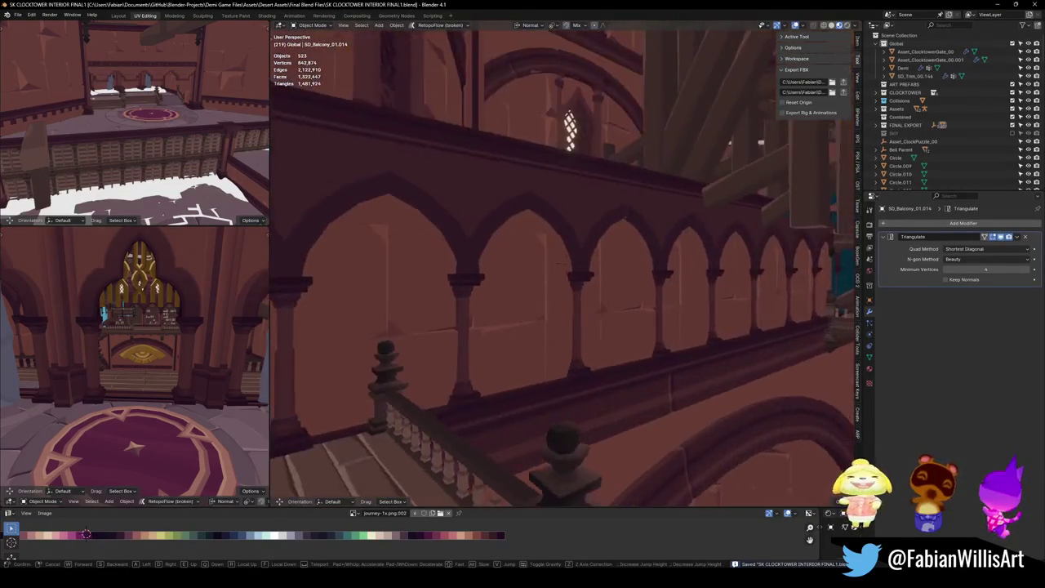
left_click(583, 314)
Duplicate the arcade trim's linked arch wall panels and separate them into their own object
left_click(582, 314)
key("Tab")
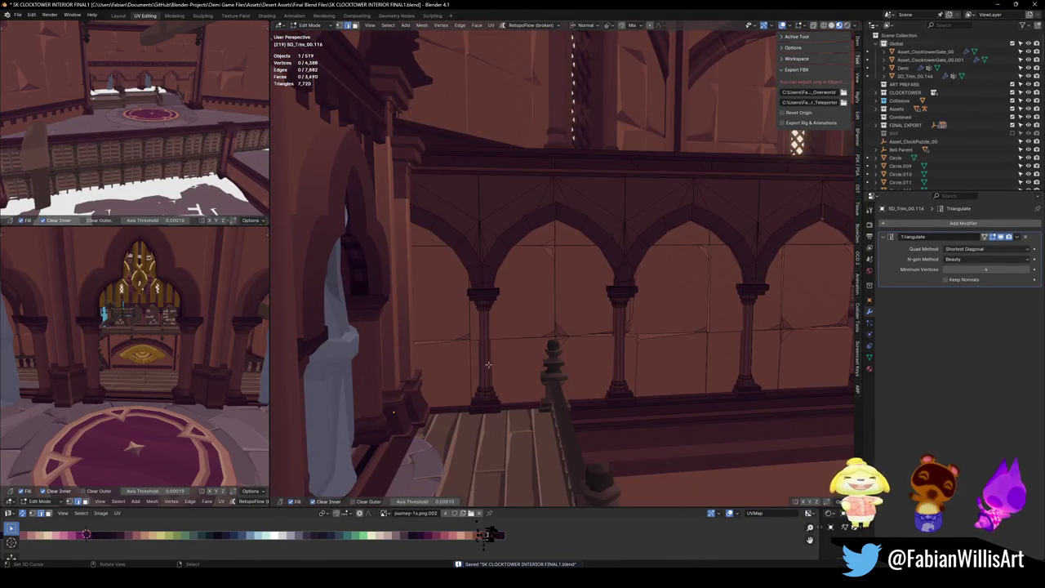
key("l")
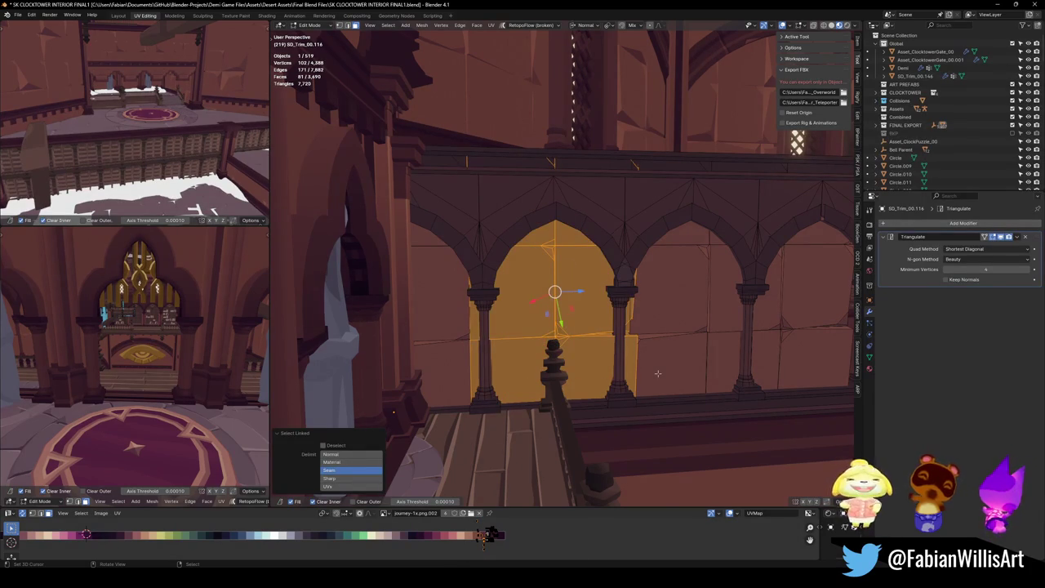
key("l")
key("l")
key("l")
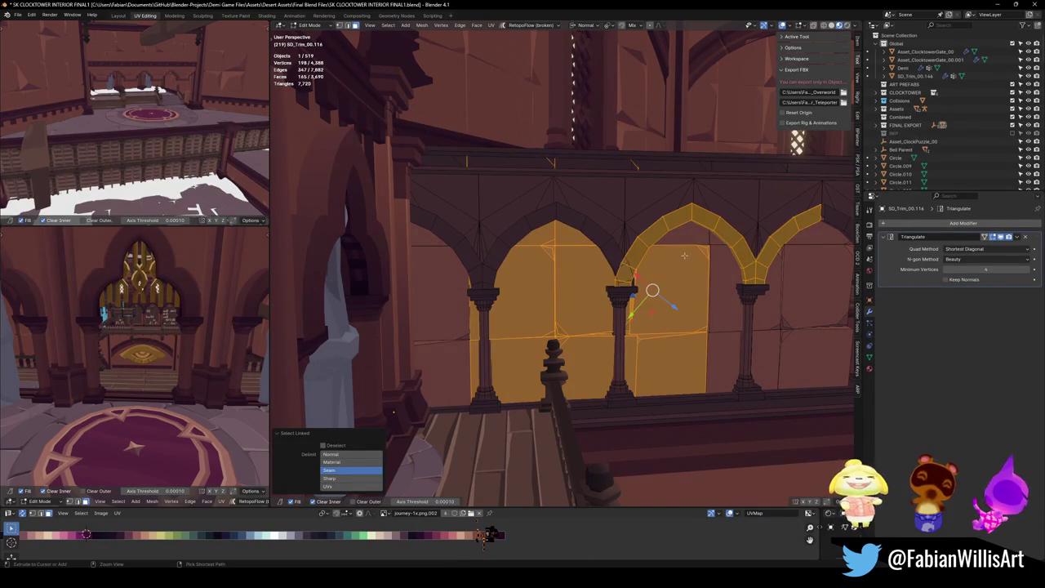
key("ctrl+z")
key("shift+d")
key("Escape")
key("p")
left_click(687, 274)
key("Tab")
Set the new panel's origin to its geometry, clear its rotation and rotate it upright about Z
left_click(669, 285)
key("q")
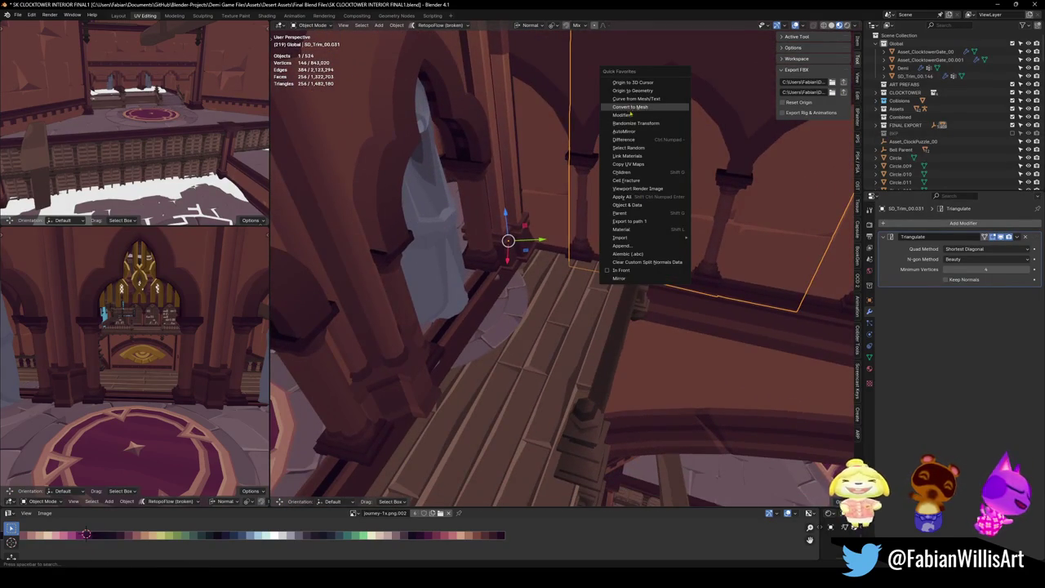
left_click(633, 90)
key("g")
left_click(666, 264)
key("alt+r")
key("r")
key("z")
key("z")
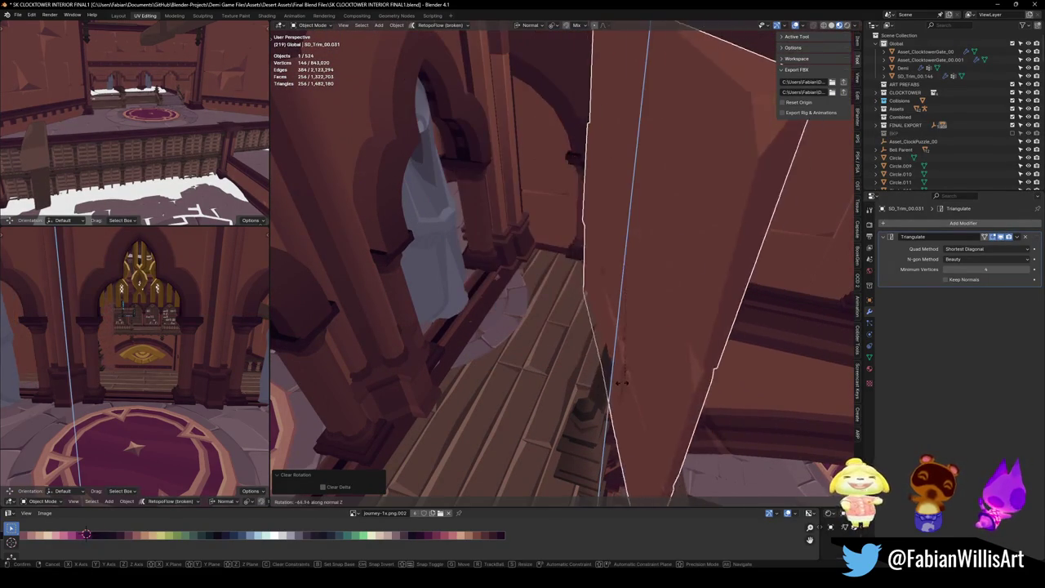
left_click(575, 392)
Isolate the panel in a top view and rotate it about −19.8° around Z
key("KP_Divide")
key("KP_7")
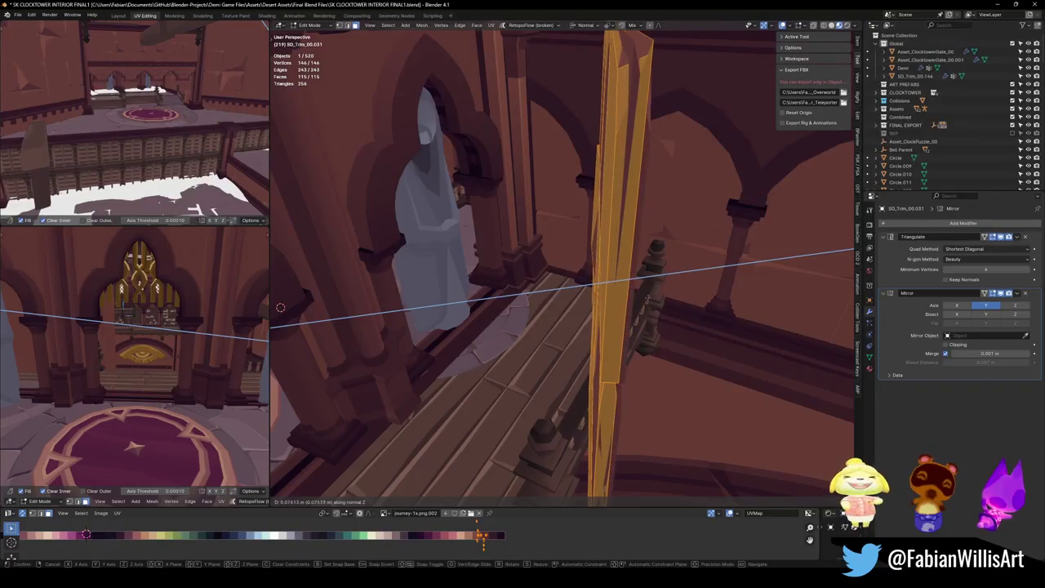
mouse_move(647, 296)
left_mouse_down()
mouse_move(574, 259)
mouse_move(645, 294)
left_mouse_up()
key("Tab")
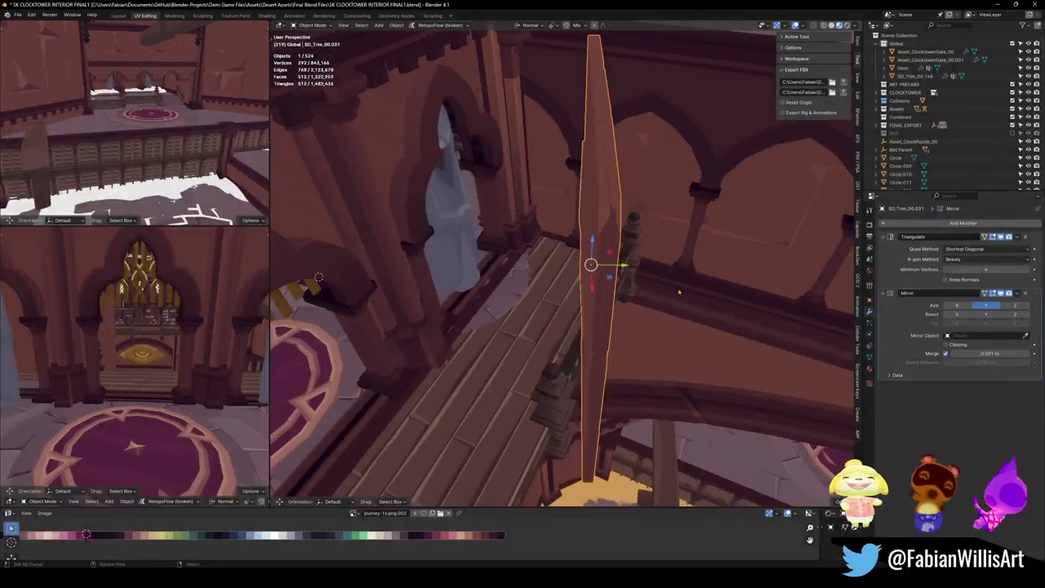
key("r")
key("z")
key("z")
left_click(665, 317)
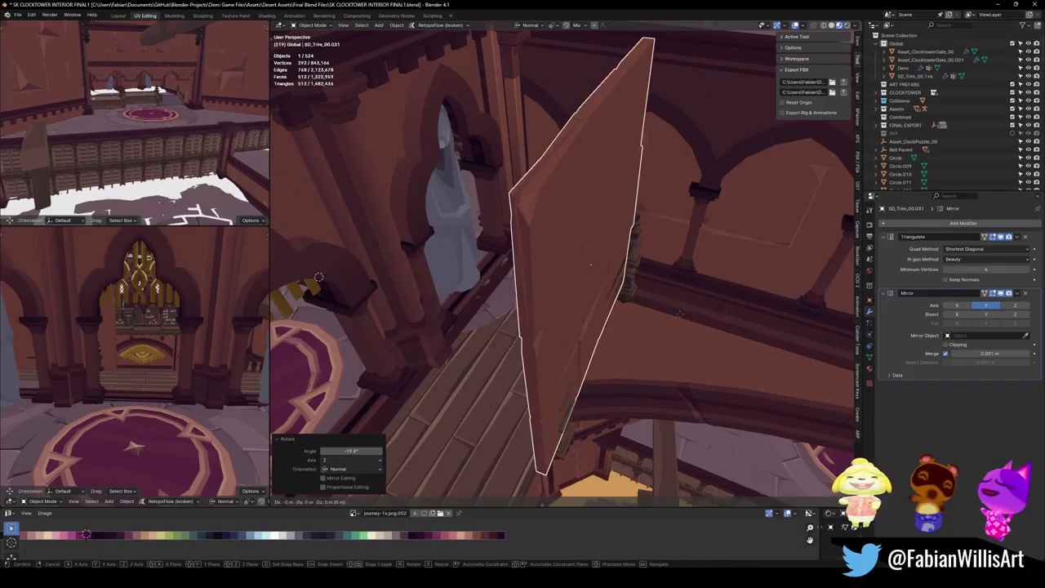
Push the panel about 1.97 m back along its normal into the wall arch
key("g")
key("shift+z")
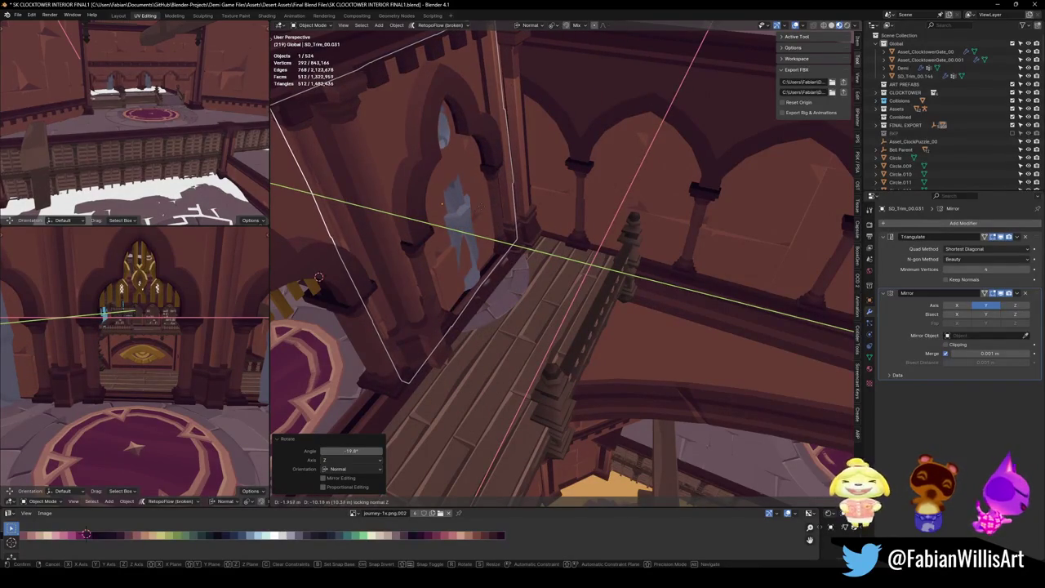
left_click(319, 277)
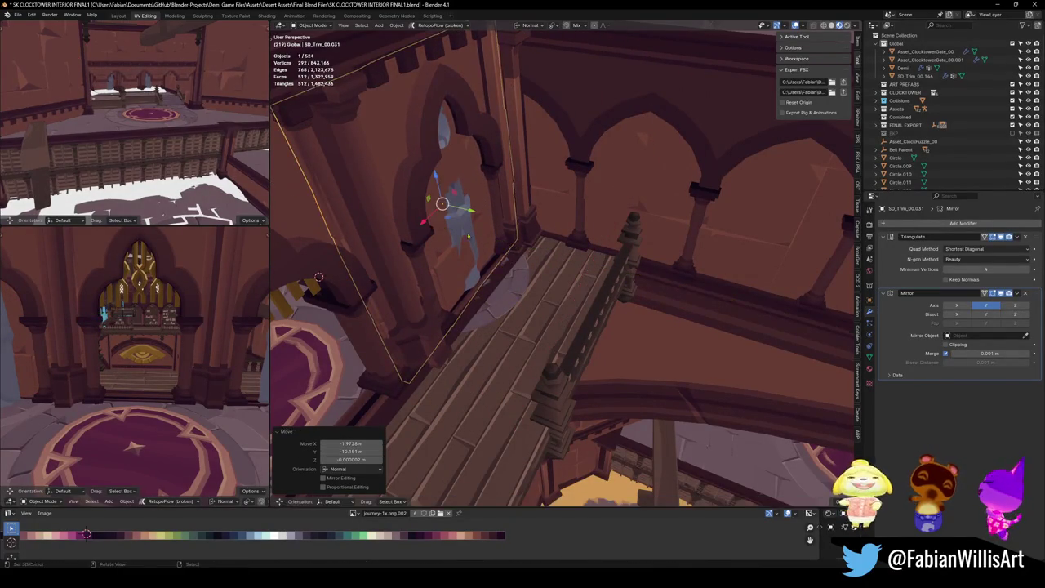
key("KP_Decimal")
Look around the statue to check the panel's placement, then start editing its mesh
left_click_drag(629, 276, 522, 304)
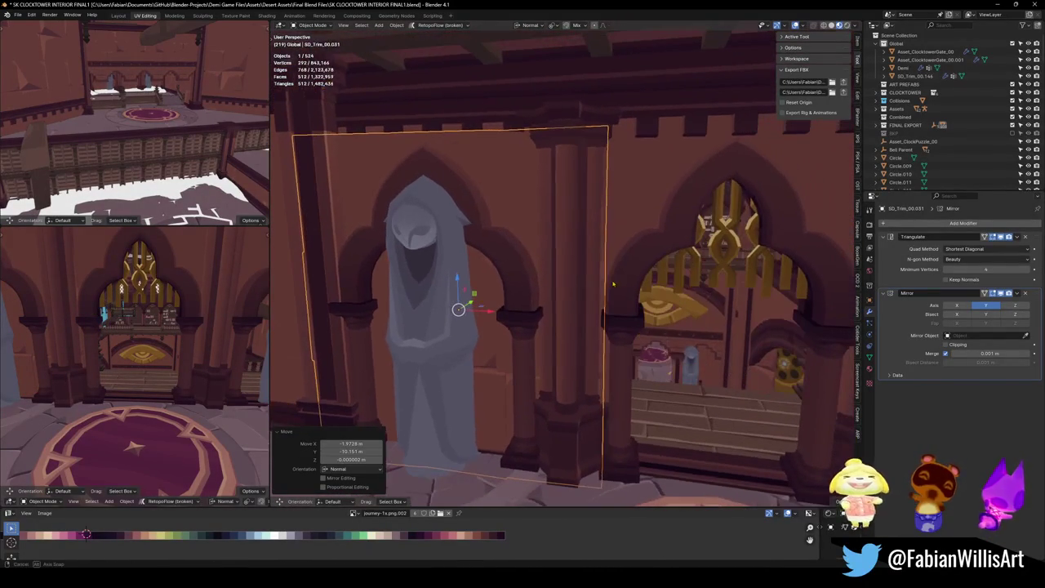
key("alt+a")
mouse_move(496, 348)
left_mouse_down()
mouse_move(509, 331)
mouse_move(559, 320)
left_mouse_up()
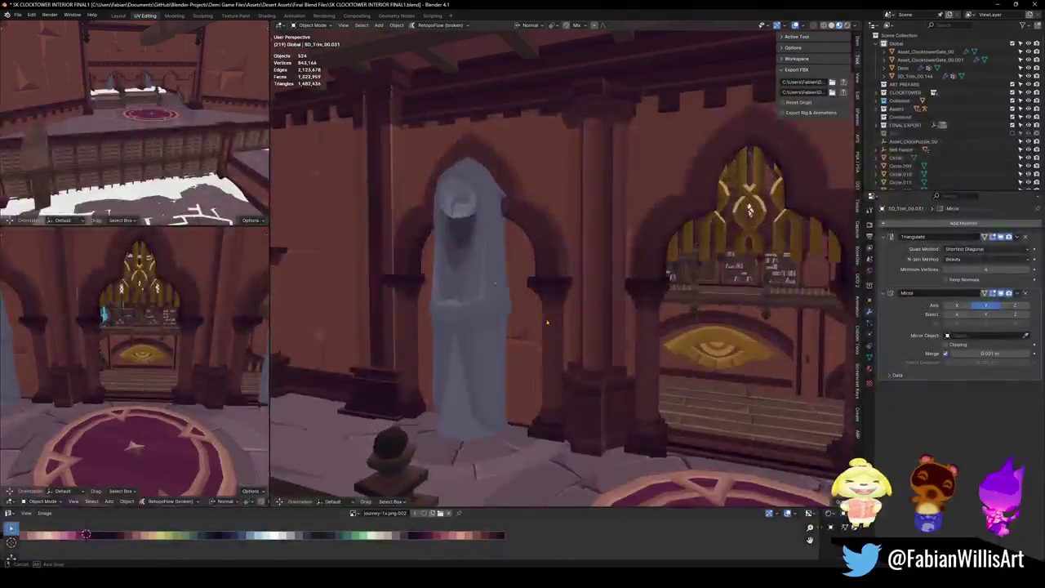
key("shift+grave")
key("s")
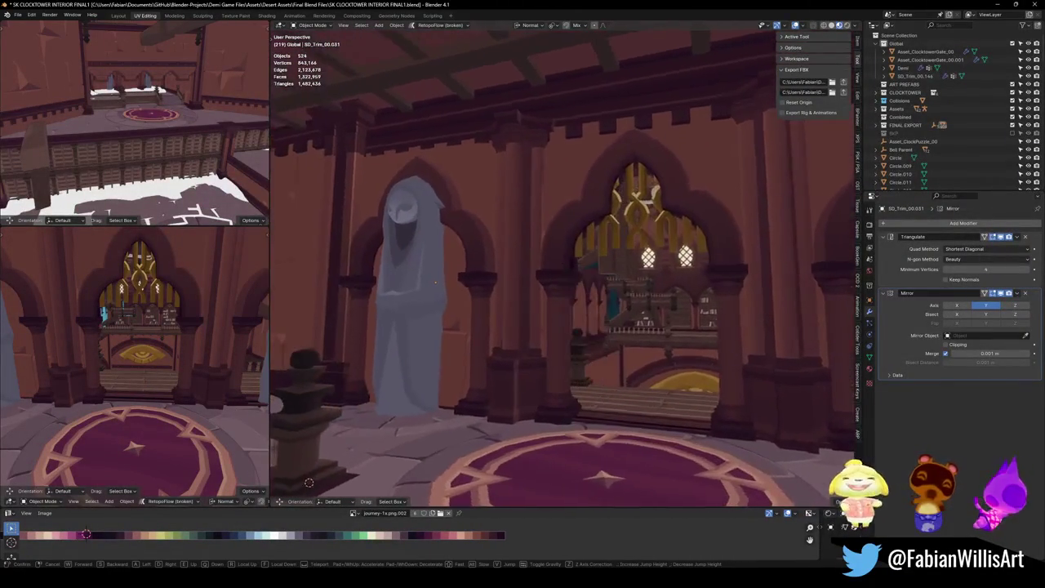
left_click(490, 317)
key("Tab")
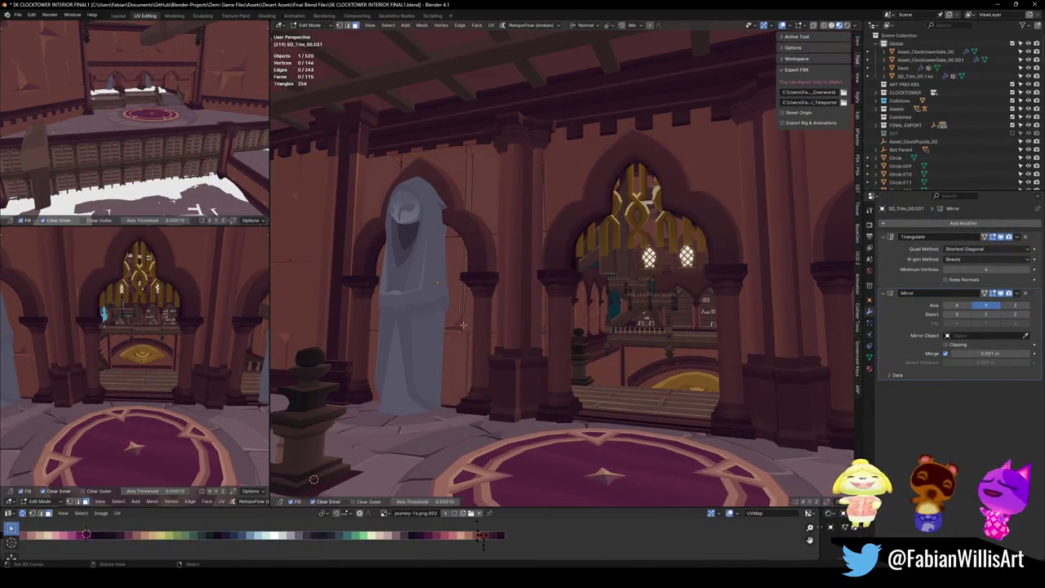
Move the panel's mesh 0.554 m along X, then clear the selection and return to Object Mode
key("g")
key("x")
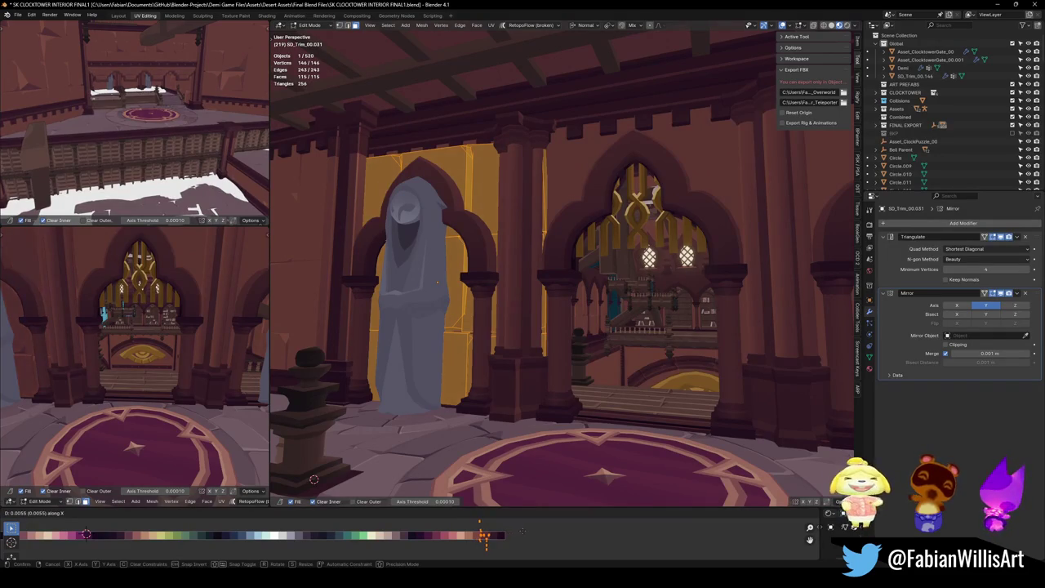
key("Return")
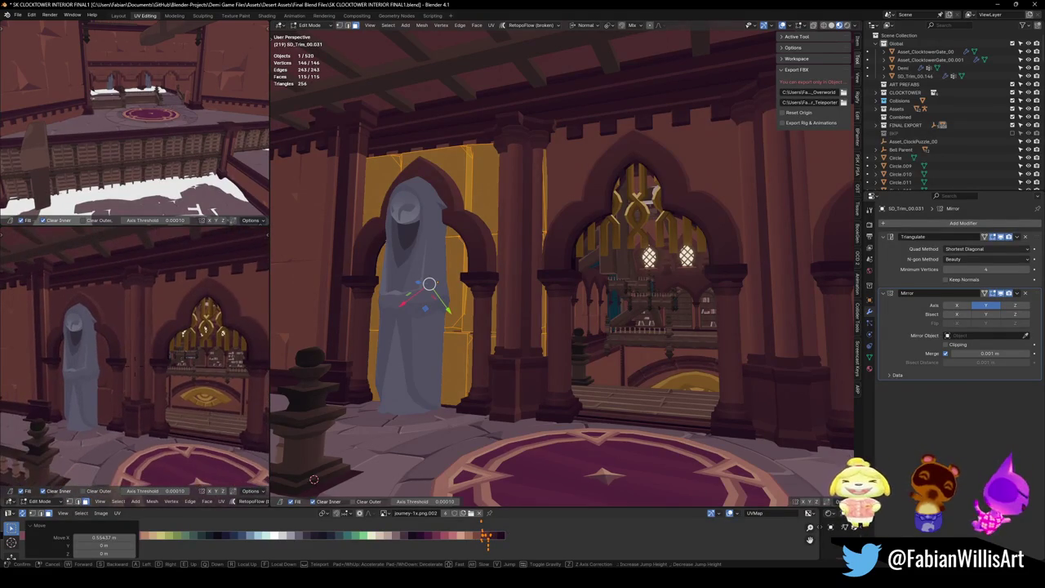
key("alt+a")
key("k")
key("Escape")
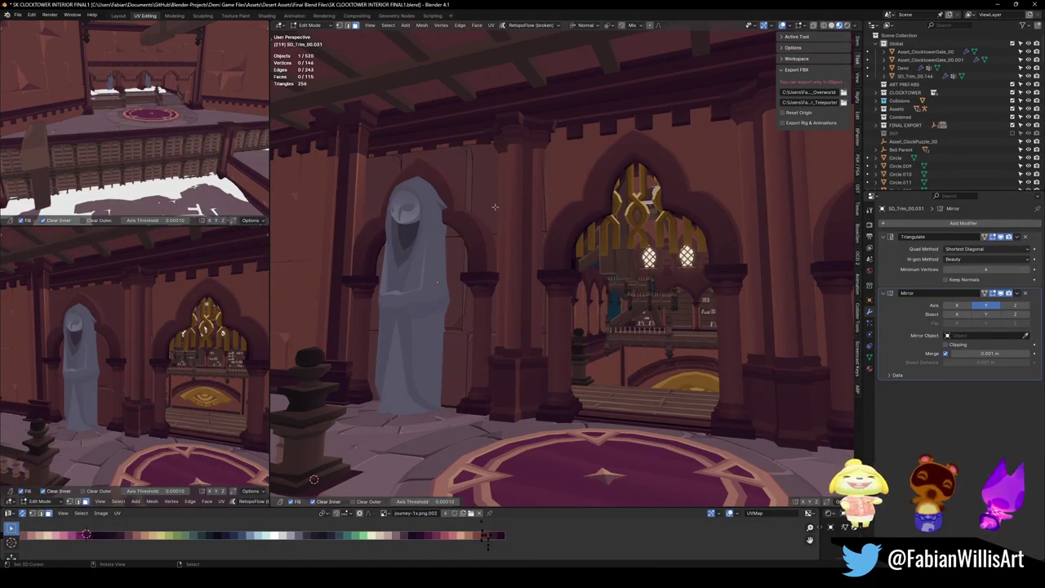
key("l")
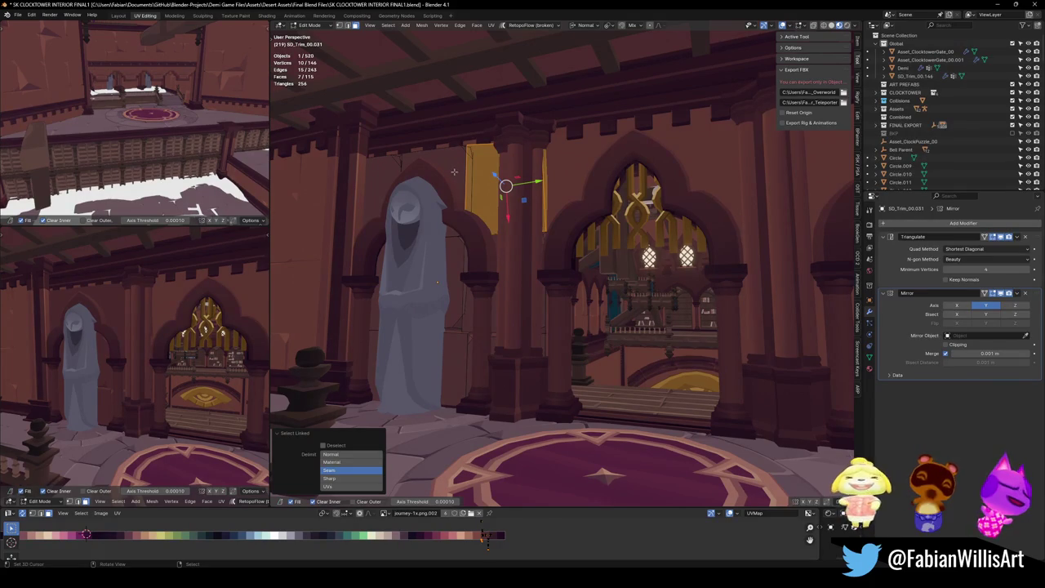
key("alt+a")
mouse_move(518, 176)
left_mouse_down()
mouse_move(601, 235)
mouse_move(583, 232)
left_mouse_up()
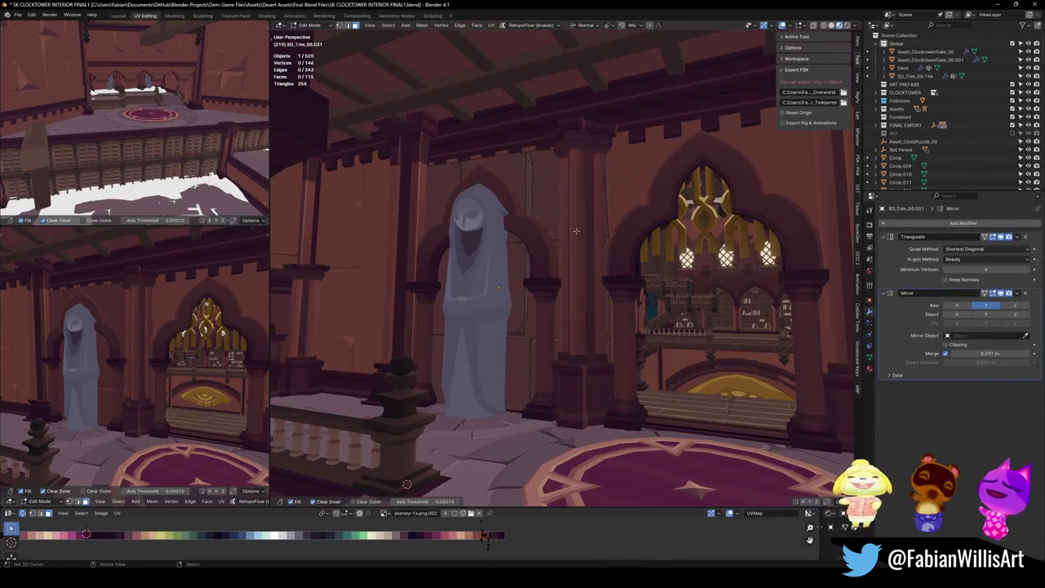
key("Tab")
left_click(542, 210)
key("Delete")
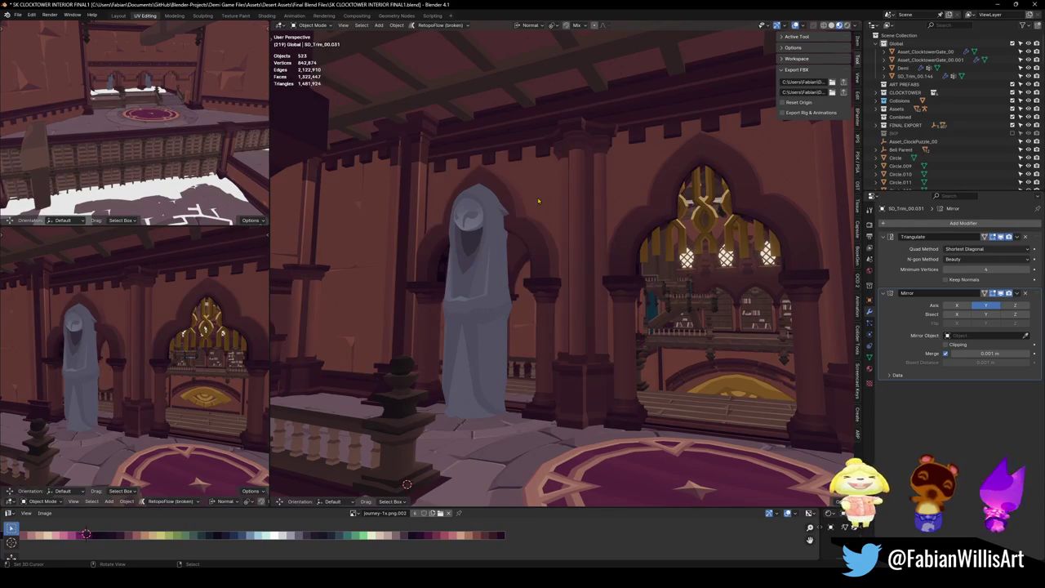
key("shift+grave")
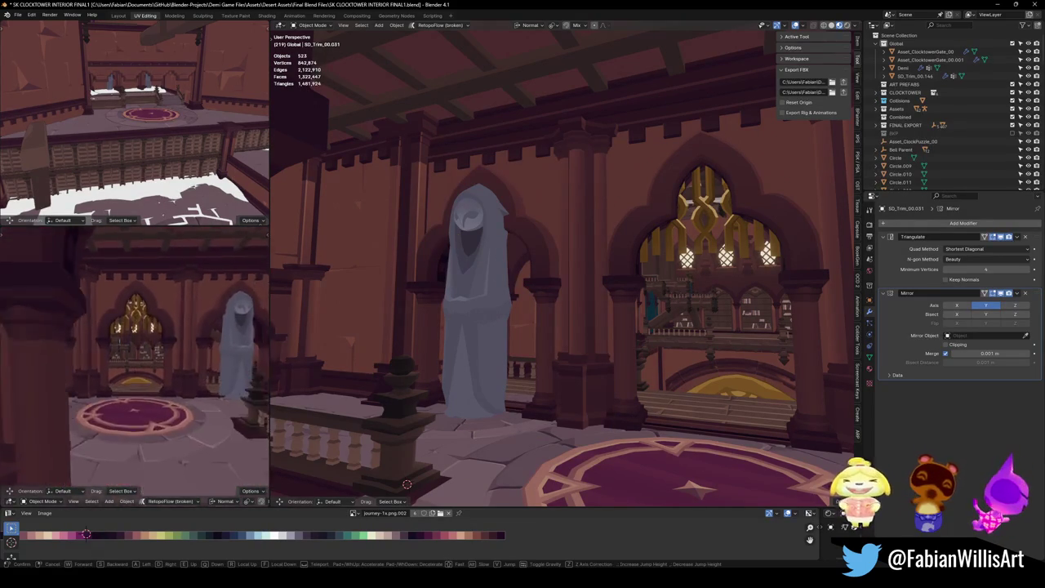
left_click(110, 387)
key("ctrl+s")
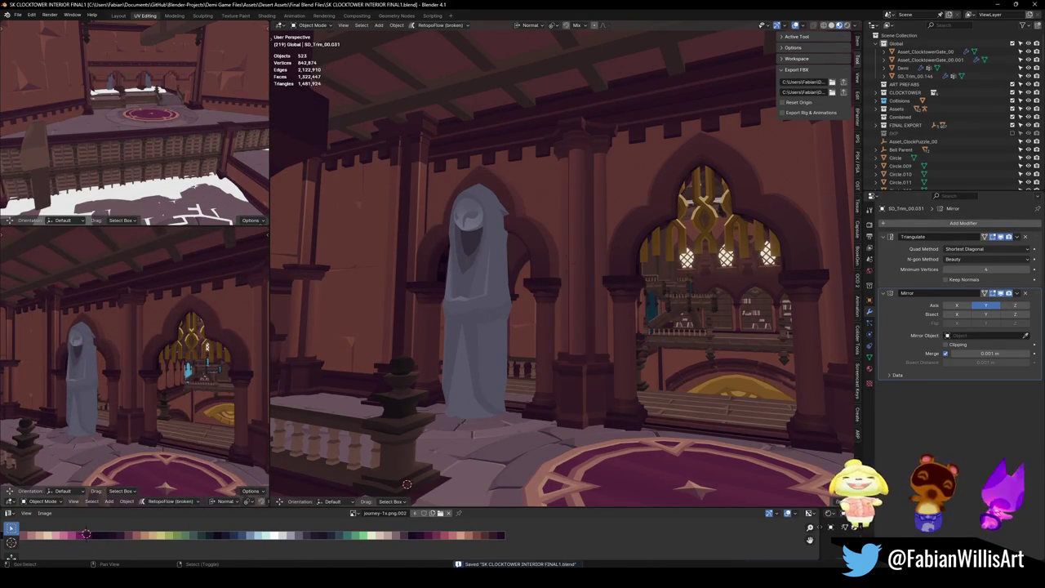
key("shift+grave")
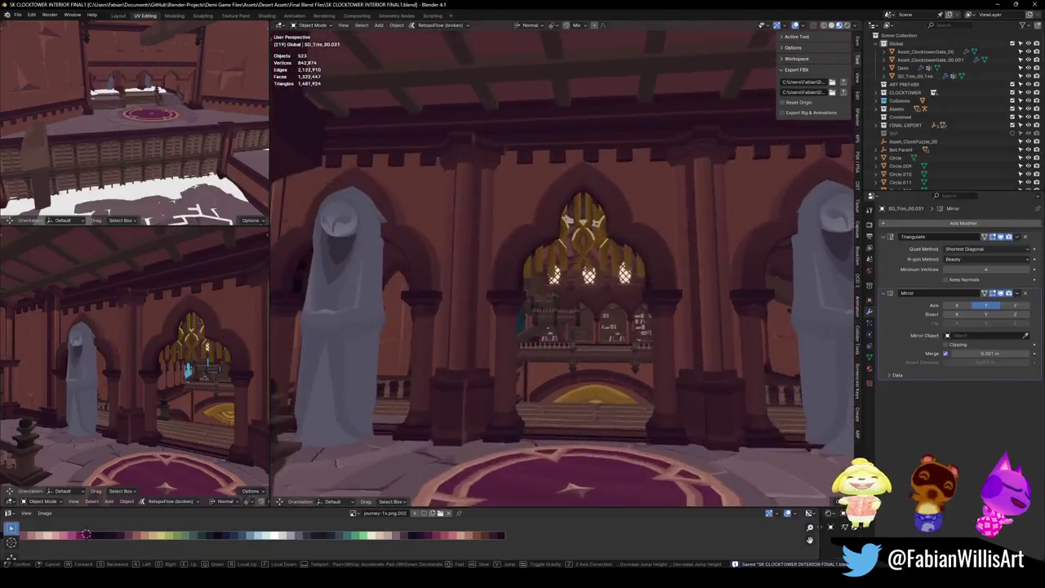
key("w")
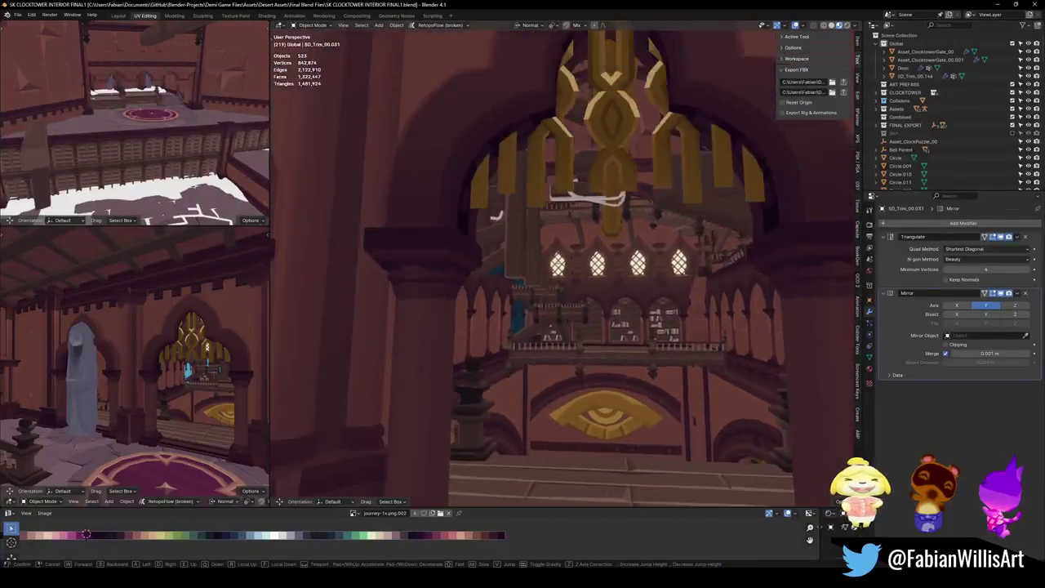
key("w")
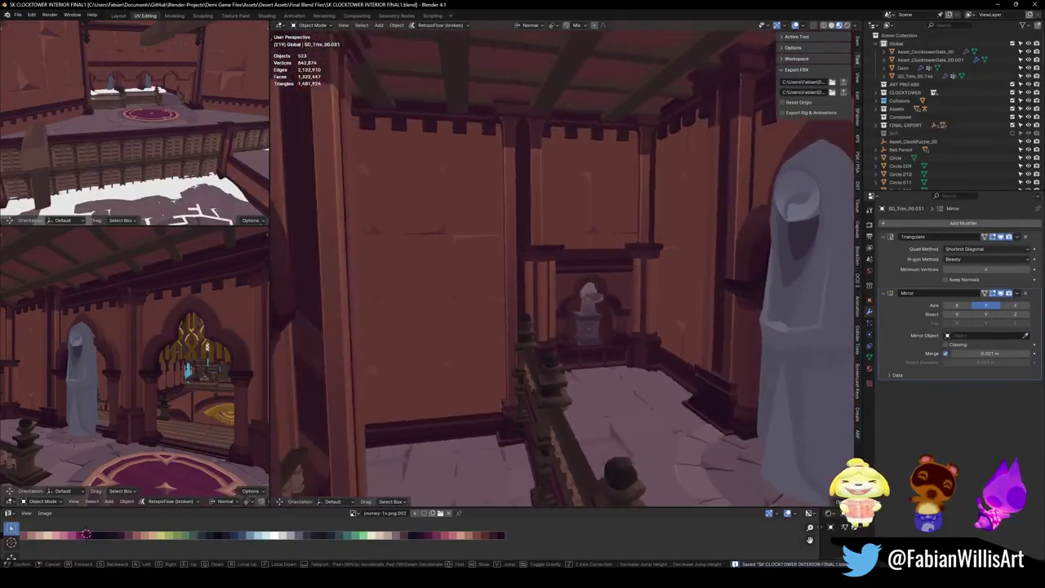
key("w")
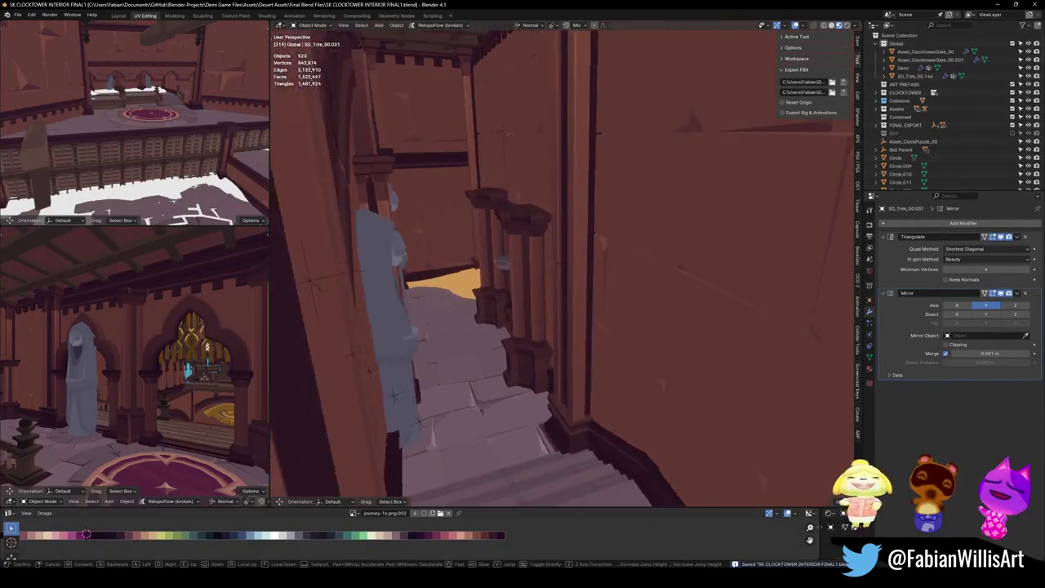
key("w")
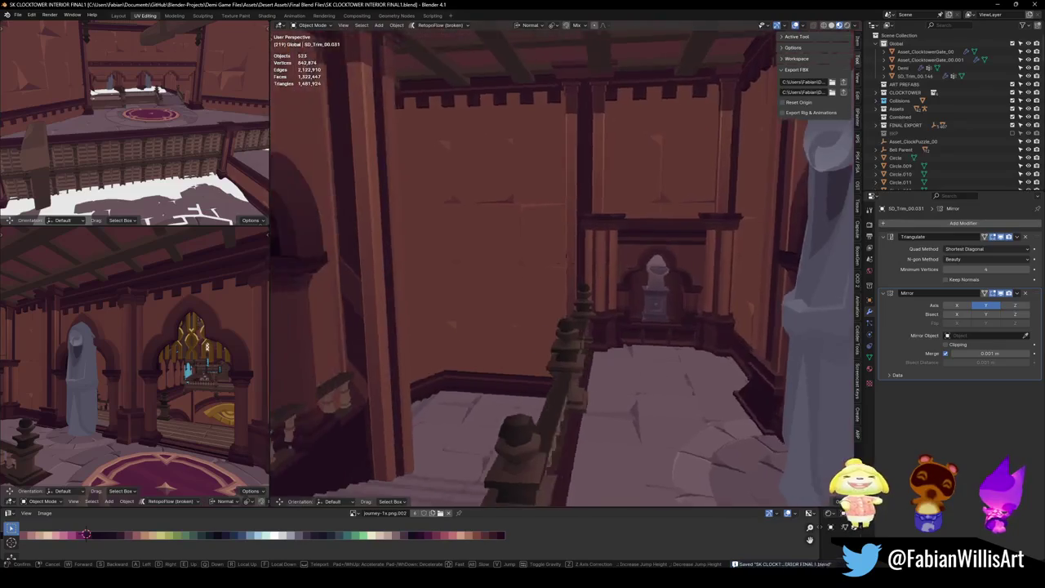
key("w")
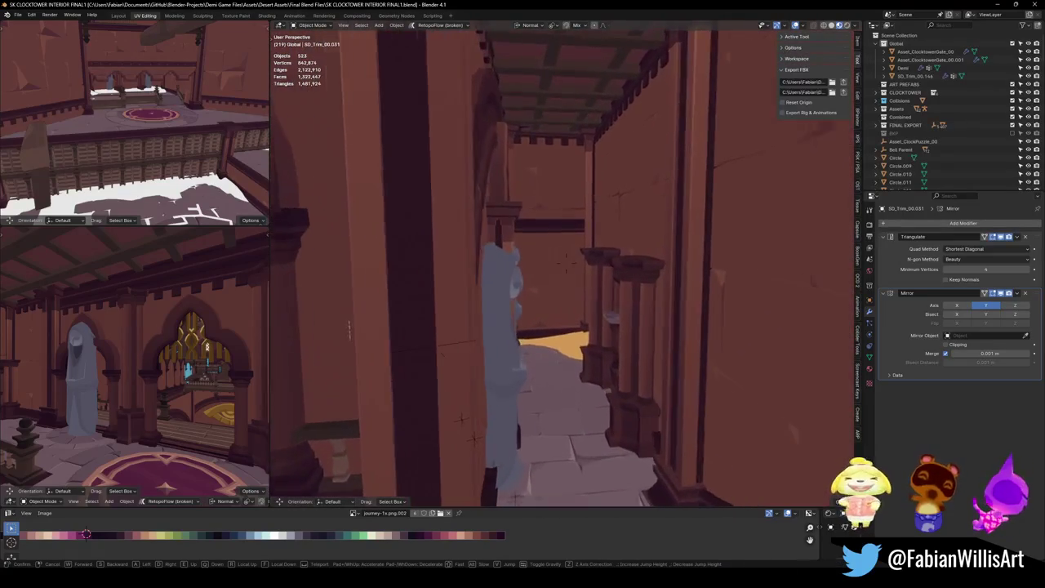
key("s")
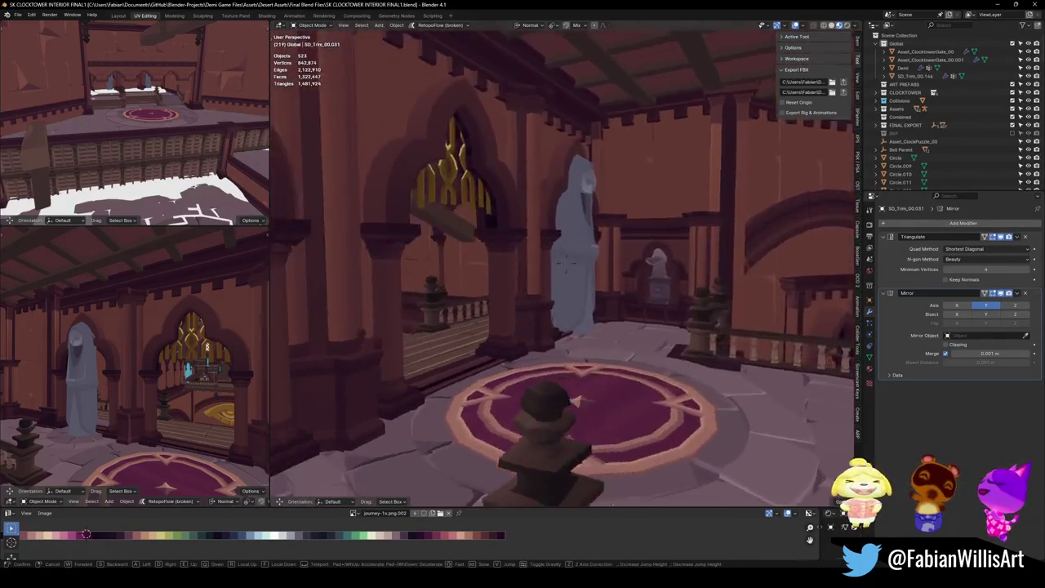
left_click(605, 286)
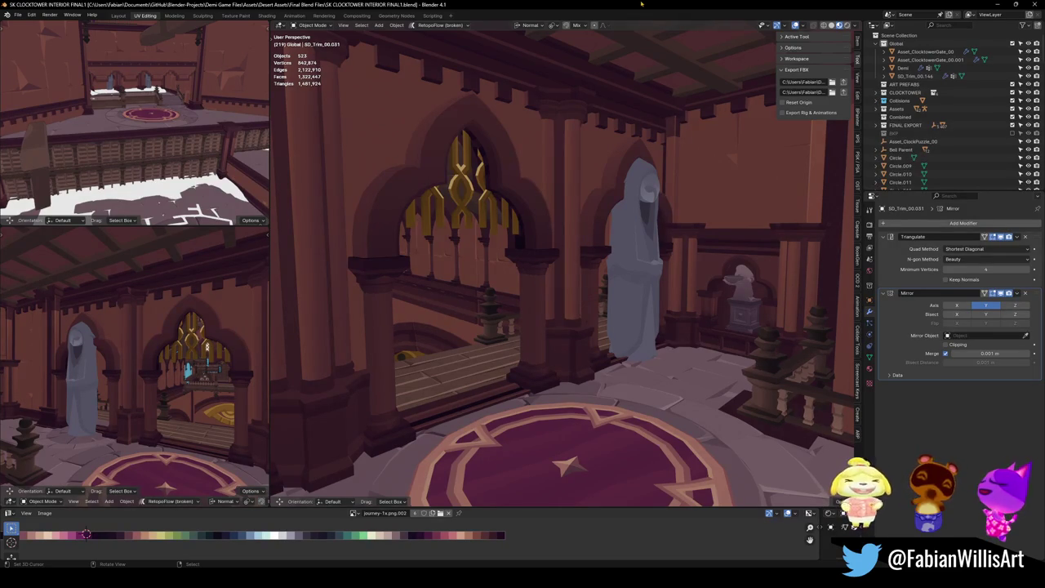
key("shift+grave")
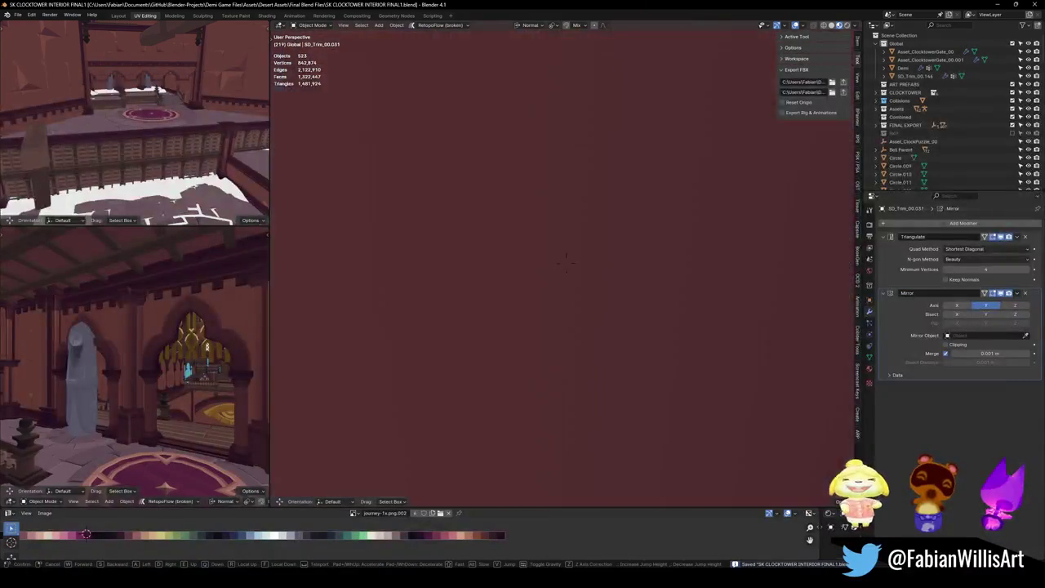
key("s")
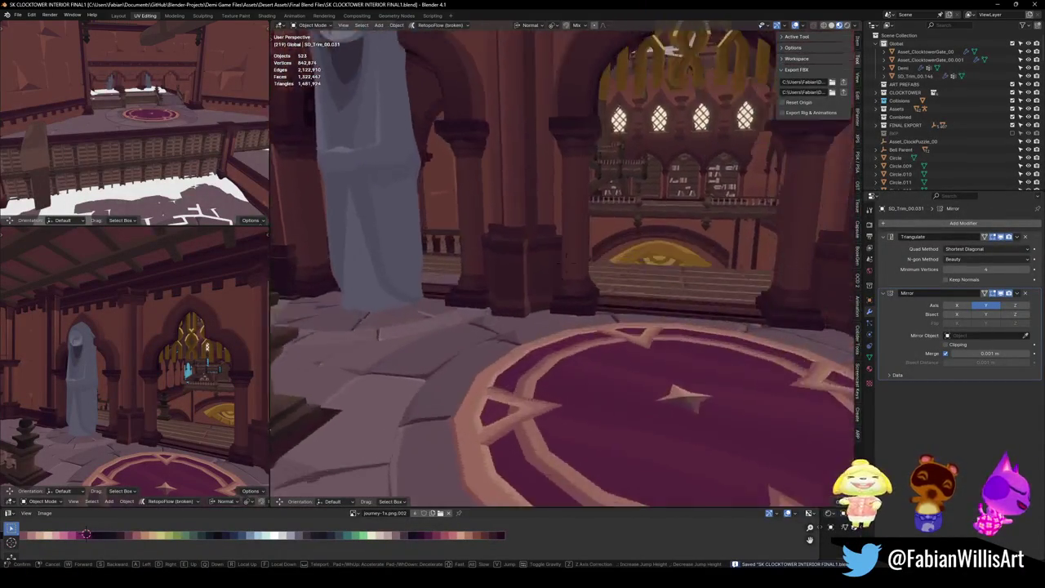
left_click(481, 333)
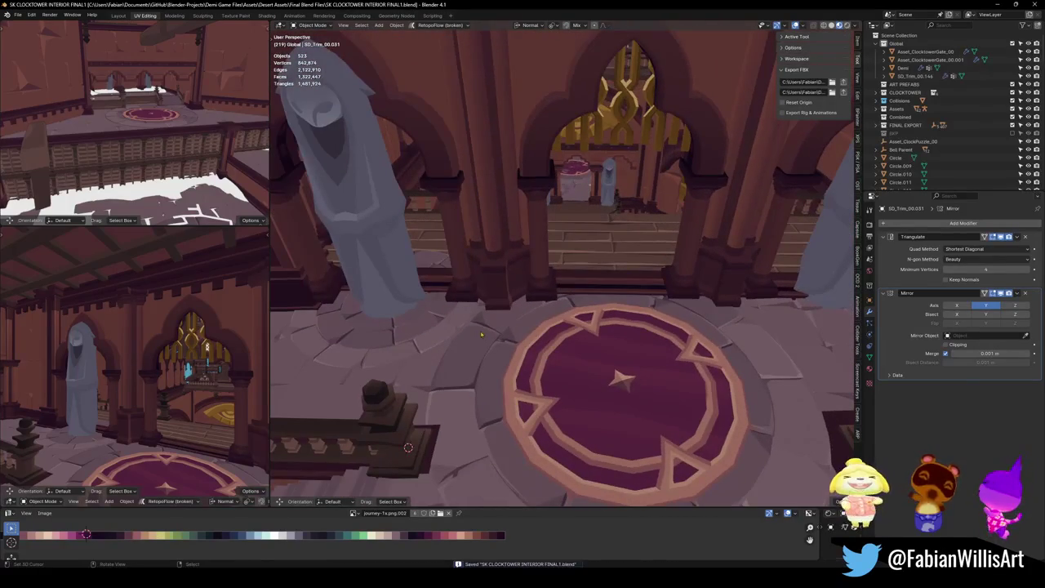
Duplicate the round floor platform Floor.003 and place the copy under the right owl statue
left_click(433, 318)
key("shift+d")
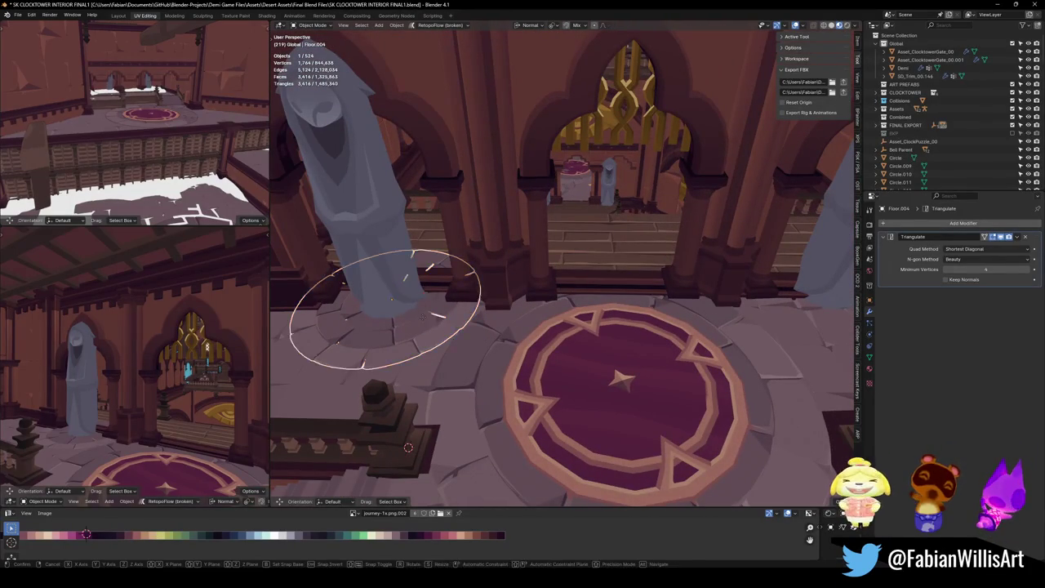
key("shift+z")
left_click(409, 447)
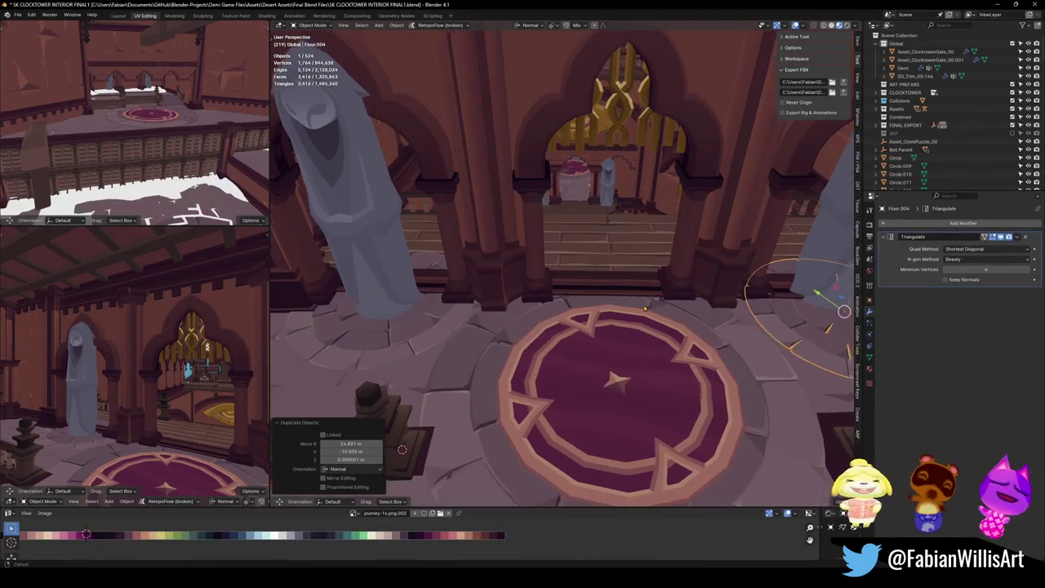
left_click(752, 198)
key("shift+s")
left_click(758, 262)
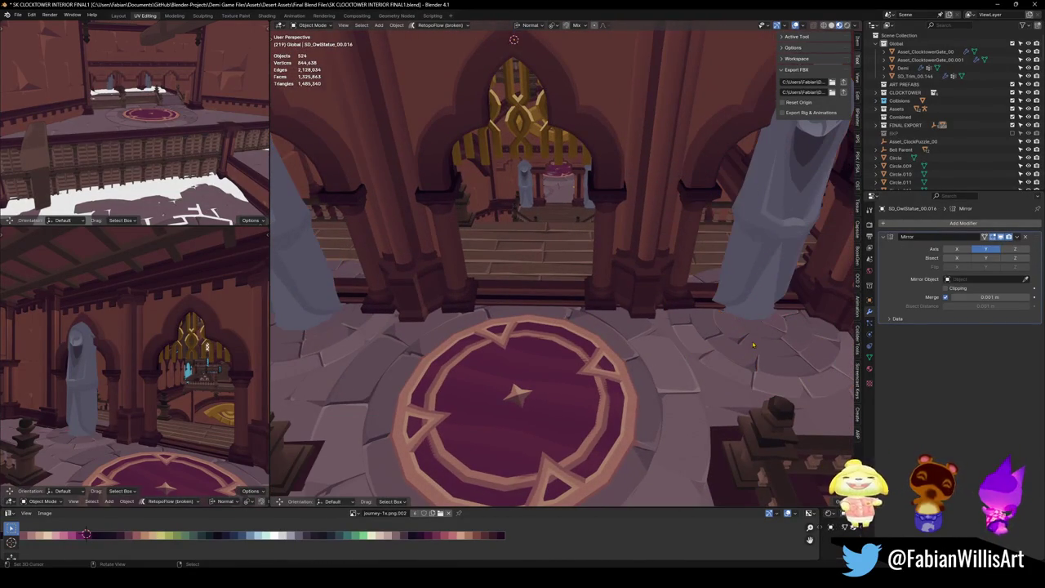
Join the floor platform into the owl statue and delete the spare platform copy
left_click(743, 327)
left_click(438, 290, "shift")
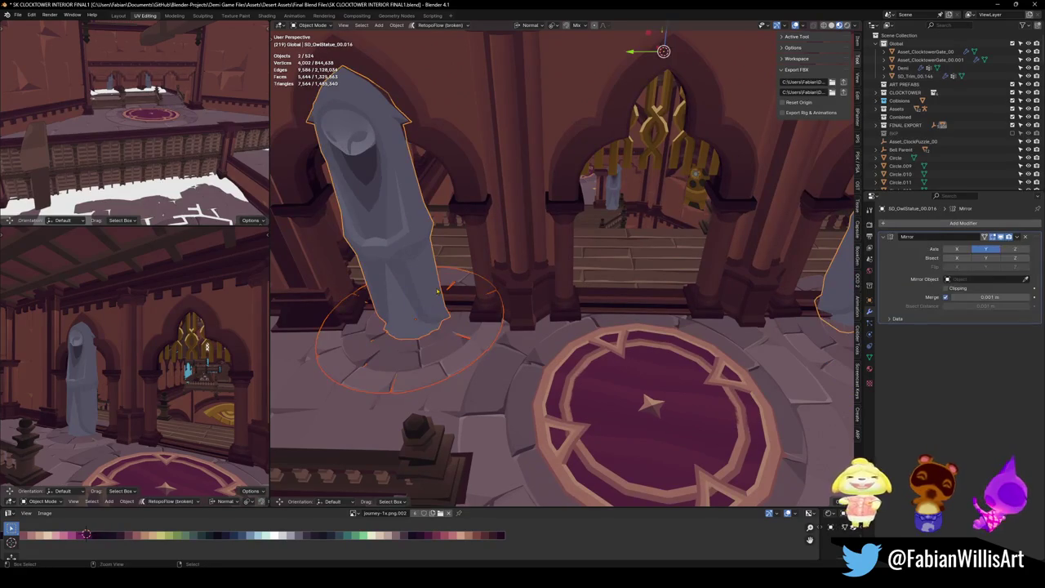
key("ctrl+j")
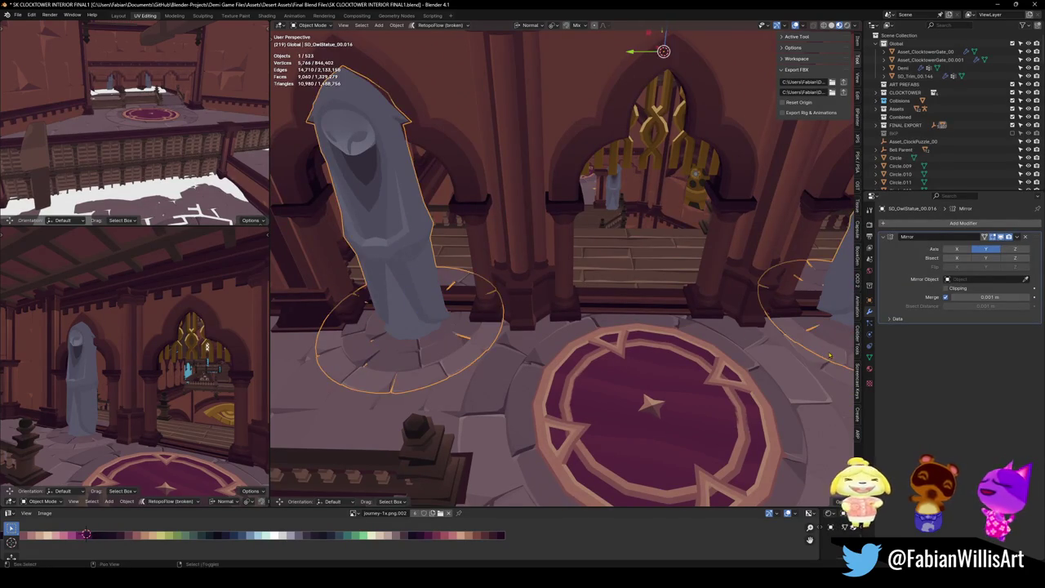
key("Delete")
key("shift+grave")
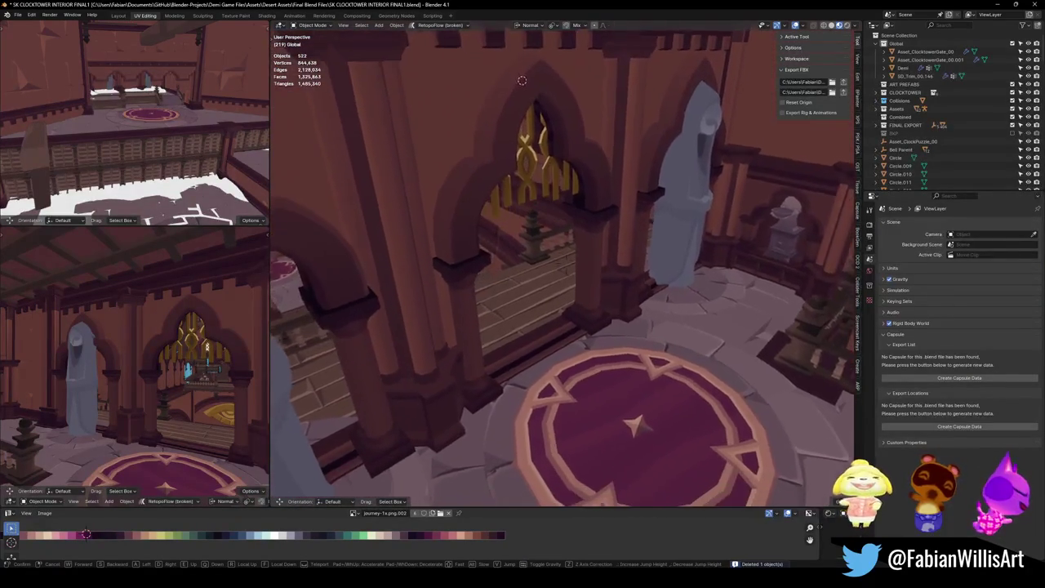
Turn the first owl statue slightly about its vertical axis
left_click(694, 337)
left_click(685, 291)
key("r")
key("z")
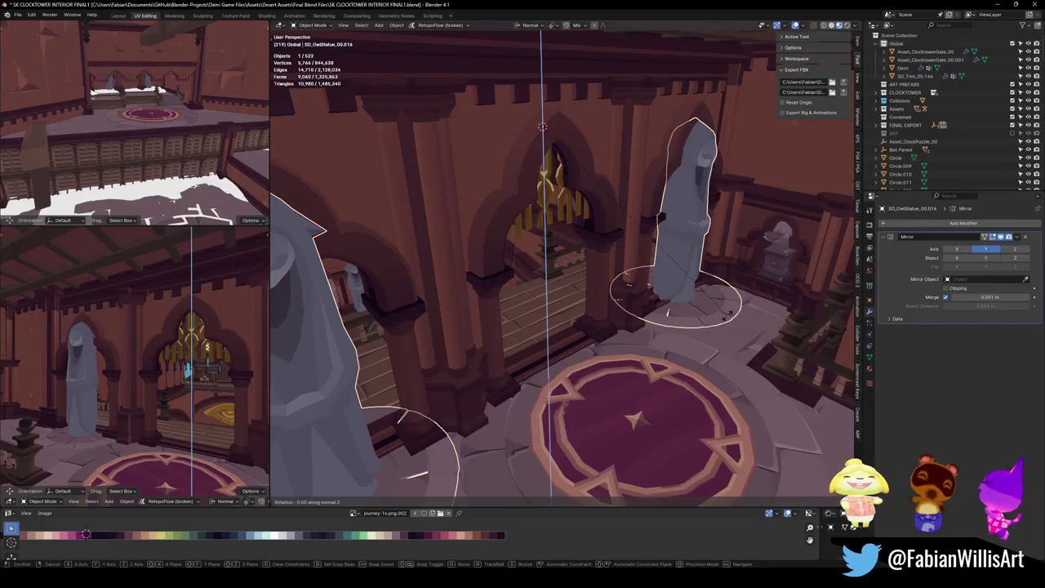
left_click(733, 330)
key("alt+a")
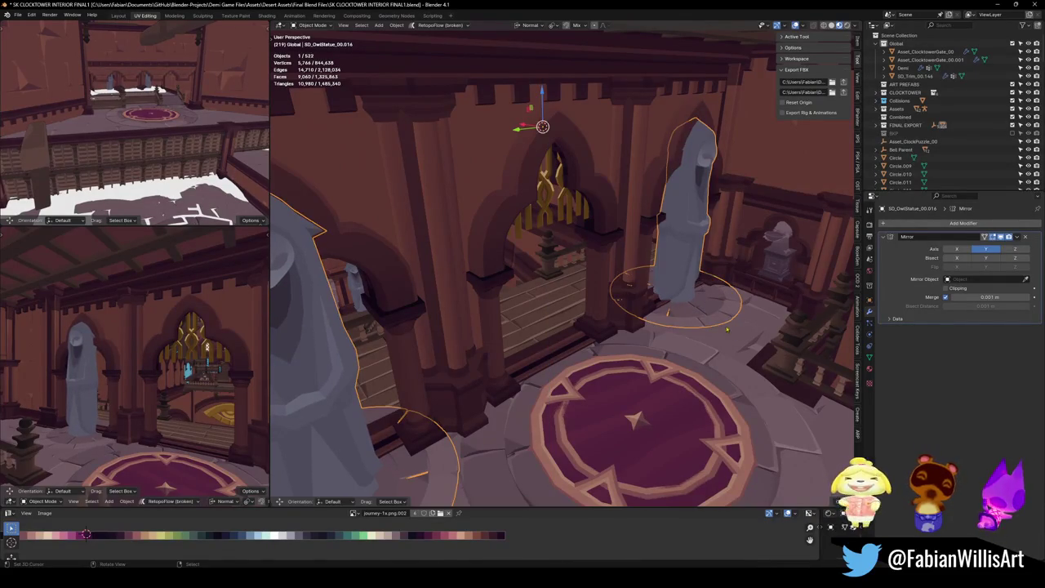
Rotate the right owl statue about −1.12° around its vertical axis, leaving its position unchanged
key("shift+grave")
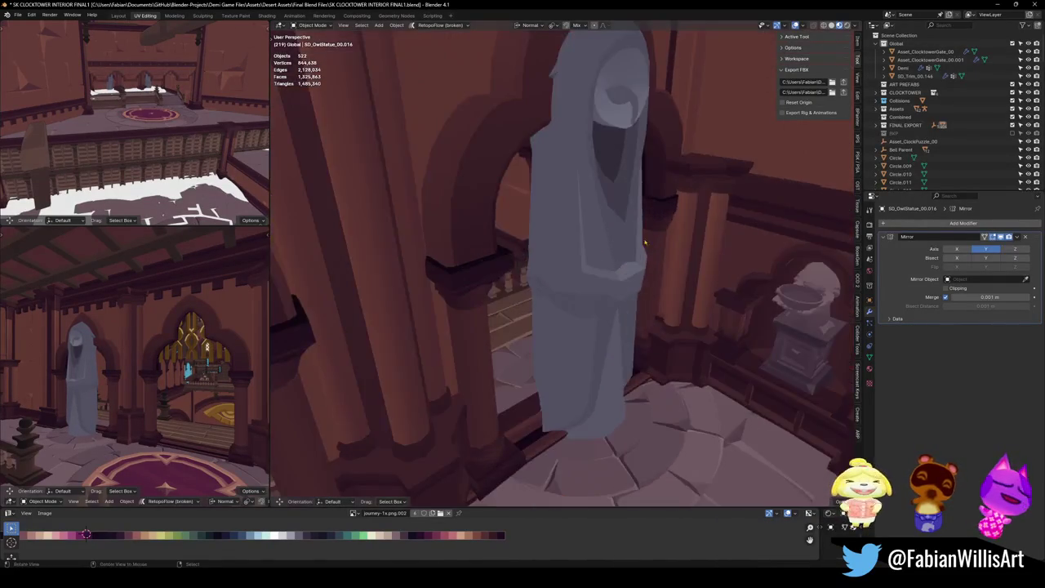
left_click(679, 277)
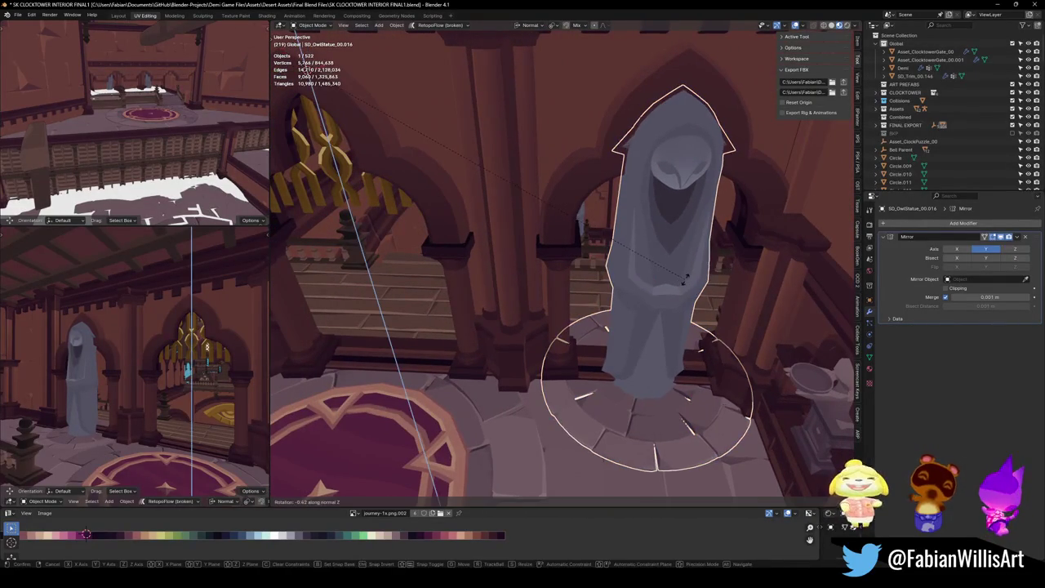
scroll(463, 274, "down", 3)
mouse_move(463, 274)
left_mouse_down()
mouse_move(622, 294)
mouse_move(701, 335)
left_mouse_up()
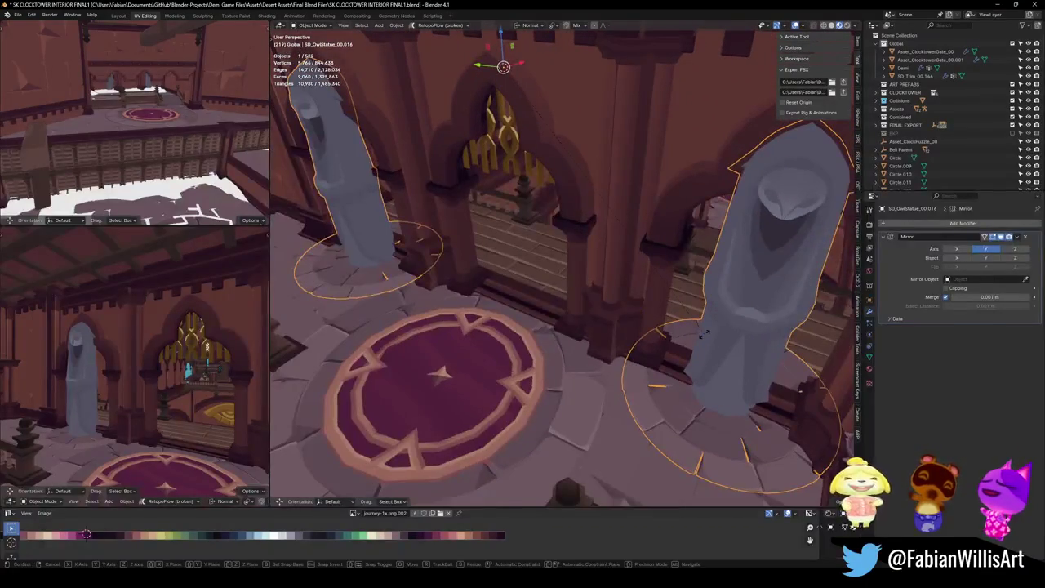
key("r")
key("z")
key("z")
left_click(707, 347)
key("g")
key("x")
key("x")
key("Escape")
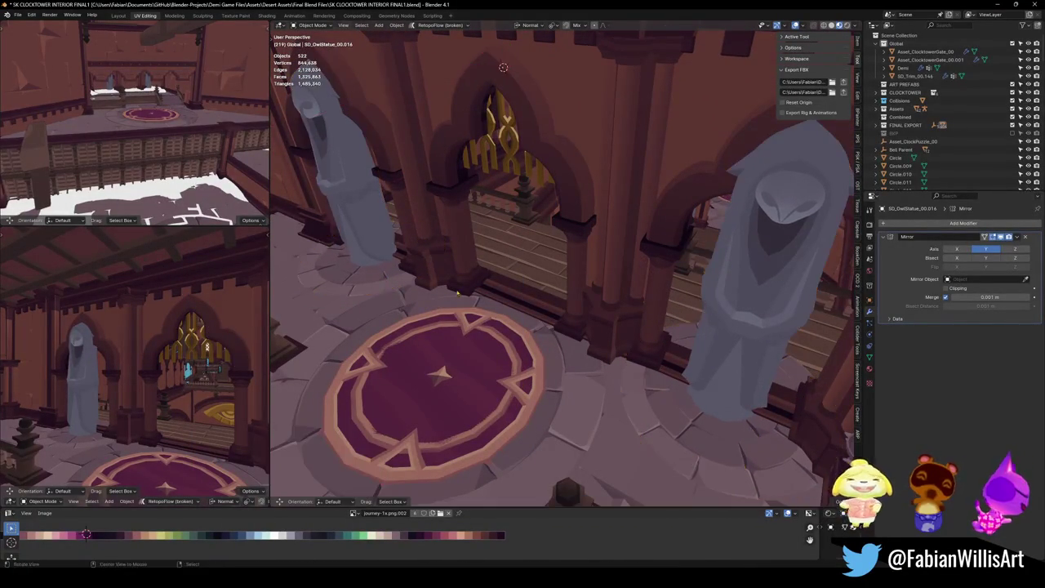
Recheck the statue's placement without moving it and save SK CLOCKTOWER INTERIOR FINAL1.blend
scroll(470, 279, "up", 5)
scroll(631, 317, "down", 5)
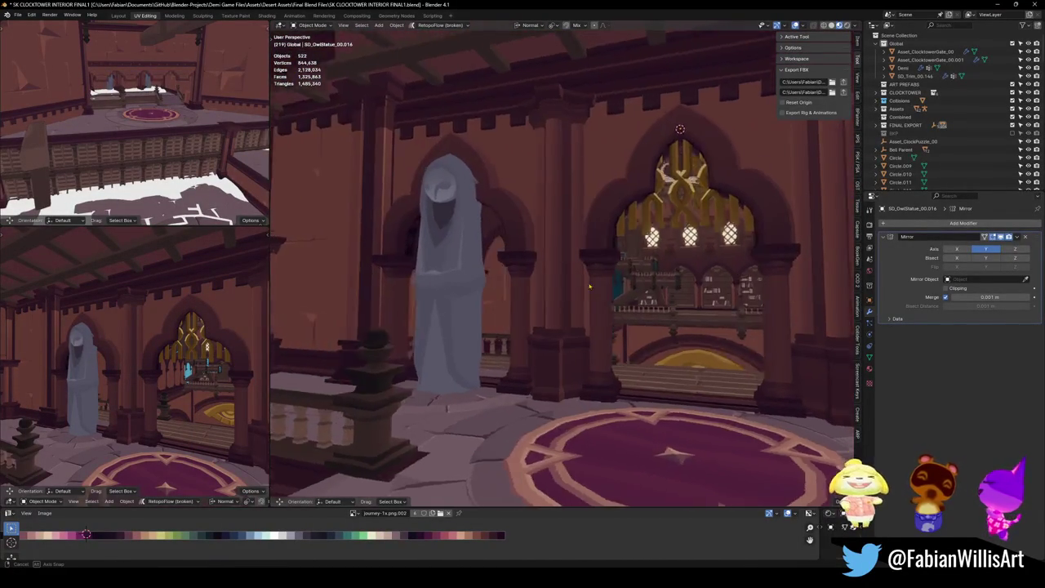
scroll(618, 280, "up", 5)
scroll(497, 285, "down", 4)
scroll(497, 285, "up", 3)
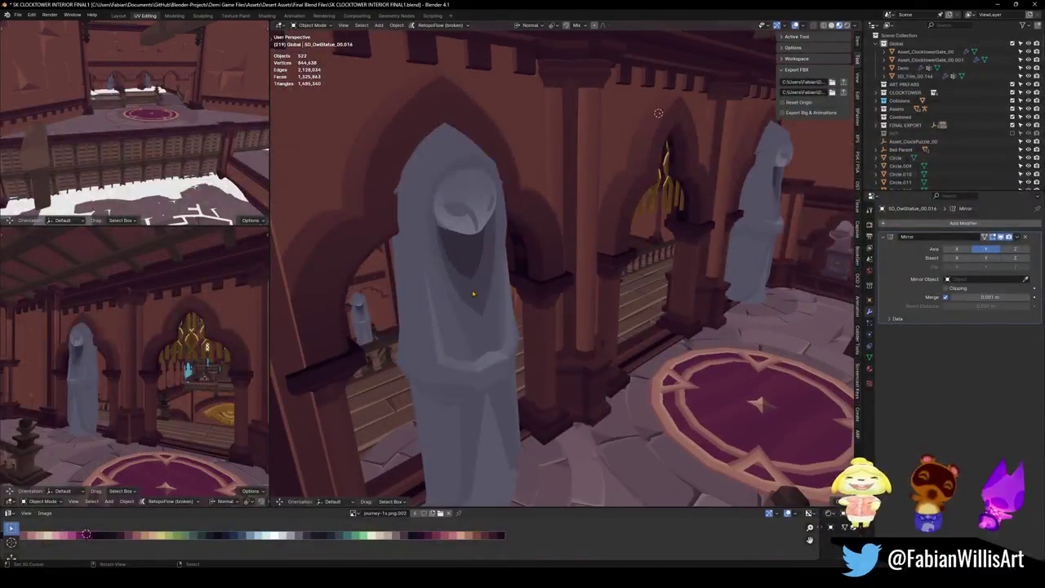
left_click(572, 482)
key("g")
key("x")
key("x")
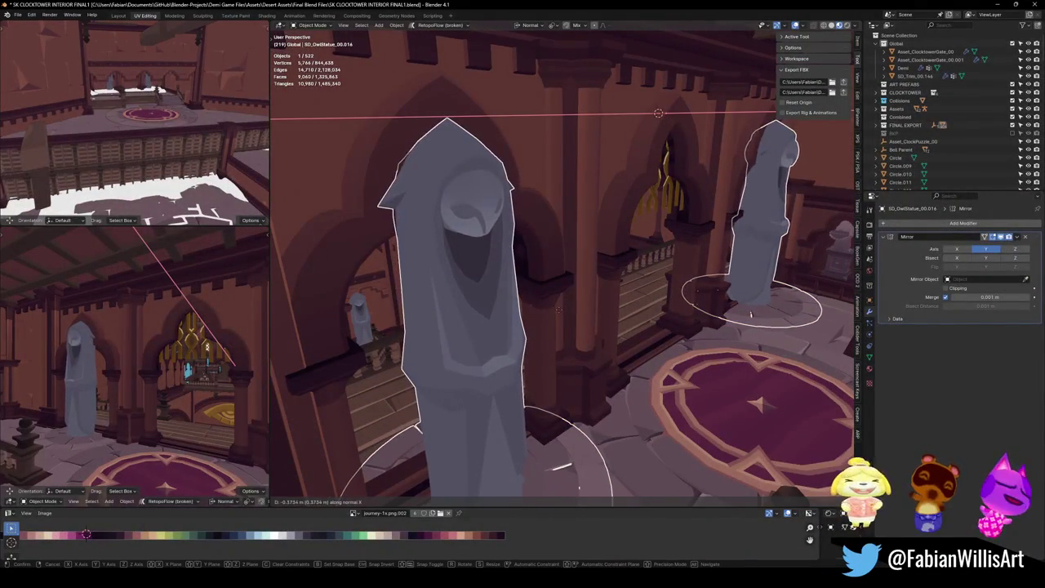
key("Escape")
key("alt+a")
mouse_move(569, 310)
left_mouse_down()
mouse_move(535, 334)
mouse_move(454, 316)
mouse_move(608, 331)
left_mouse_up()
key("ctrl+s")
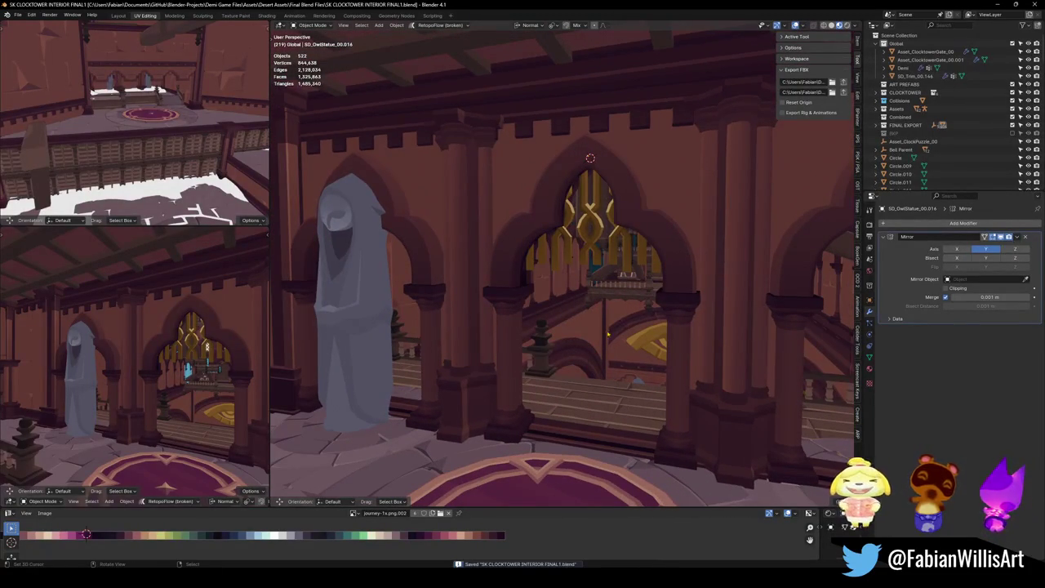
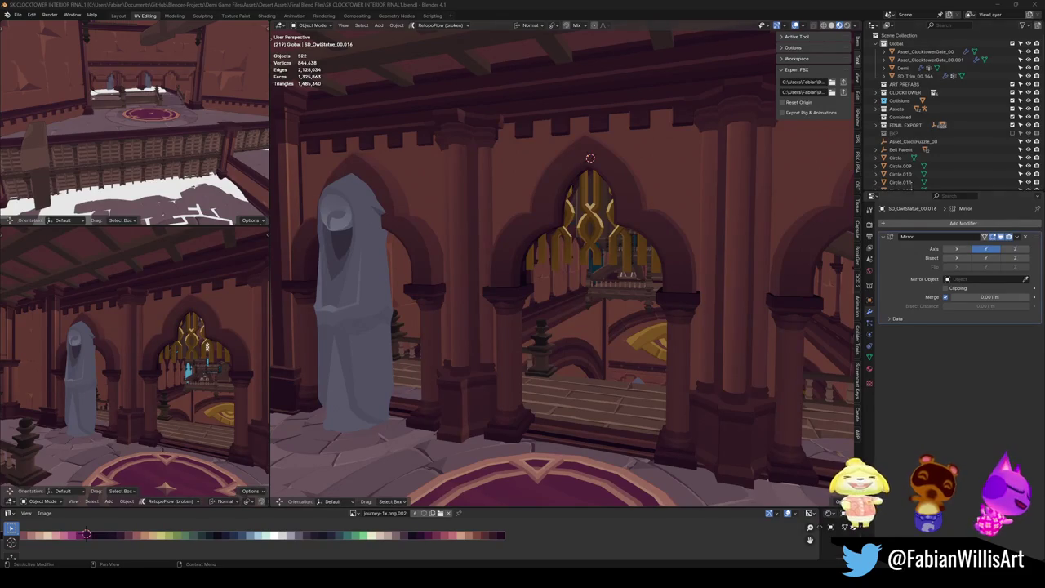
Save the clocktower file and fly through the scene toward the owl statue's arch
scroll(666, 280, "up", 1, "shift")
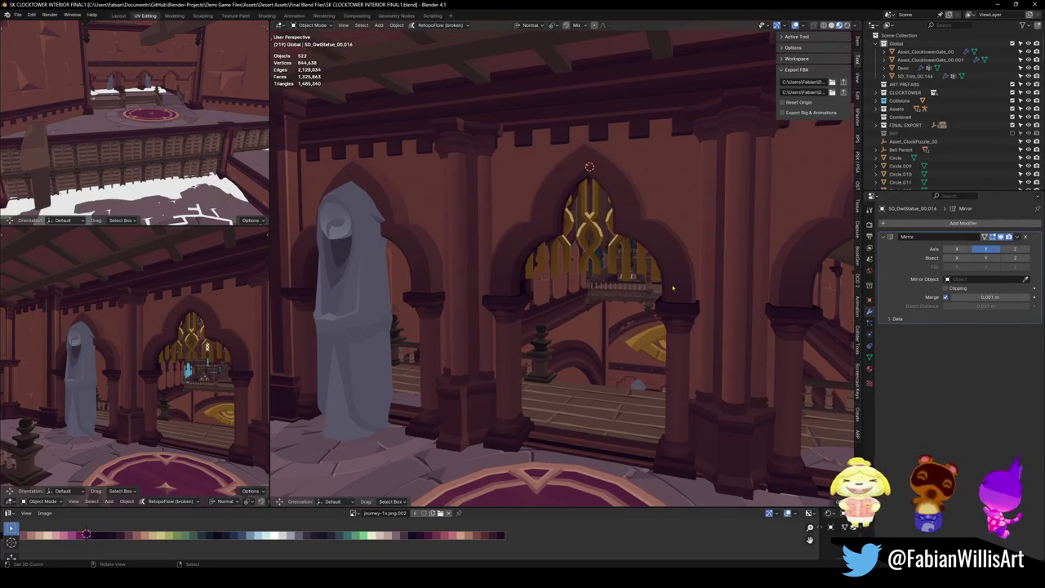
key("ctrl+s")
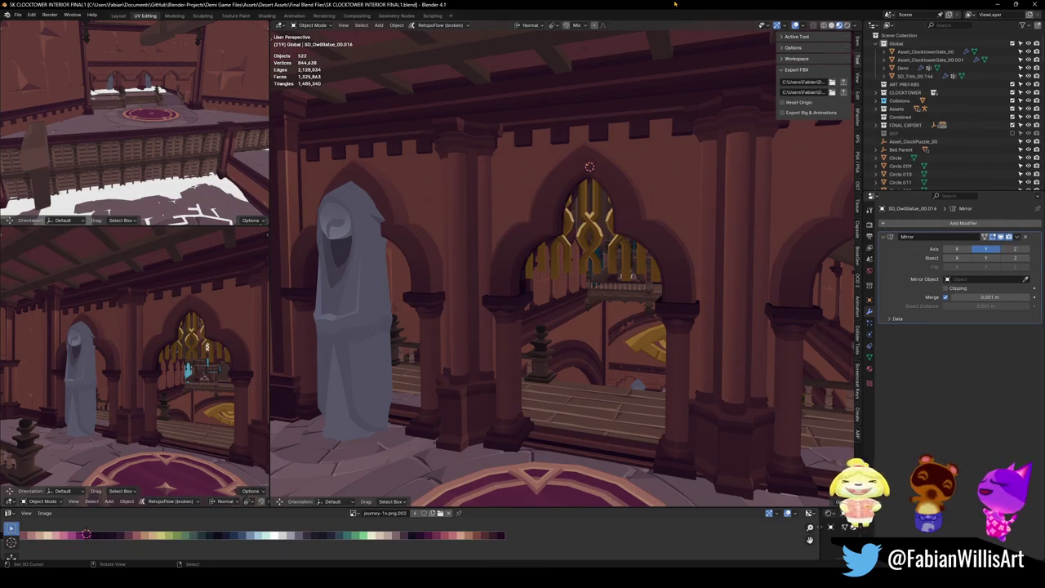
key("shift+grave")
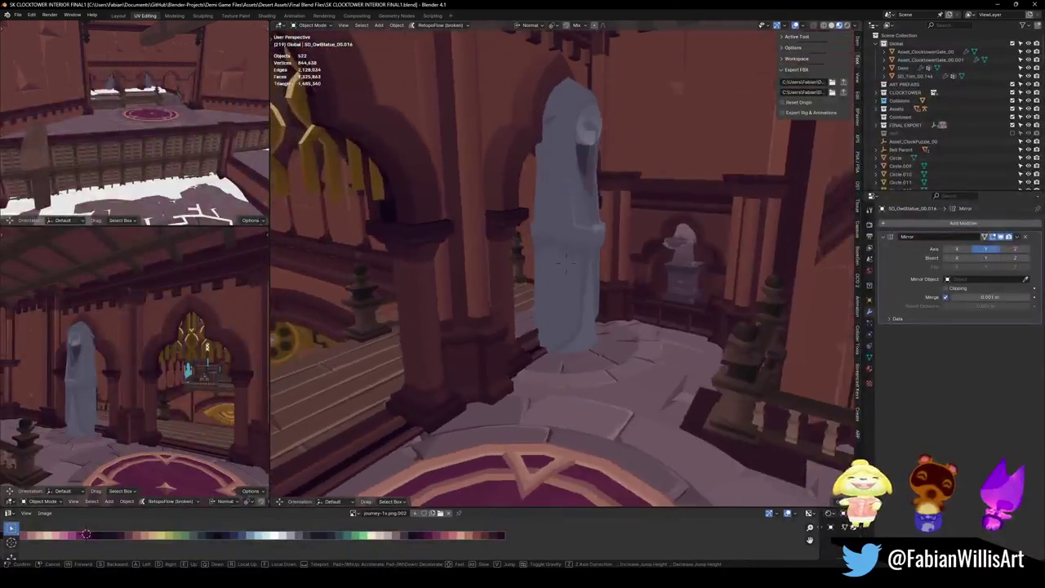
left_click(631, 243)
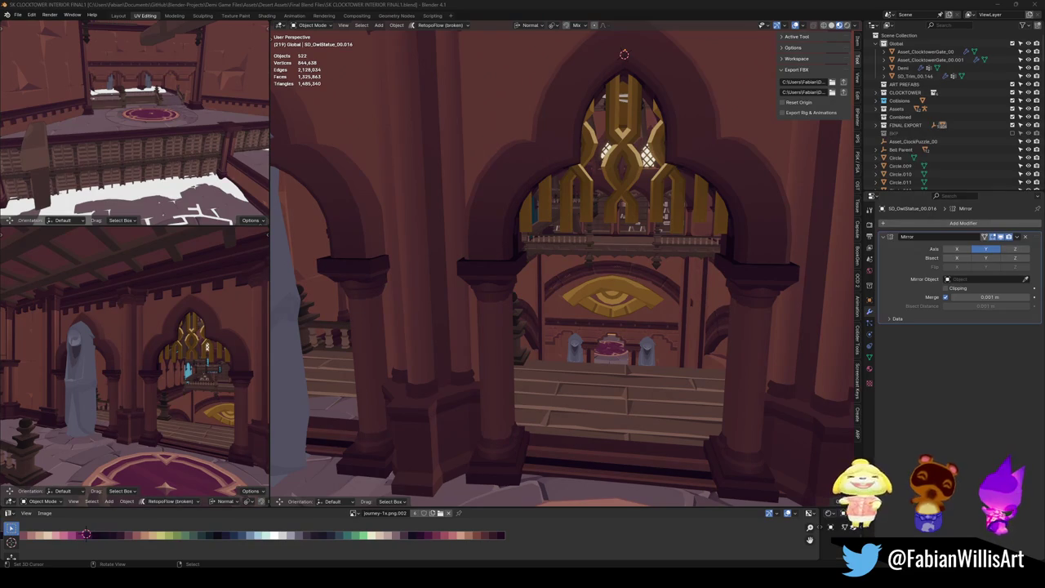
Walk back and forth to look over the owl statues and their arched niches
key("shift+grave")
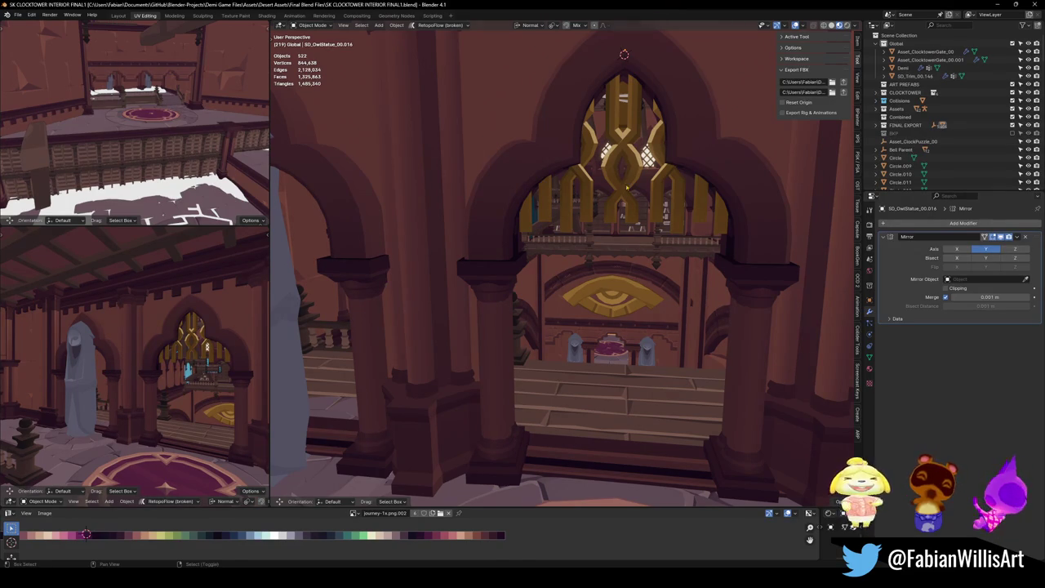
key("w")
key("s")
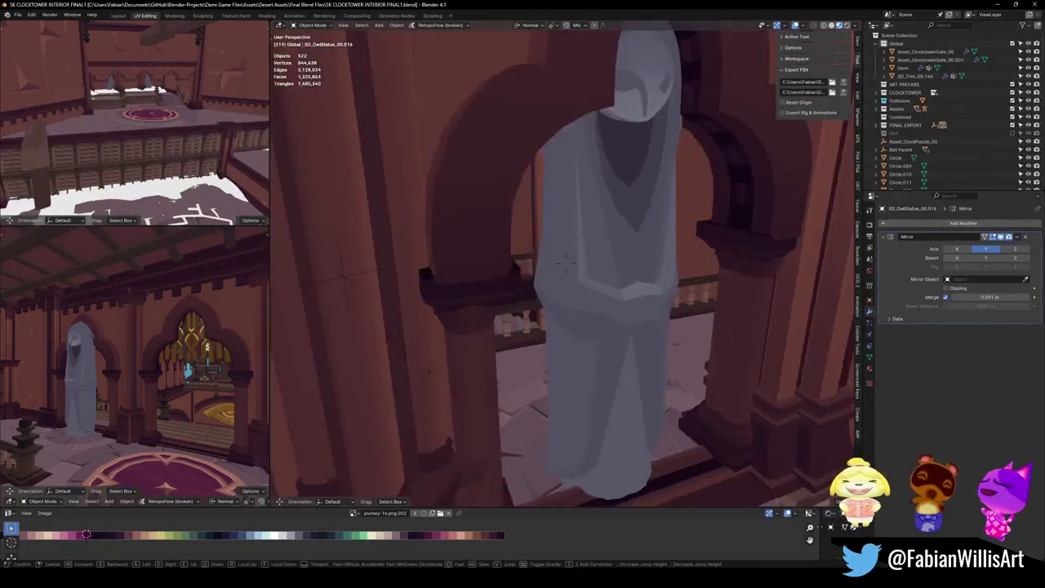
key("w")
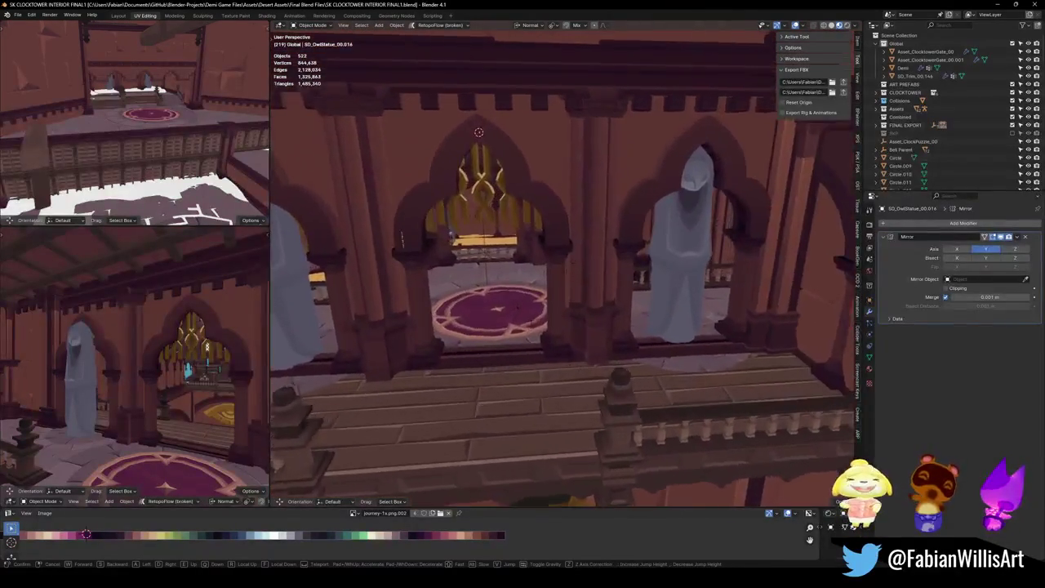
left_click(607, 260)
Save again, then select and frame the wall trim behind the statue niche
key("ctrl+s")
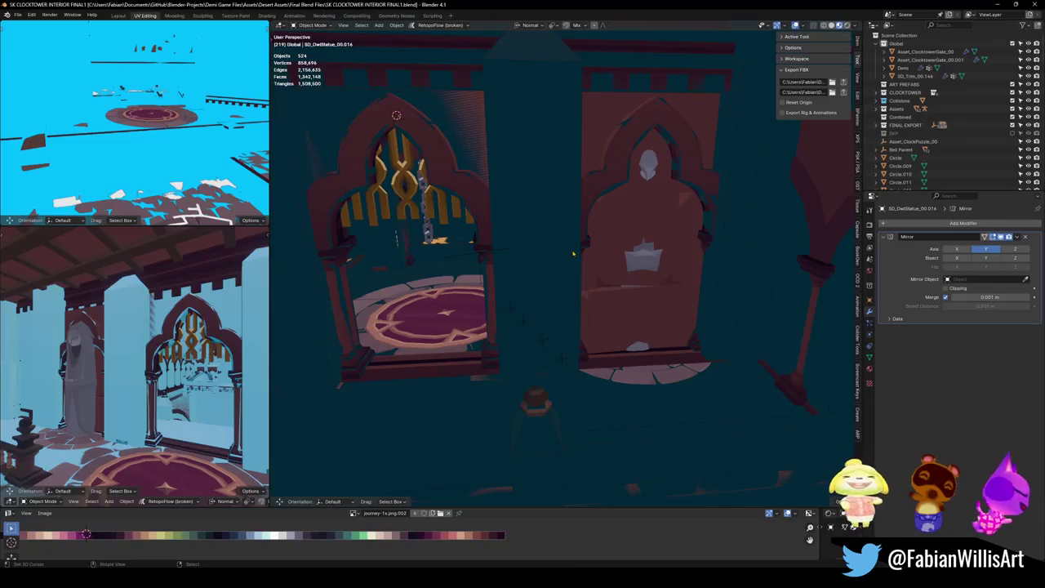
key("ctrl+z")
left_click(618, 239)
key("KP_Decimal")
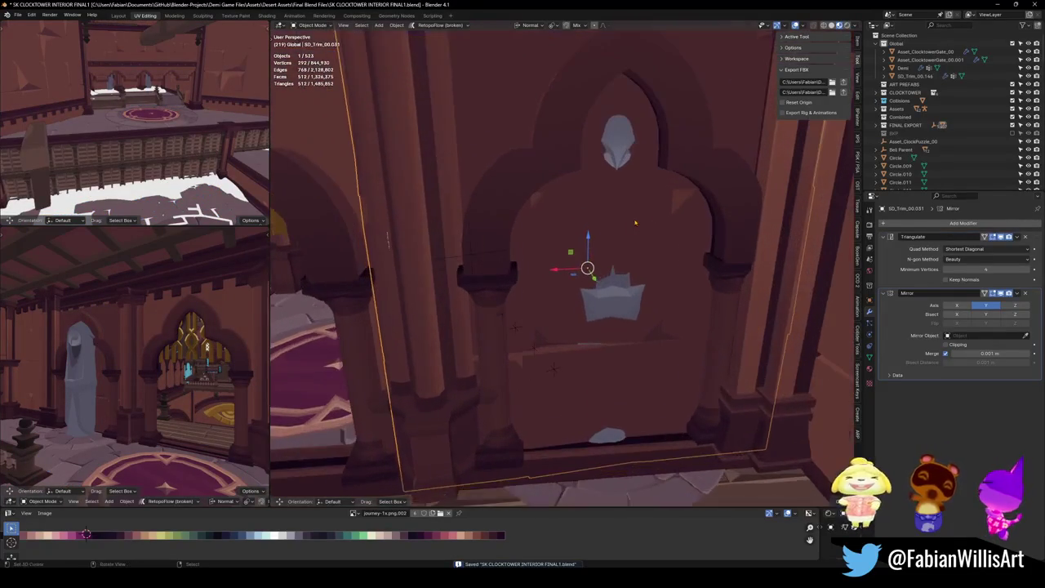
Select the arch mesh Cube.027 and hide everything but its connected arch faces in Edit Mode
scroll(603, 214, "down", 2)
mouse_move(604, 214)
left_mouse_down()
mouse_move(643, 231)
mouse_move(646, 209)
mouse_move(578, 234)
mouse_move(628, 237)
mouse_move(490, 194)
left_mouse_up()
left_click(490, 194)
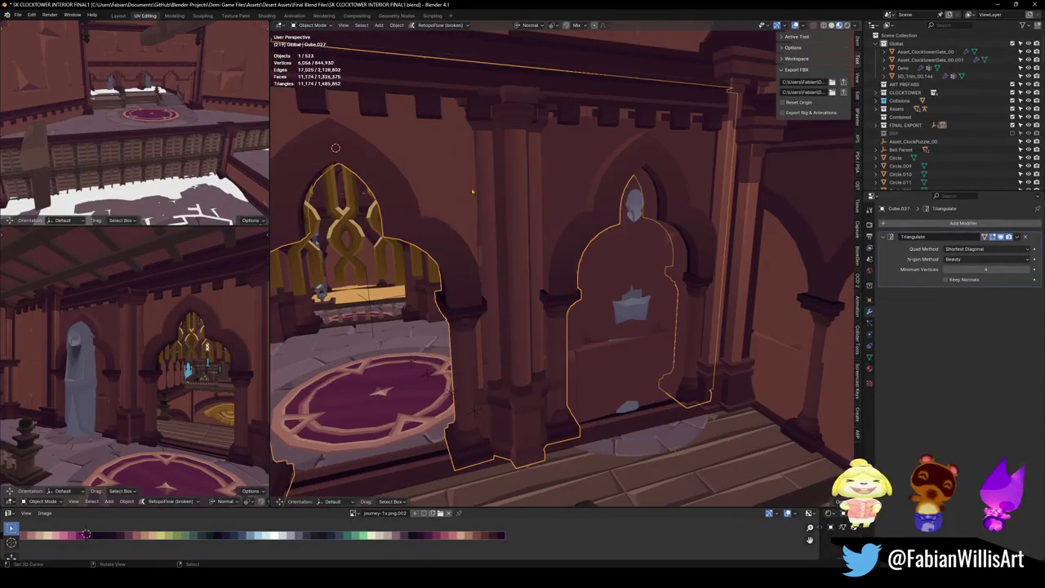
key("Tab")
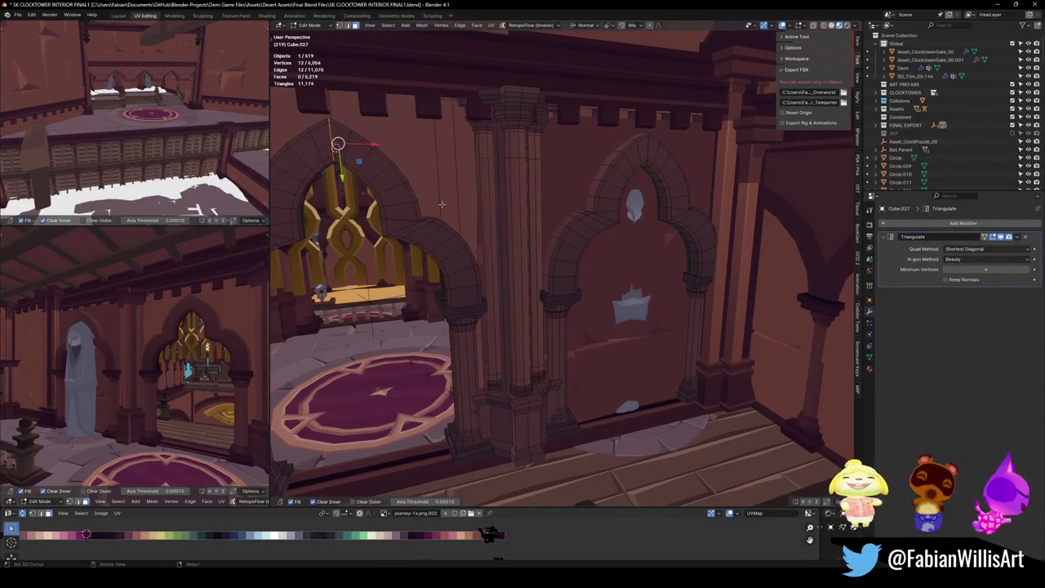
key("l")
key("shift+h")
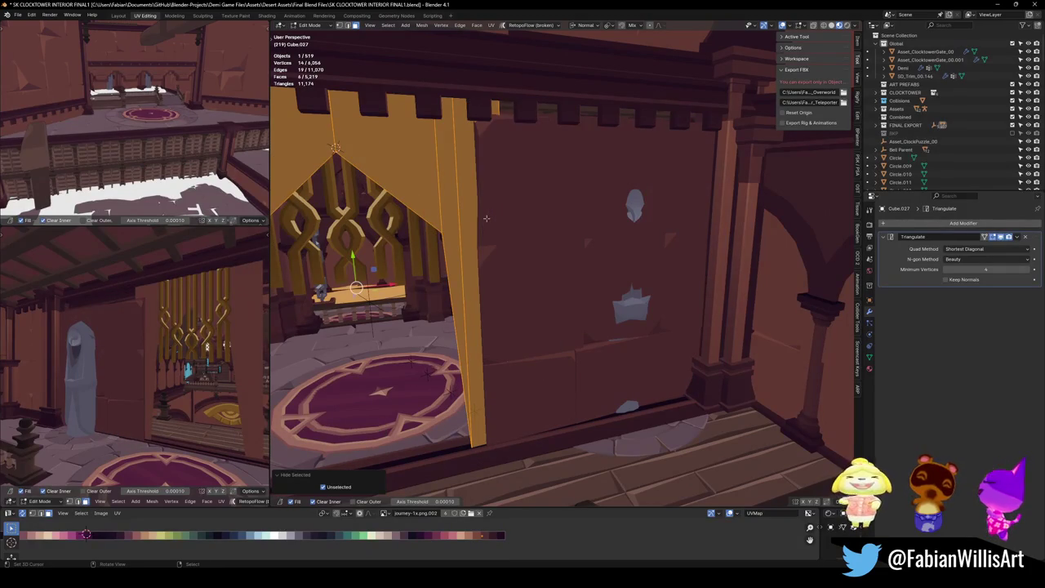
key("Tab")
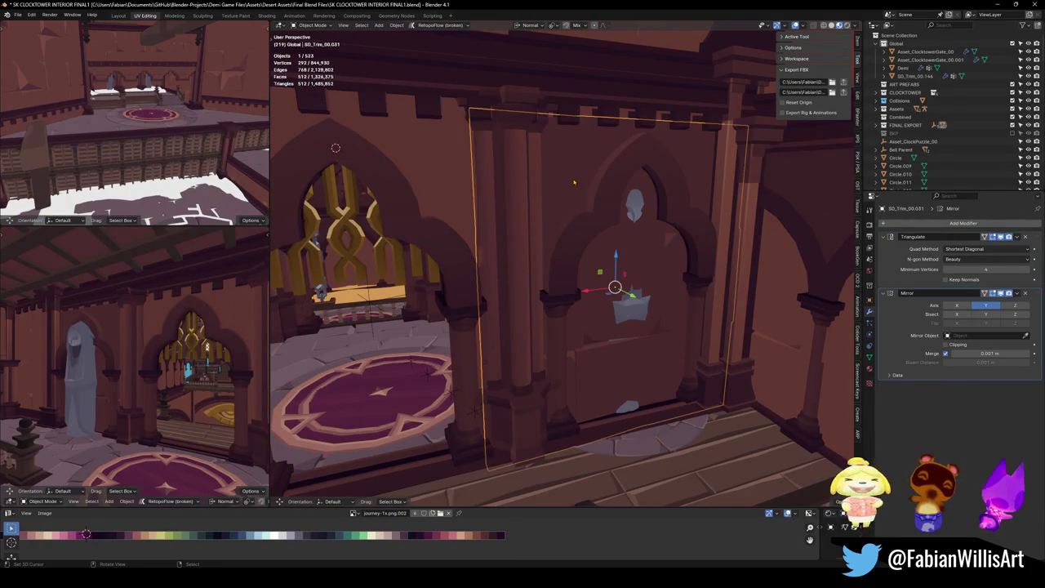
Reveal the arch, keep only the inner arch panel visible, and isolate it in Local View
key("Tab")
key("alt+h")
key("alt+a")
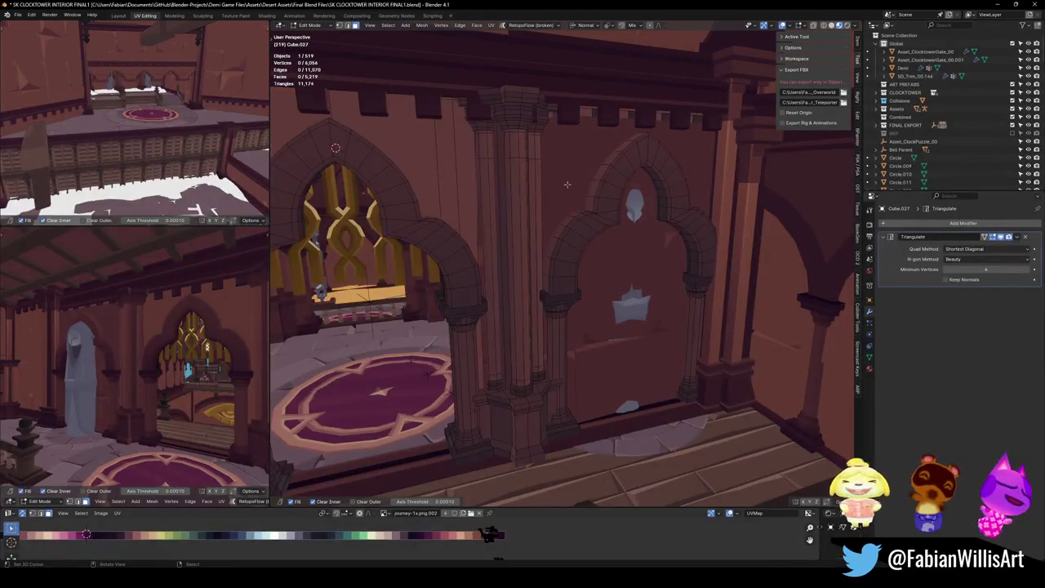
key("l")
key("shift+h")
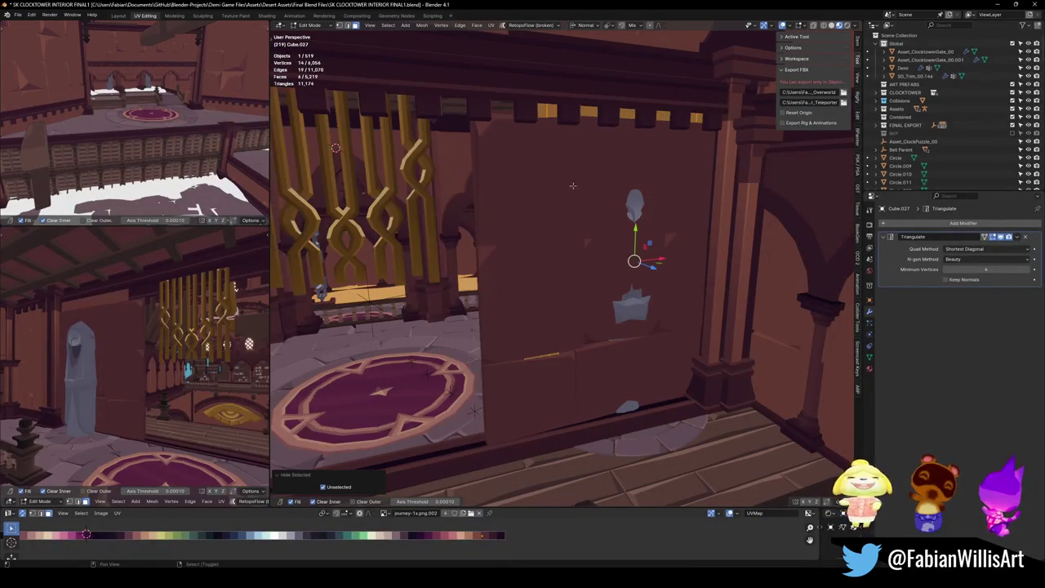
key("KP_Divide")
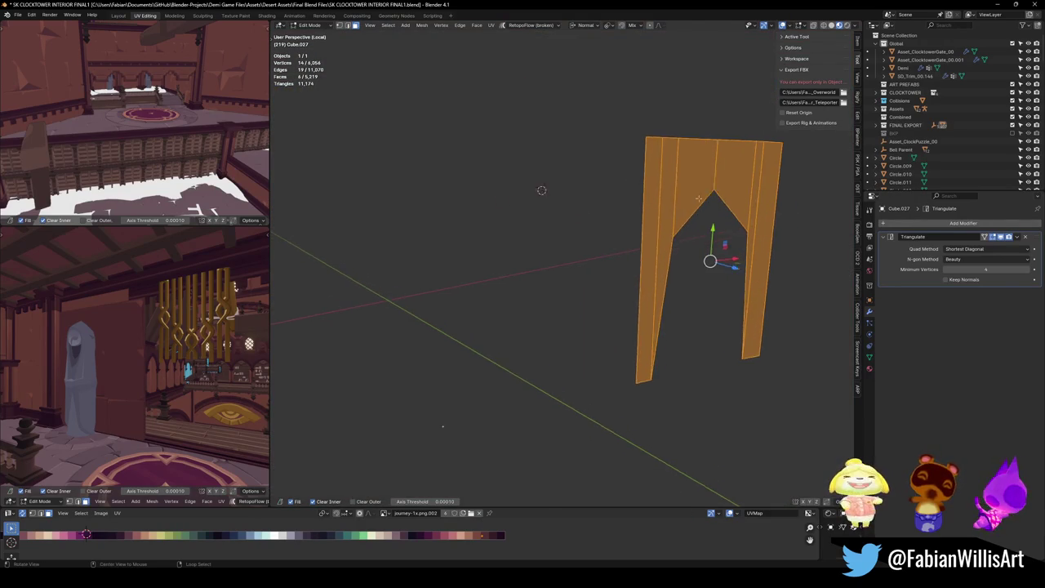
Fill the four niche-opening edges with a face and separate it into its own object
scroll(608, 282, "up", 3)
key("alt+a")
scroll(608, 282, "down", 2)
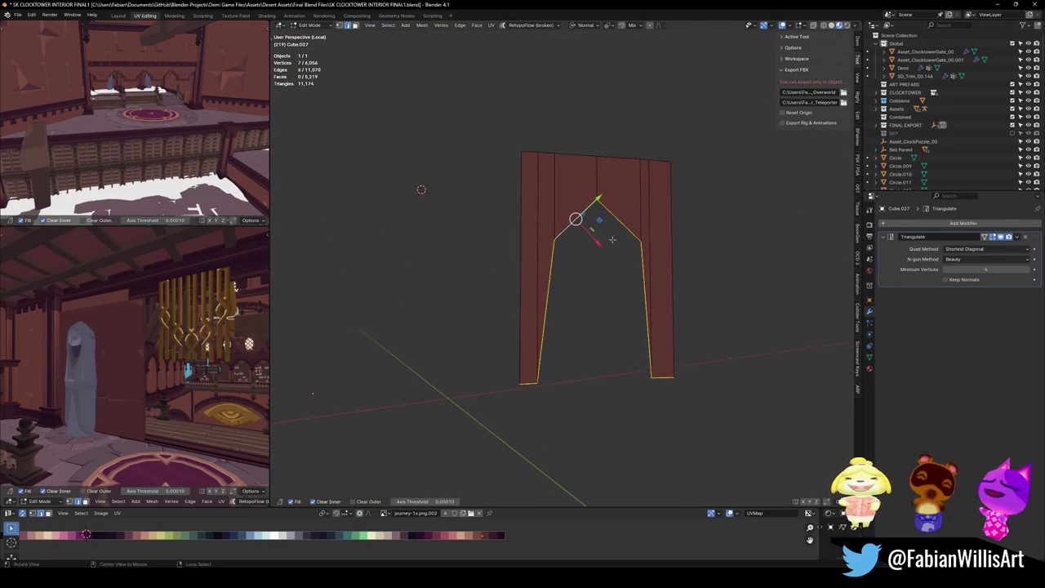
left_click(552, 281, "shift")
left_click(577, 231, "shift")
left_click(633, 227, "shift")
left_click(646, 268, "shift")
key("f")
key("p")
left_click(588, 296)
Select the new arch-face object and scale its face slightly smaller in Edit Mode
key("Tab")
left_click(611, 294)
scroll(612, 295, "up", 1)
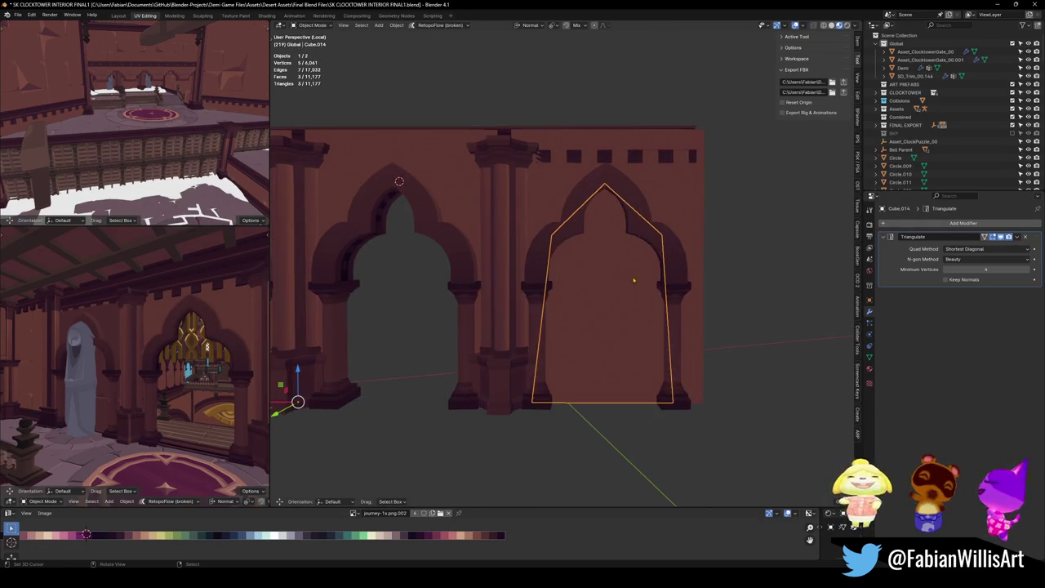
key("Tab")
key("s")
left_click(630, 291)
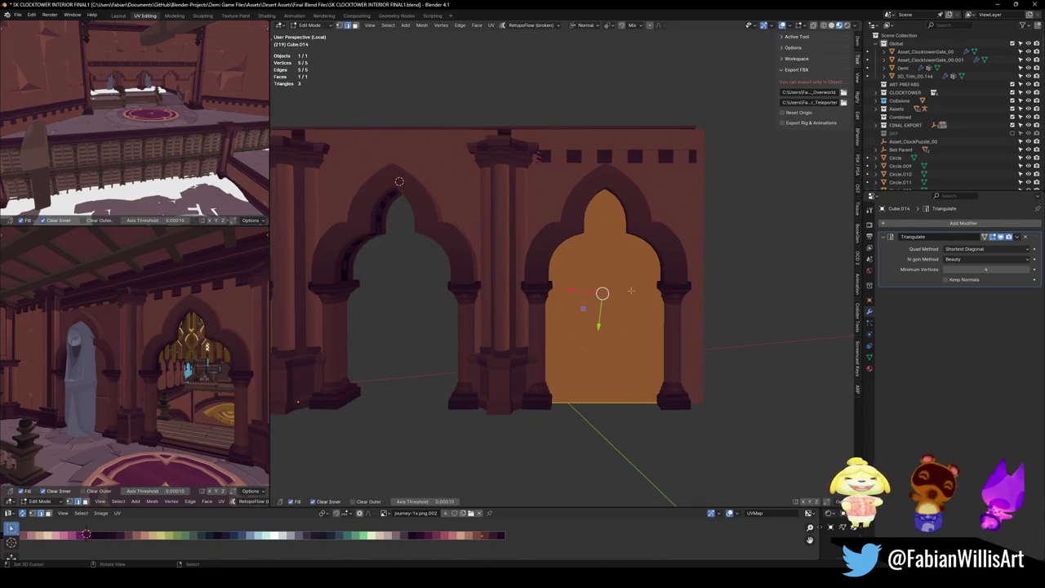
Snap the 3D cursor to the face's bottom edge and enlarge the face 1.058 around it
left_click(661, 371)
left_click(621, 402)
key("shift+s")
left_click(622, 371)
left_click(612, 318)
key("shift+s")
key("period")
left_click(677, 304)
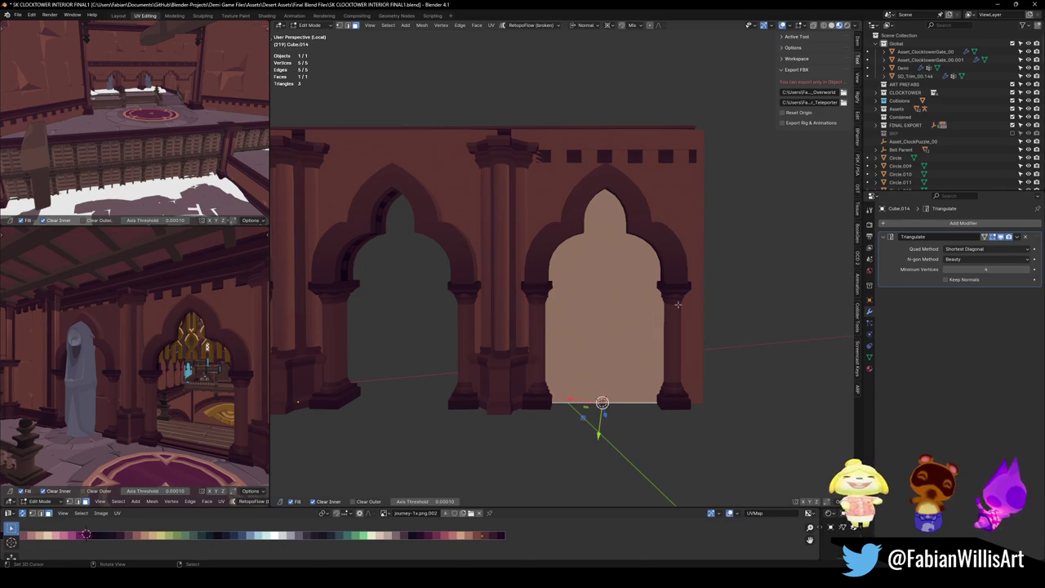
key("s")
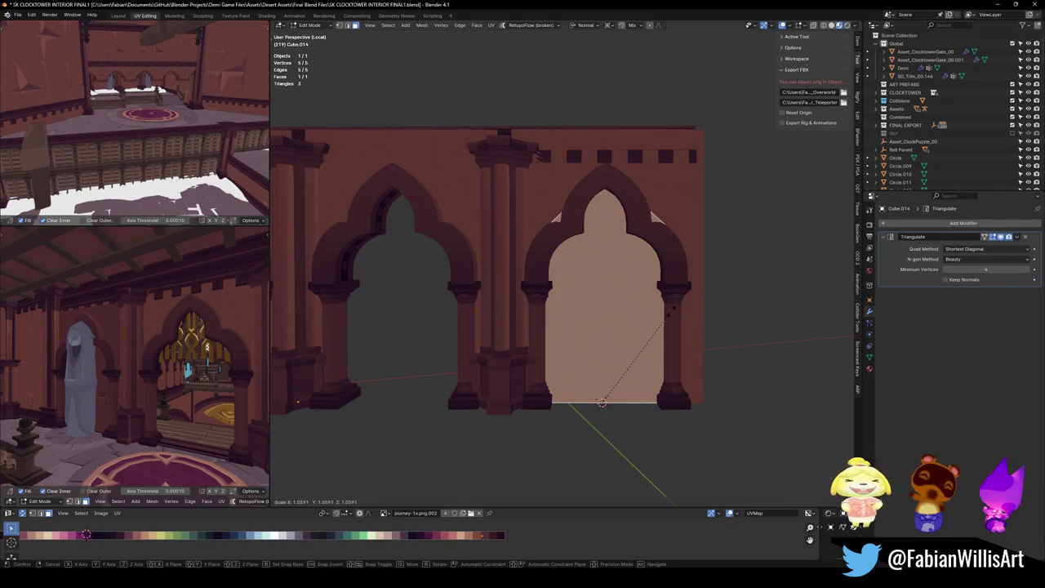
left_click(669, 309)
Stretch the face vertically to 1.119, pivoting on the active bottom edge
key("period")
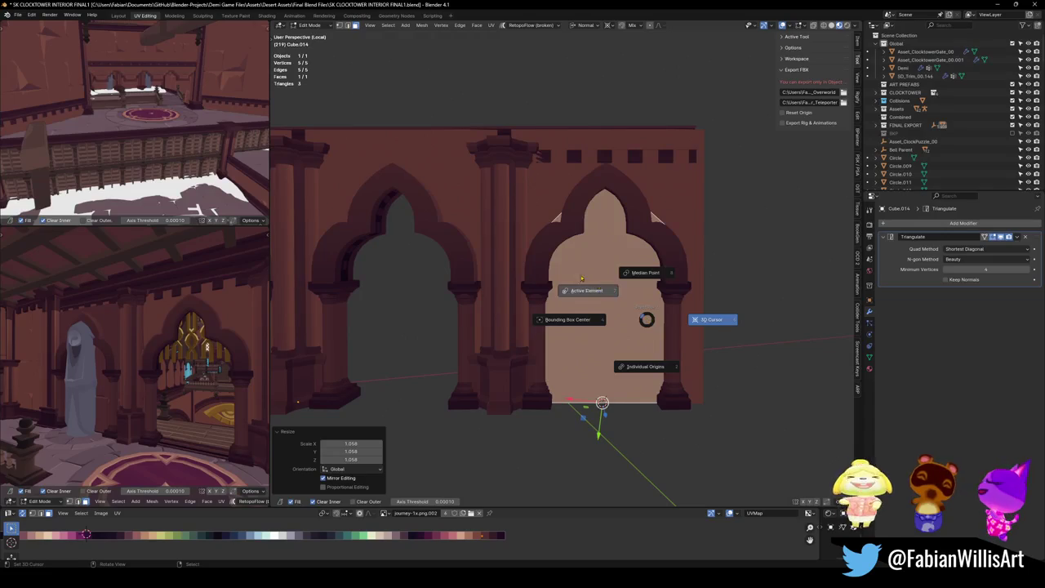
left_click(587, 290)
left_click(638, 386)
left_click(639, 386, "shift")
key("s")
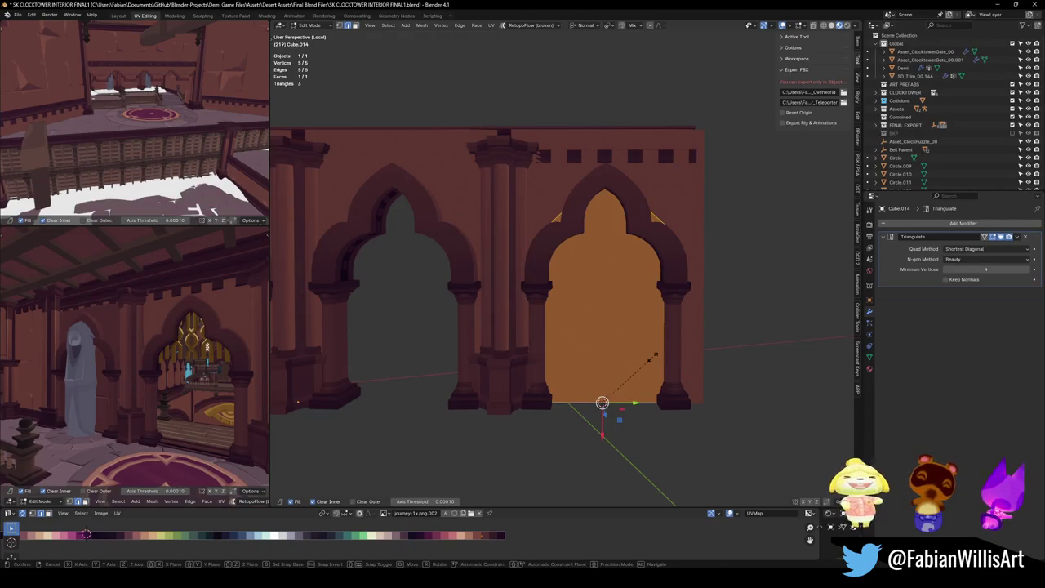
key("y")
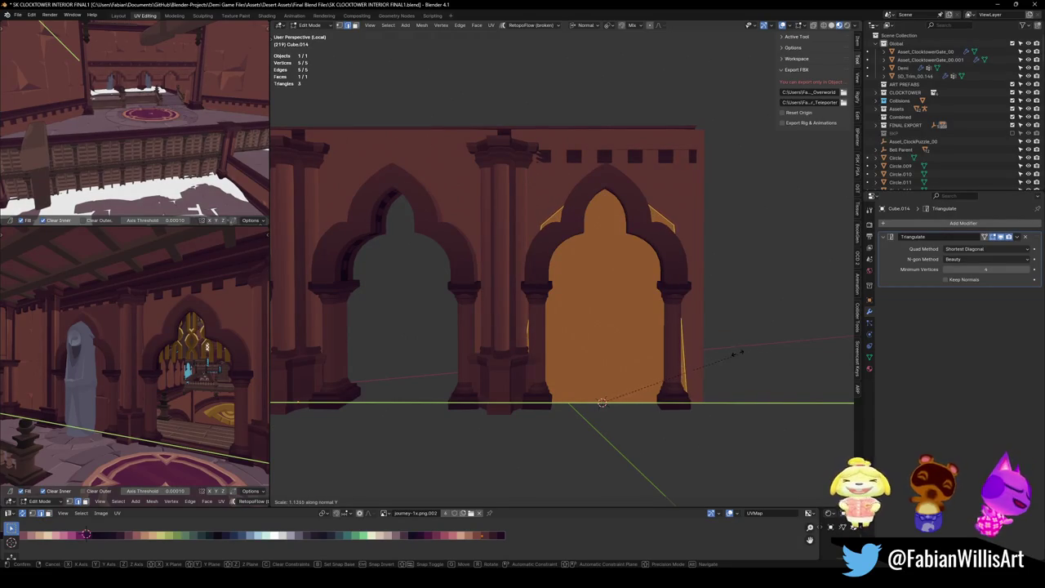
left_click(747, 355)
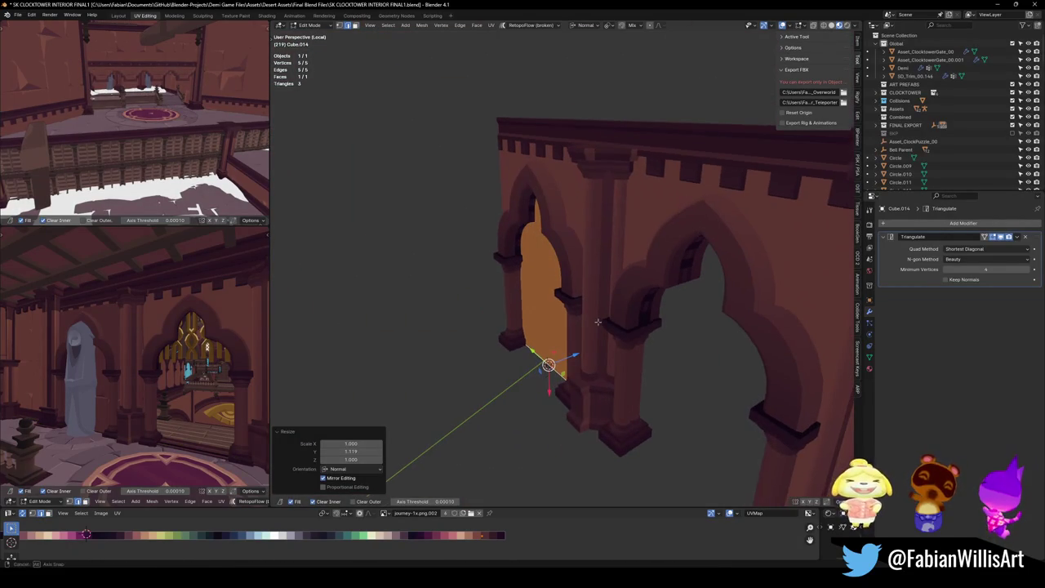
Push the face 1.5975 m along its normal and extrude it into a 2.785 m block
key("g")
key("z")
key("z")
left_click(584, 326)
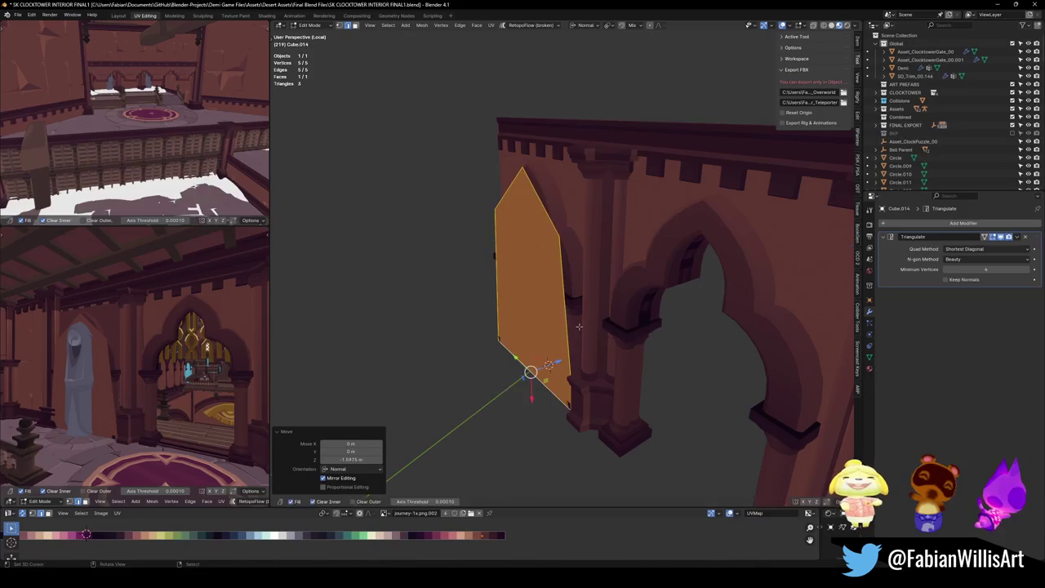
key("e")
left_click(609, 326)
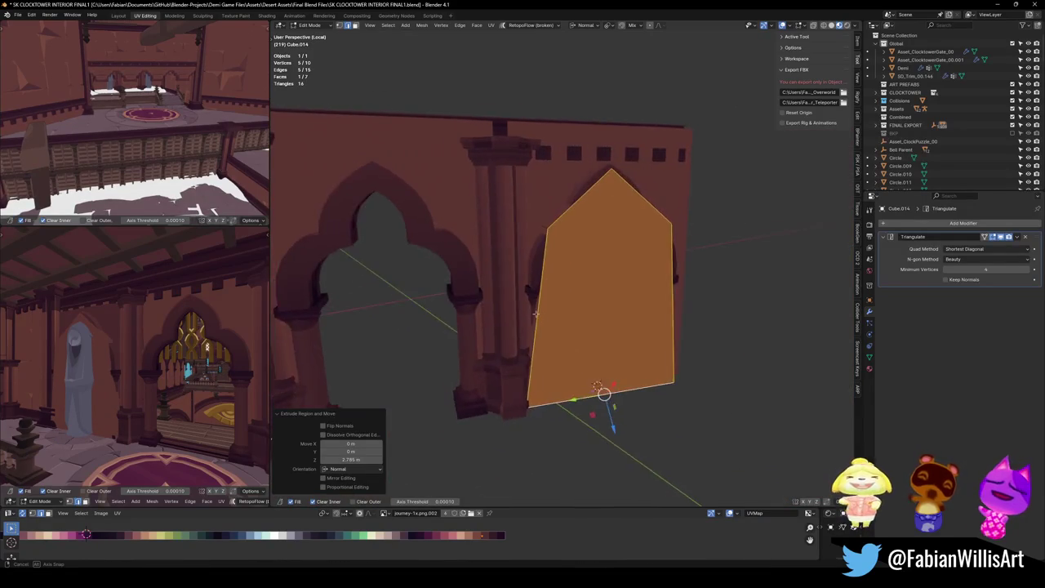
Leave Edit Mode, save the file, and return to the full scene to select the panel behind the statue
key("Tab")
key("alt+a")
key("ctrl+s")
key("KP_Divide")
left_click_drag(602, 326, 579, 304)
left_click(543, 307)
Cancel a stray move and isolate the niche wall panel with the collider block in Local View
key("g")
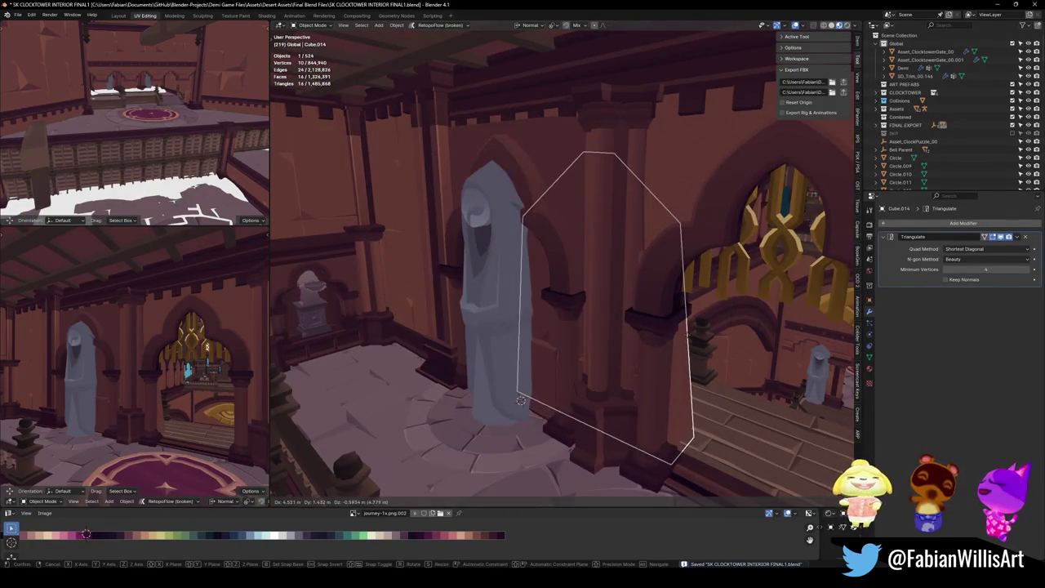
right_click(589, 335)
left_click(539, 299)
left_click(539, 299)
left_click(539, 299)
left_click(562, 333, "shift")
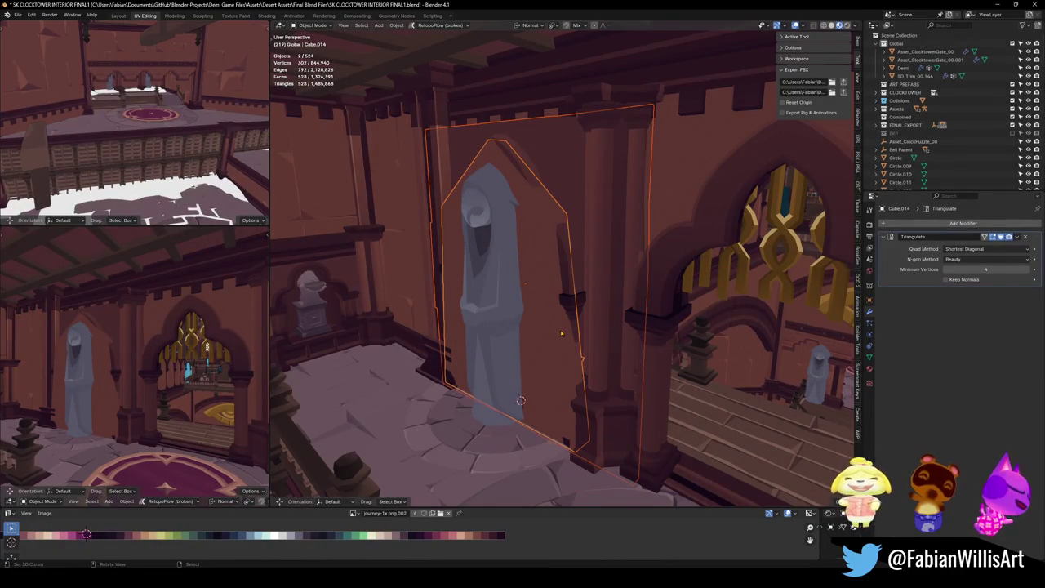
key("KP_Divide")
Select only the inner pentagon panel Cube.014 and enter Edit Mode on it
key("alt+a")
left_click(609, 227)
left_click(659, 165, "shift")
right_click(662, 166)
key("Escape")
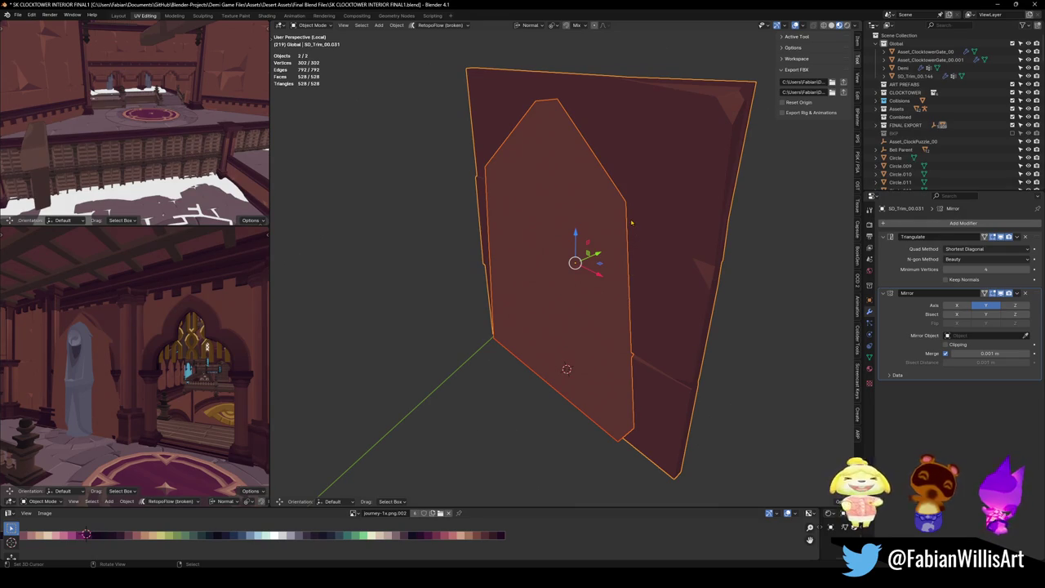
key("alt+a")
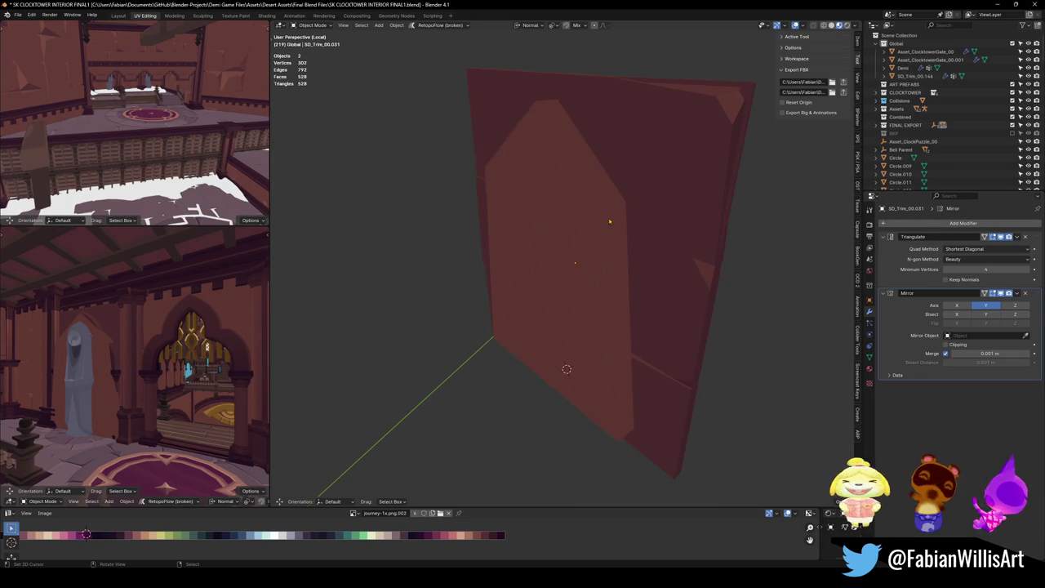
left_click(611, 221)
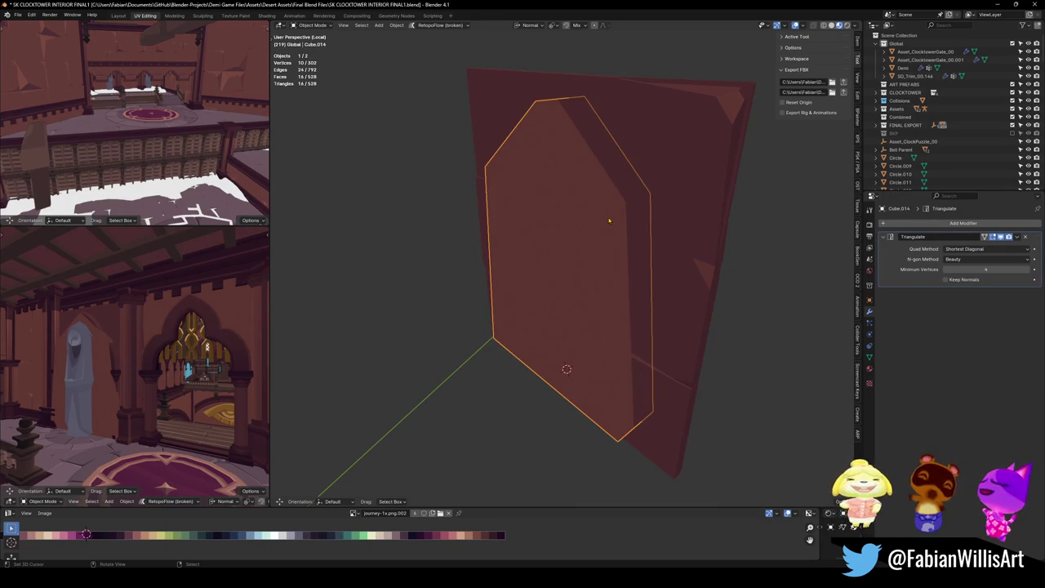
key("Tab")
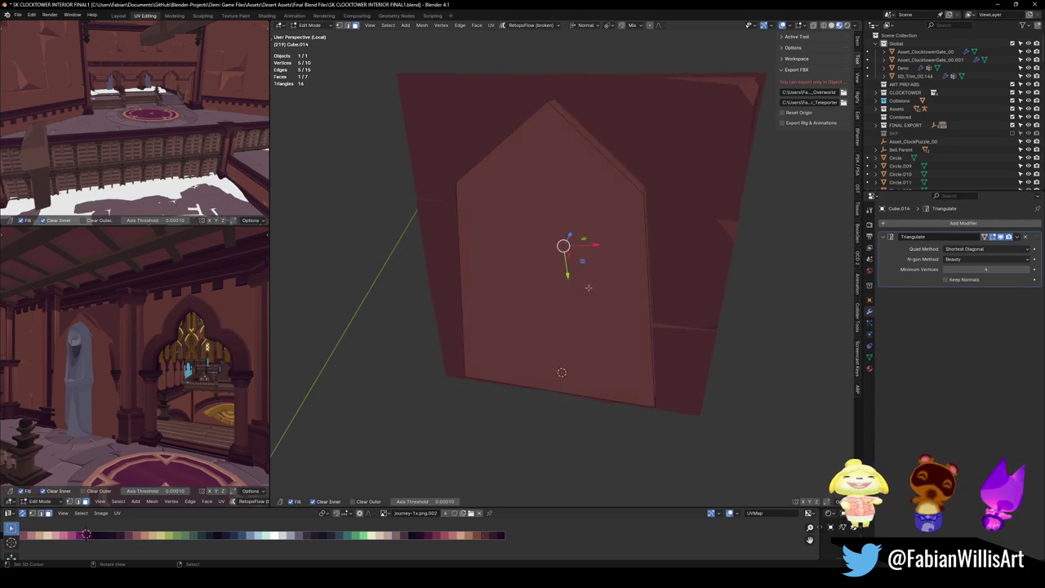
Delete every face of the panel except the front pentagon face
left_click(614, 321)
key("ctrl+i")
key("x")
left_click(597, 287)
Extrude the two roof edges upward and the two vertical side edges outward
left_click(614, 170)
left_click(501, 143, "shift")
key("e")
key("z")
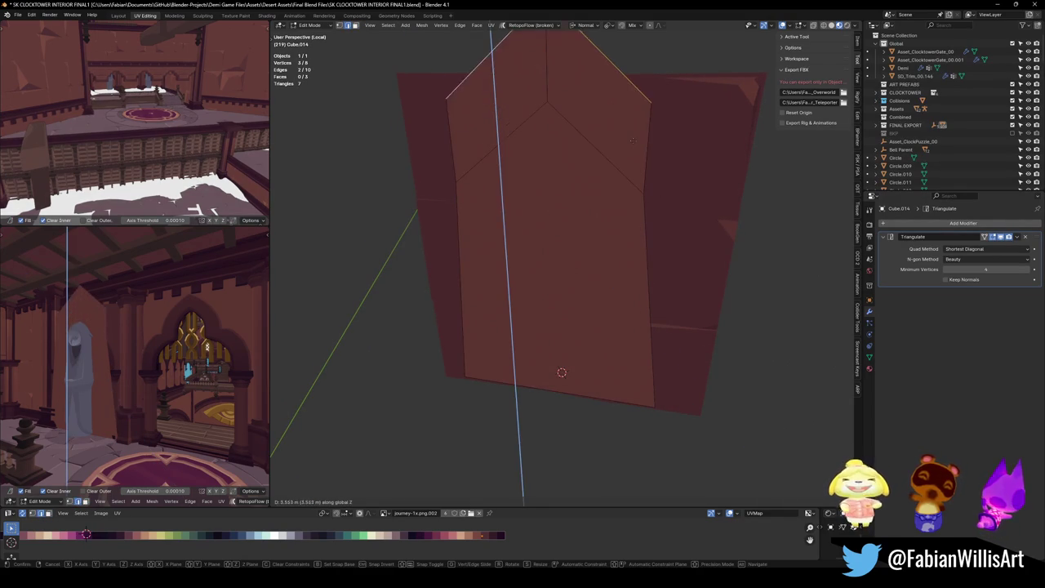
left_click(633, 161)
left_click(645, 225)
left_click(645, 155, "shift")
left_click(456, 196, "shift")
left_click(450, 142, "shift")
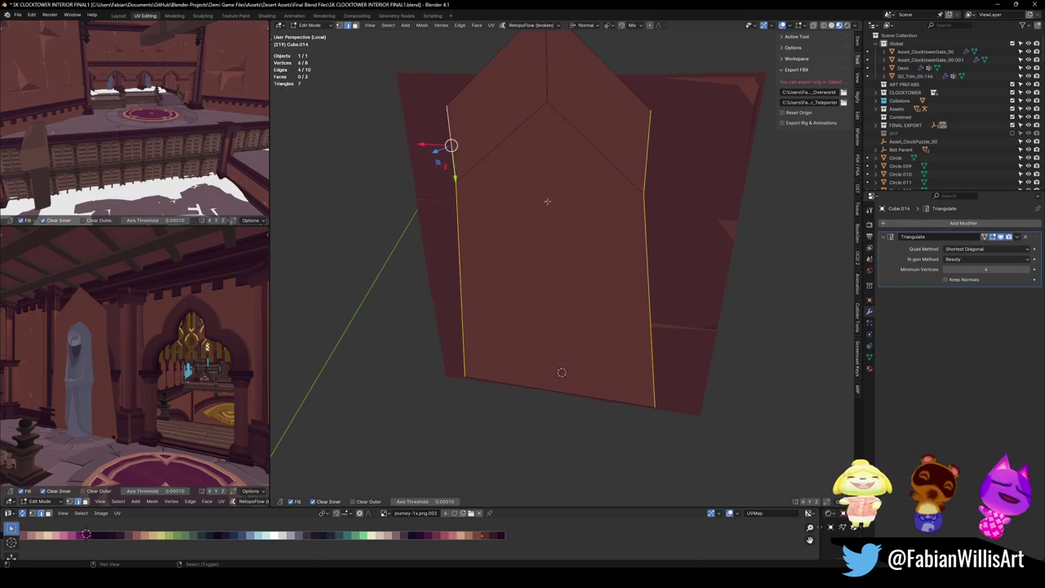
key("e")
right_click(450, 142)
key("s")
key("Escape")
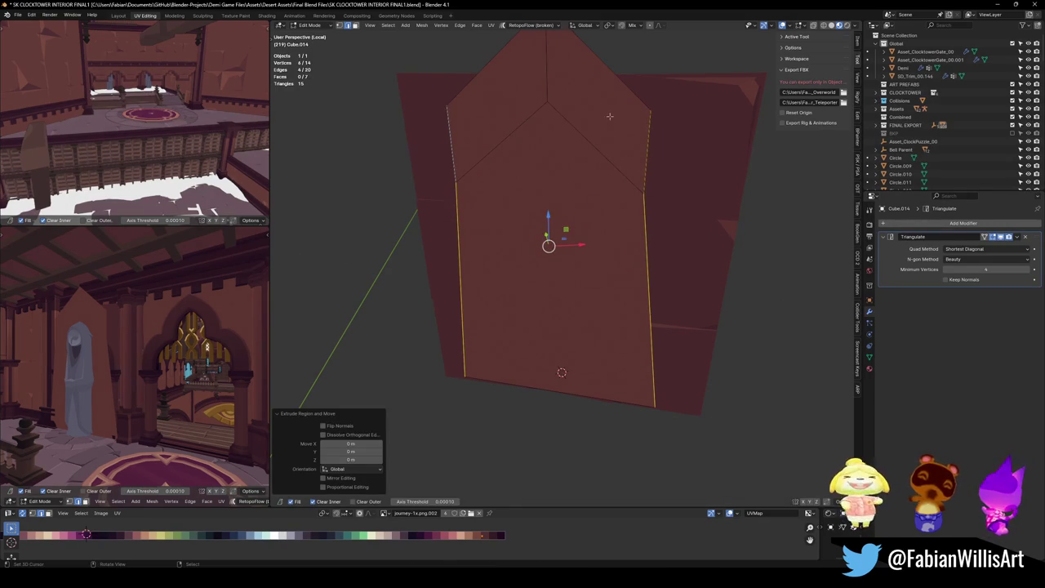
In Normal orientation, spread the side edges out to 2.087 scale and flatten them vertically
left_click_drag(624, 205, 617, 219)
key("comma")
left_click(624, 309)
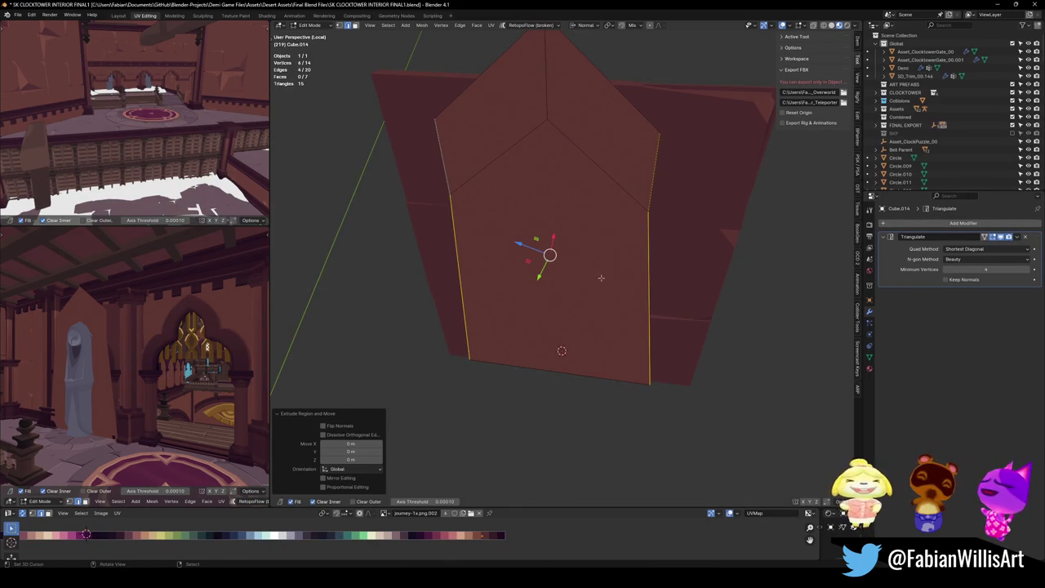
key("s")
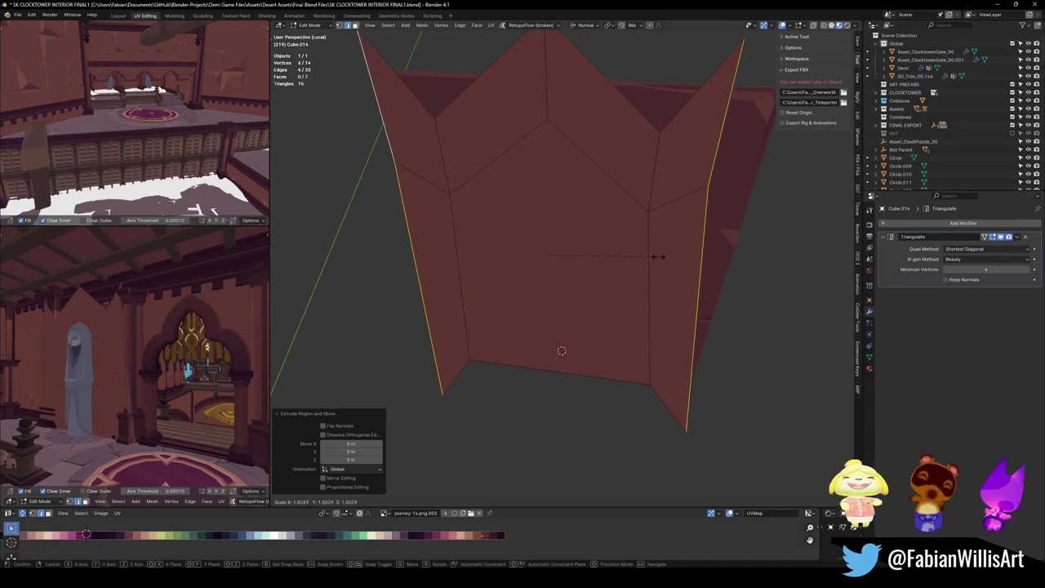
left_click(714, 246)
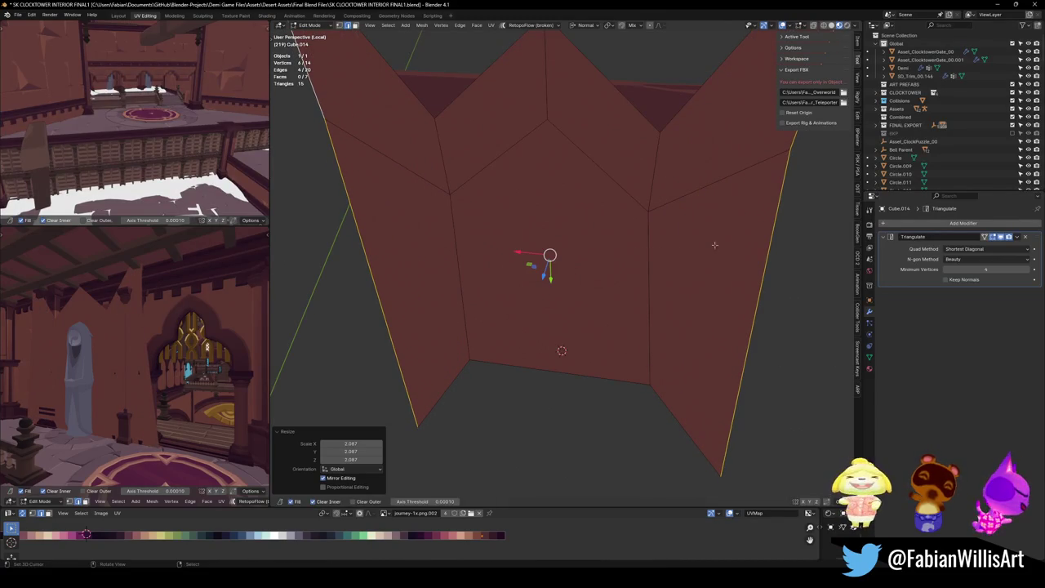
key("z")
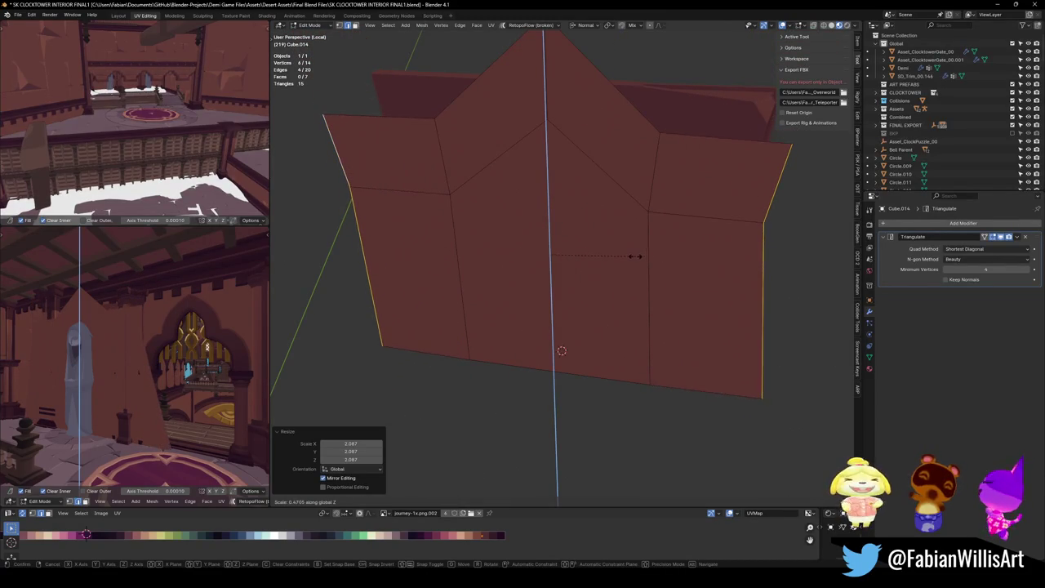
left_click(637, 255)
Delete the pentagonal centre face to open the frame and give it depth
left_click(596, 281)
key("x")
left_click(599, 285)
mouse_move(599, 285)
left_mouse_down()
mouse_move(544, 257)
mouse_move(586, 271)
mouse_move(572, 276)
mouse_move(677, 222)
mouse_move(730, 221)
mouse_move(644, 237)
left_mouse_up()
key("a")
key("ctrl+z")
key("Tab")
key("a")
key("ctrl+l")
left_click(555, 204)
Lower the frame's left and right floor faces along their normals
left_click(590, 297)
key("Tab")
left_click_drag(589, 298, 575, 431)
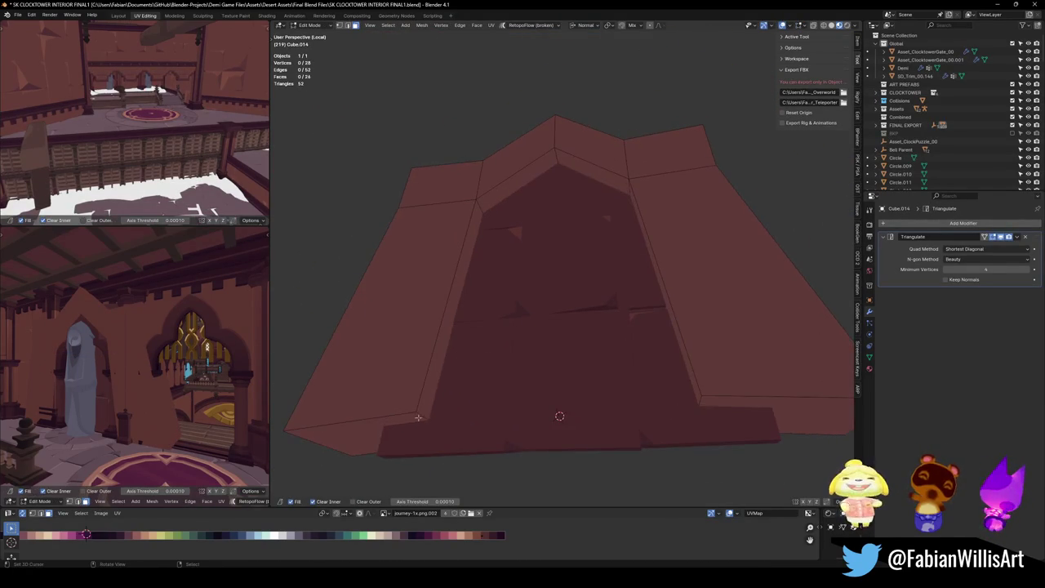
left_click(739, 423, "shift")
key("g")
key("z")
key("z")
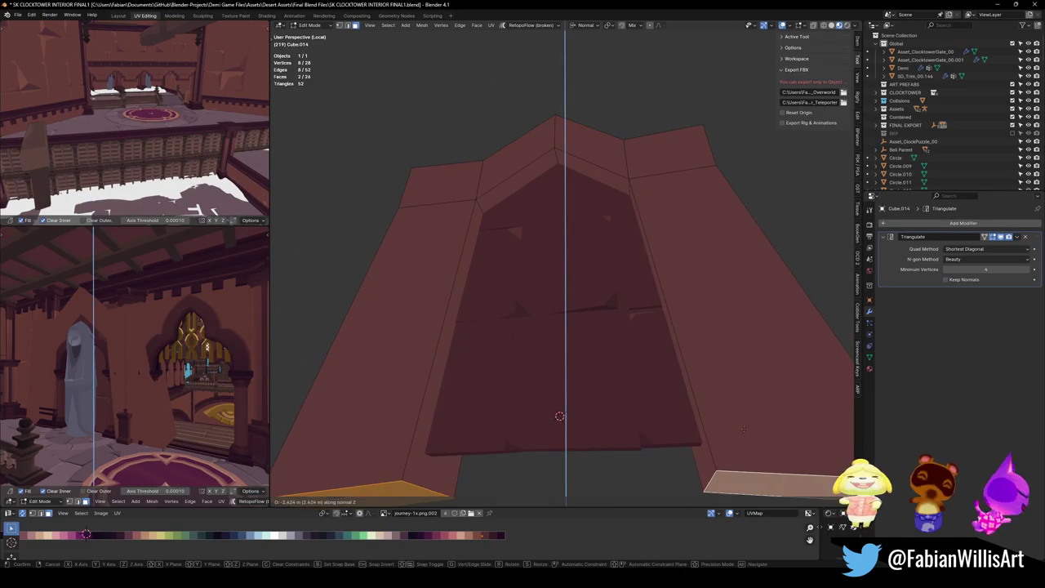
left_click(743, 426)
key("alt+a")
mouse_move(744, 425)
left_mouse_down()
mouse_move(687, 150)
mouse_move(661, 150)
left_mouse_up()
scroll(688, 149, "down", 2)
Try moving the two pillar top faces along their normal, cancel, and return to Object Mode
left_click(636, 184)
left_click(482, 137, "shift")
key("g")
key("z")
key("z")
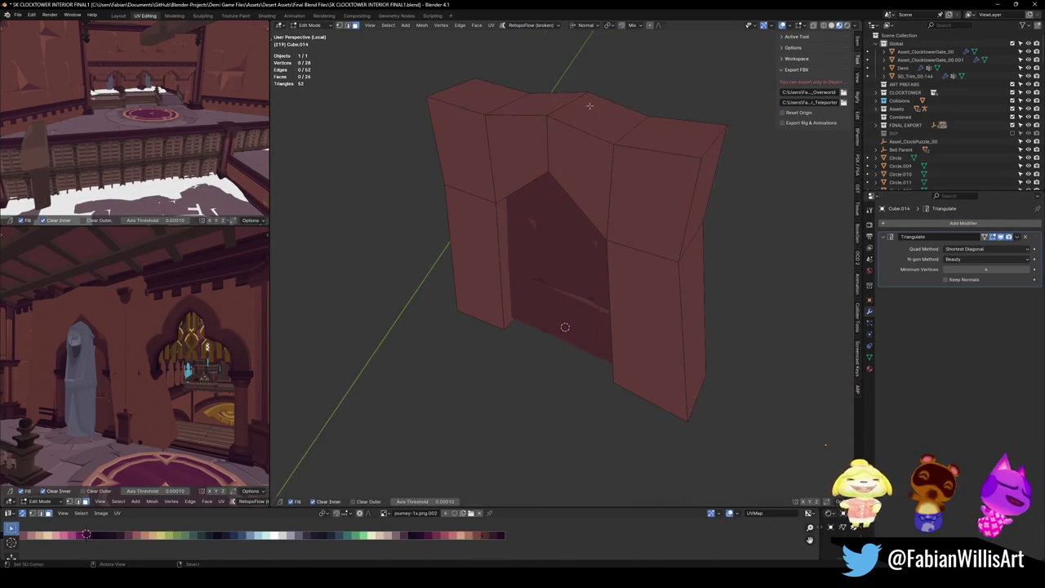
key("Escape")
key("alt+a")
key("Tab")
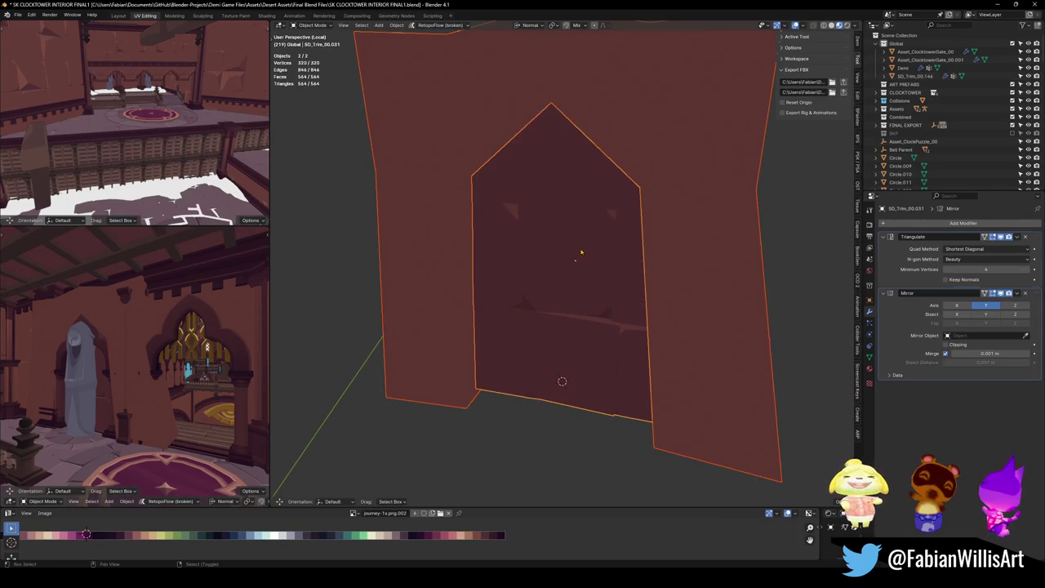
Cut Cube.014 out of SD_Trim_00.031 as a Difference boolean using the Fast solver
key("q")
left_click(539, 248)
key("q")
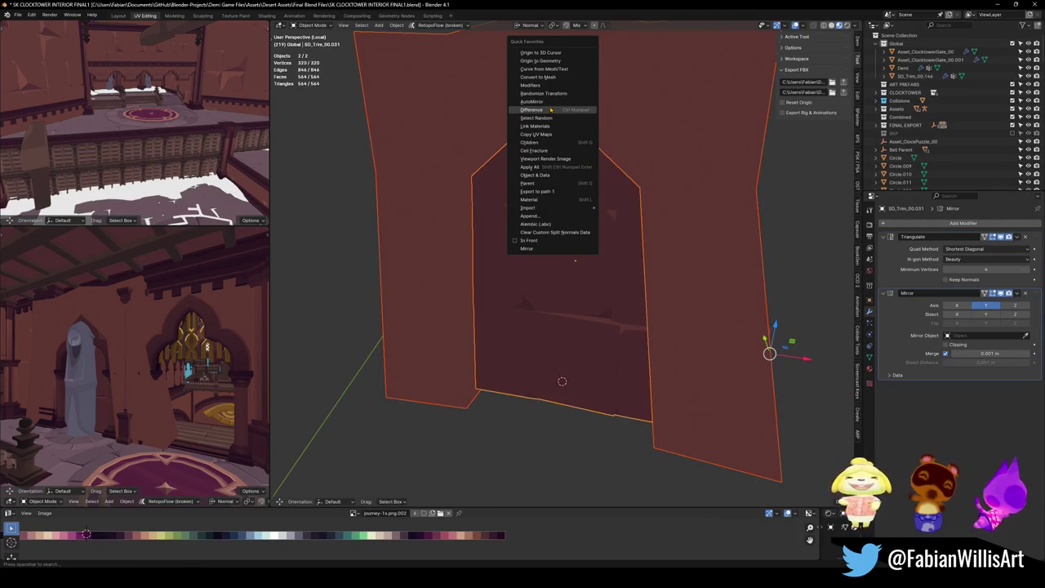
left_click(549, 113)
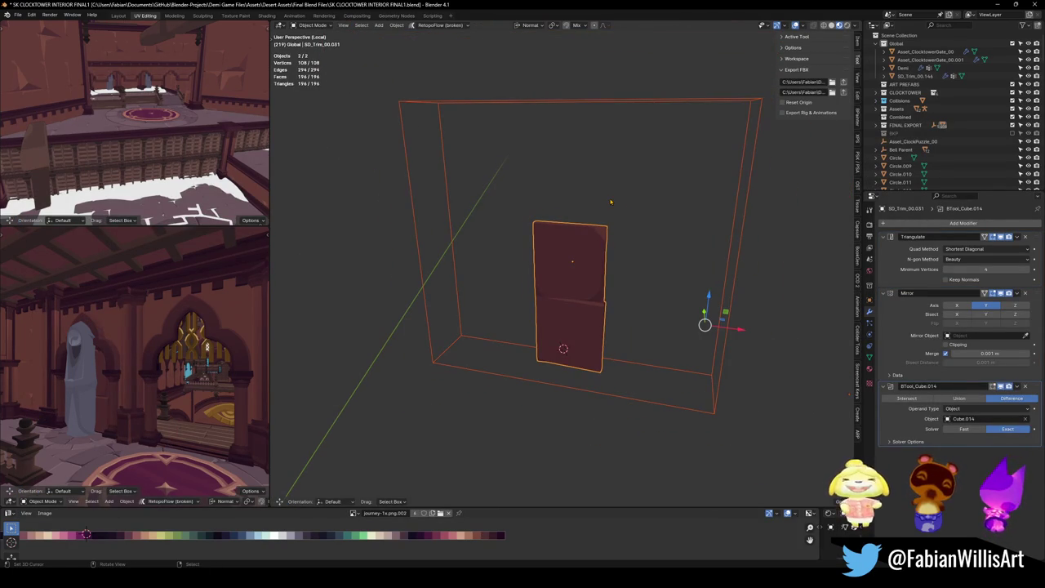
left_click(694, 201)
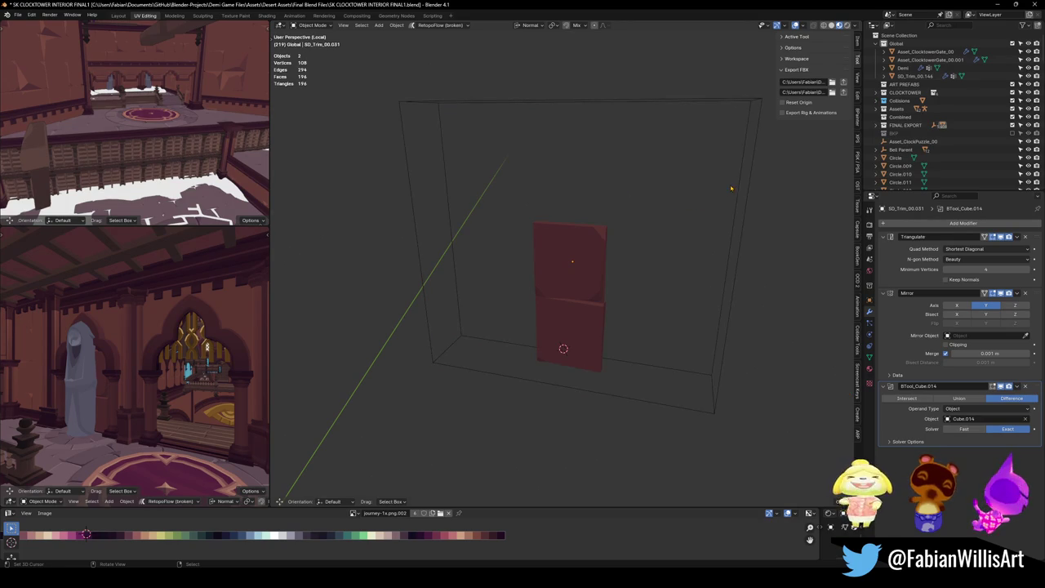
left_click(589, 274)
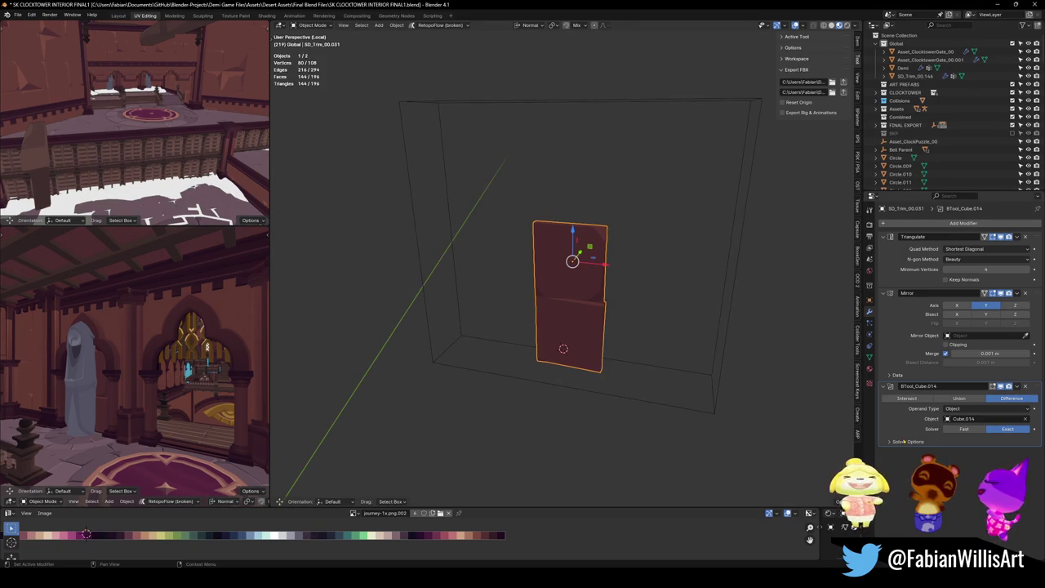
left_click(964, 430)
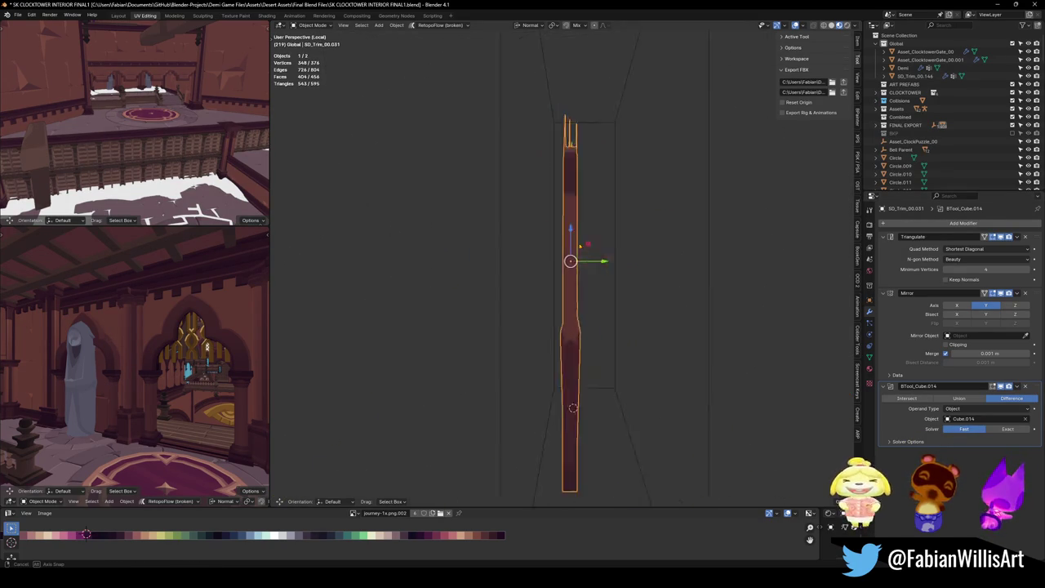
Save the file and leave Local View to show the whole scene
left_click(643, 234)
key("ctrl+s")
scroll(629, 267, "up", 2)
key("KP_Divide")
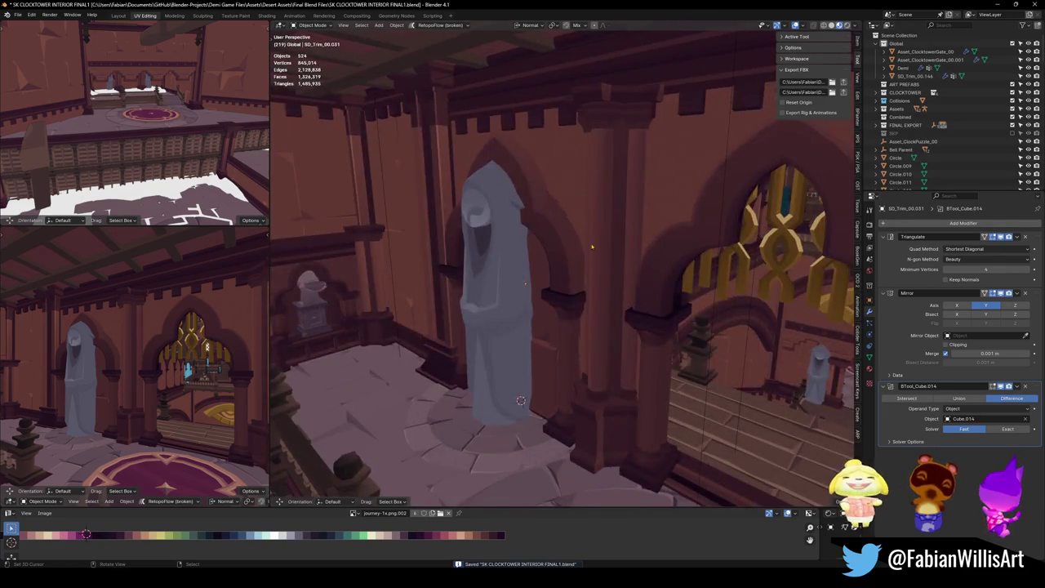
Select the arch cutter Cube.014 and set its origin to its geometry centre
scroll(596, 273, "up", 4)
mouse_move(531, 323)
left_mouse_down()
mouse_move(624, 292)
mouse_move(595, 299)
mouse_move(591, 287)
left_mouse_up()
left_click(520, 234)
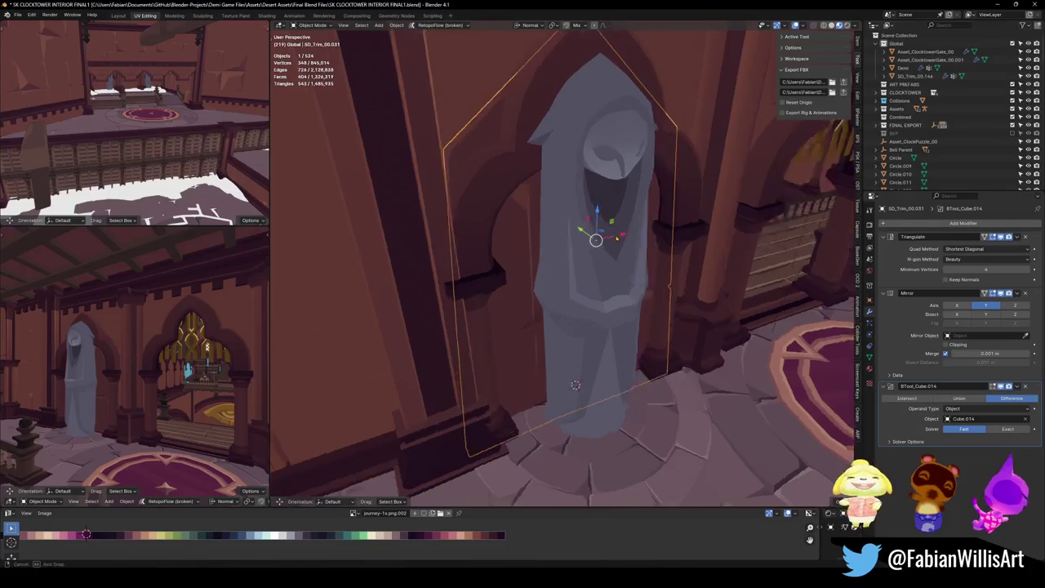
key("alt+a")
scroll(563, 270, "down", 5)
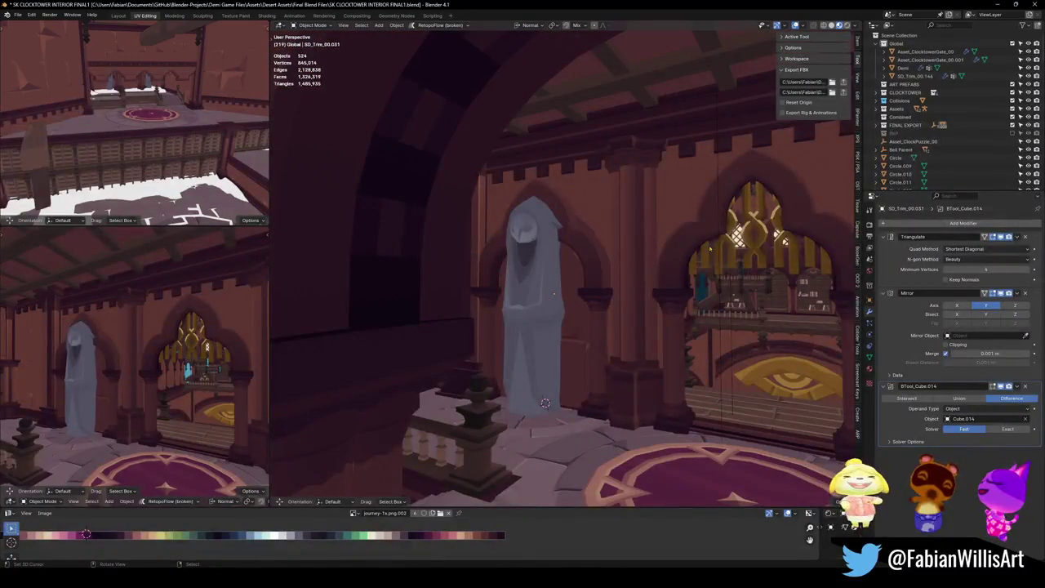
left_click(722, 260)
scroll(590, 255, "up", 3)
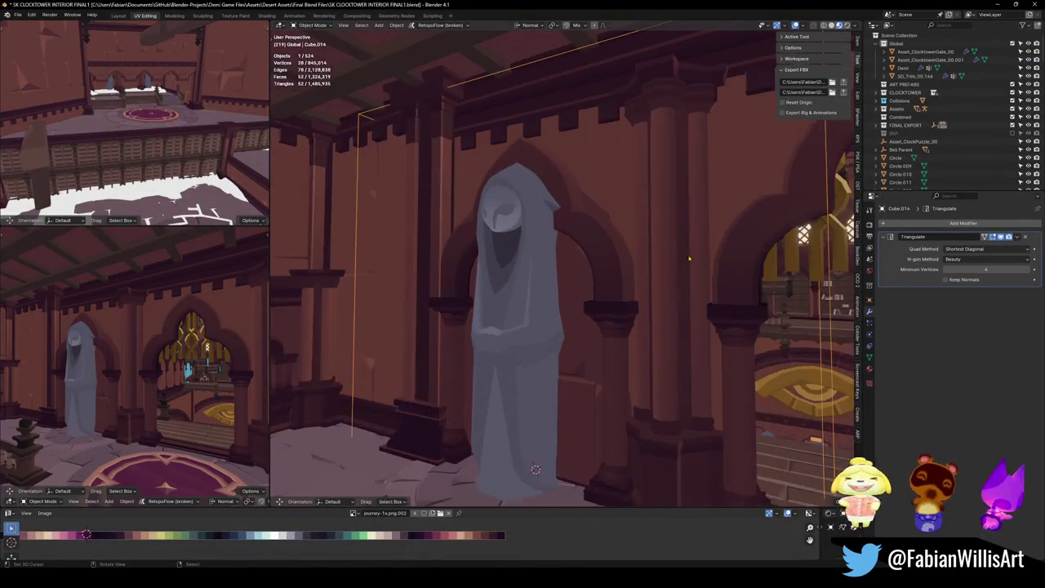
key("s")
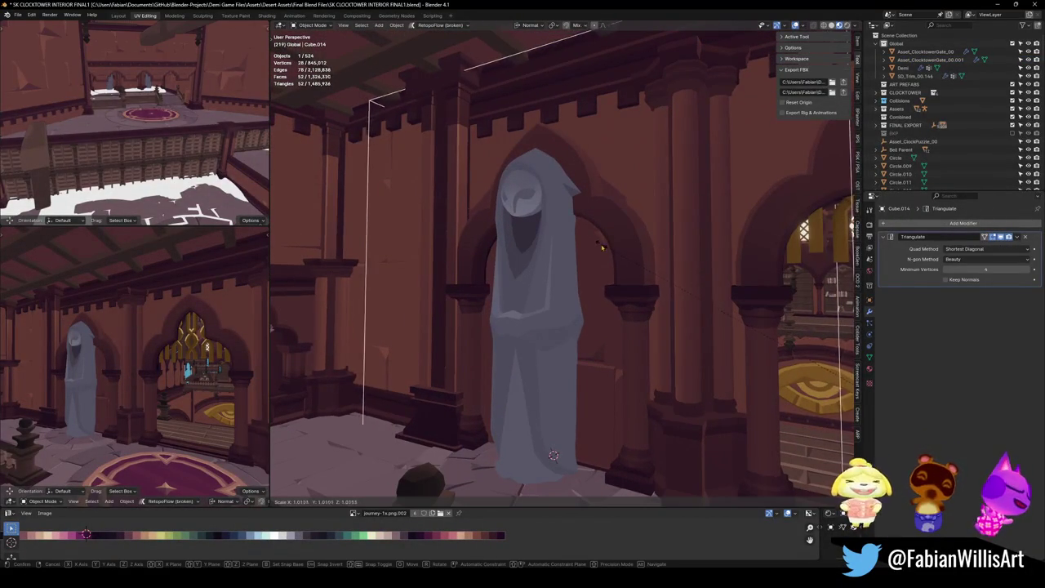
key("Escape")
key("q")
left_click(579, 199)
Scale the cutter to 0.841 in width and height, keeping its depth unchanged
key("s")
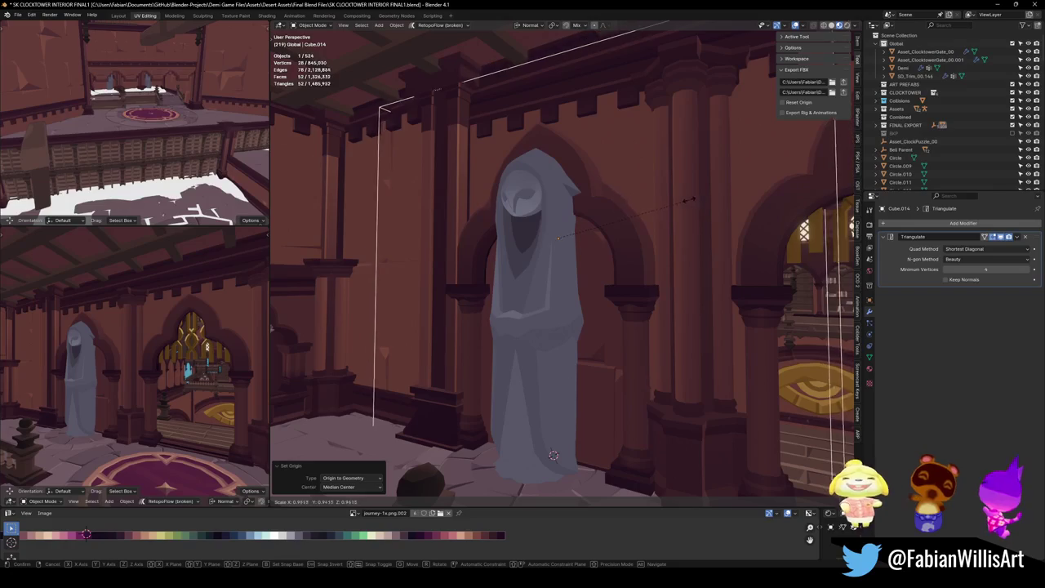
left_click_drag(554, 455, 554, 417)
key("shift+y")
left_click(630, 243)
mouse_move(696, 240)
left_mouse_down()
mouse_move(627, 288)
mouse_move(660, 250)
mouse_move(656, 271)
mouse_move(707, 271)
mouse_move(629, 300)
left_mouse_up()
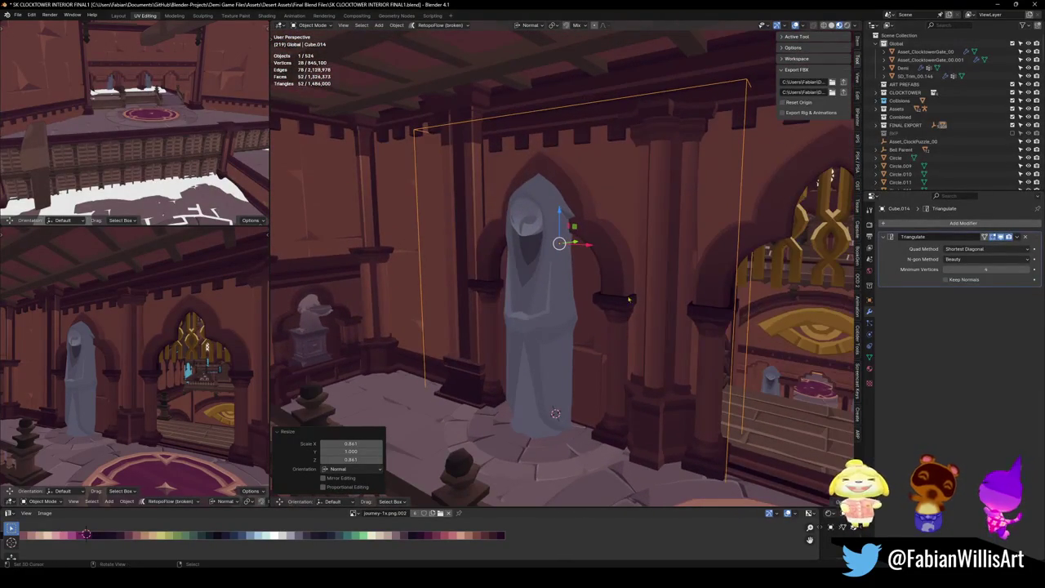
Lower the cutter along Z to fit the niche and enter Edit Mode on it
left_click(584, 315)
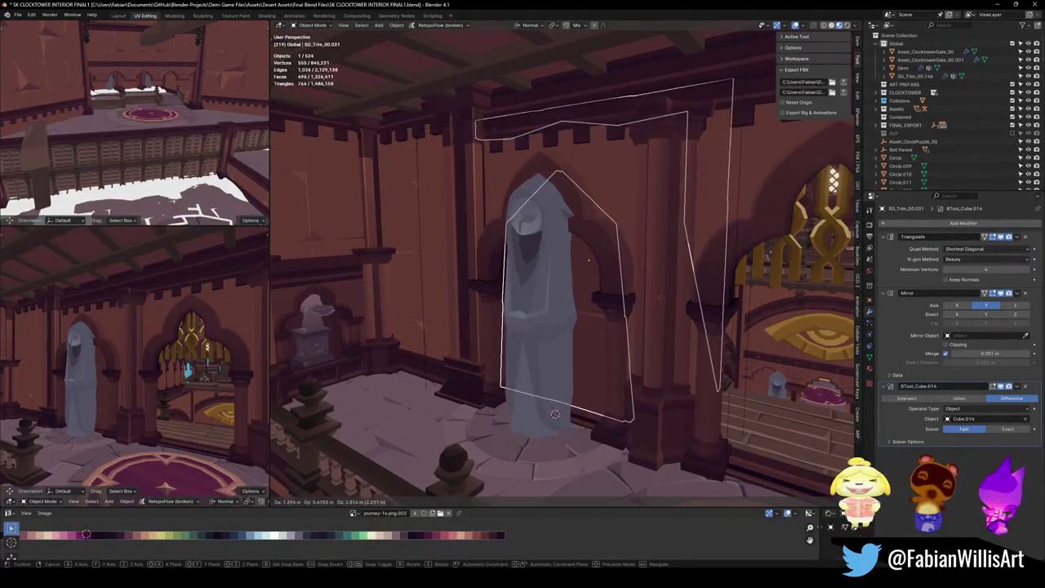
key("alt+a")
left_click(733, 333)
key("g")
key("z")
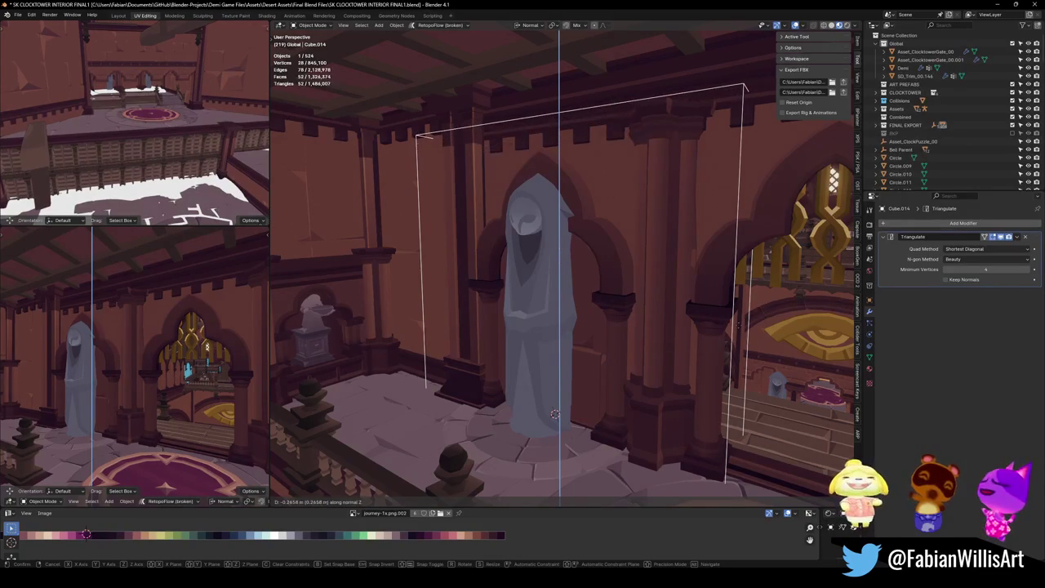
left_click(739, 329)
key("Tab")
left_click_drag(686, 340, 567, 345)
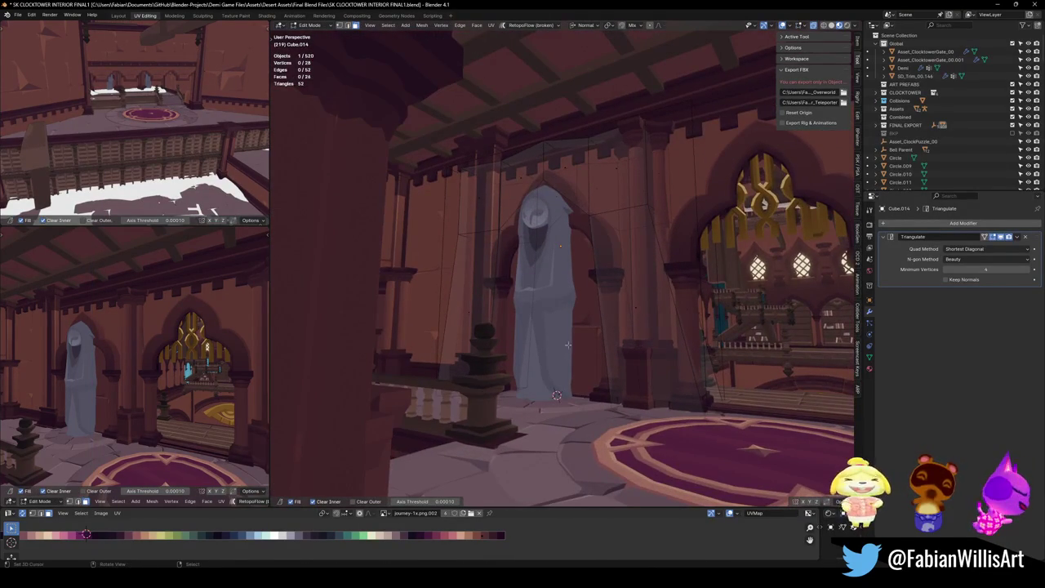
Delete two faces from the Cube.014 cutter mesh
left_click_drag(656, 431, 653, 397)
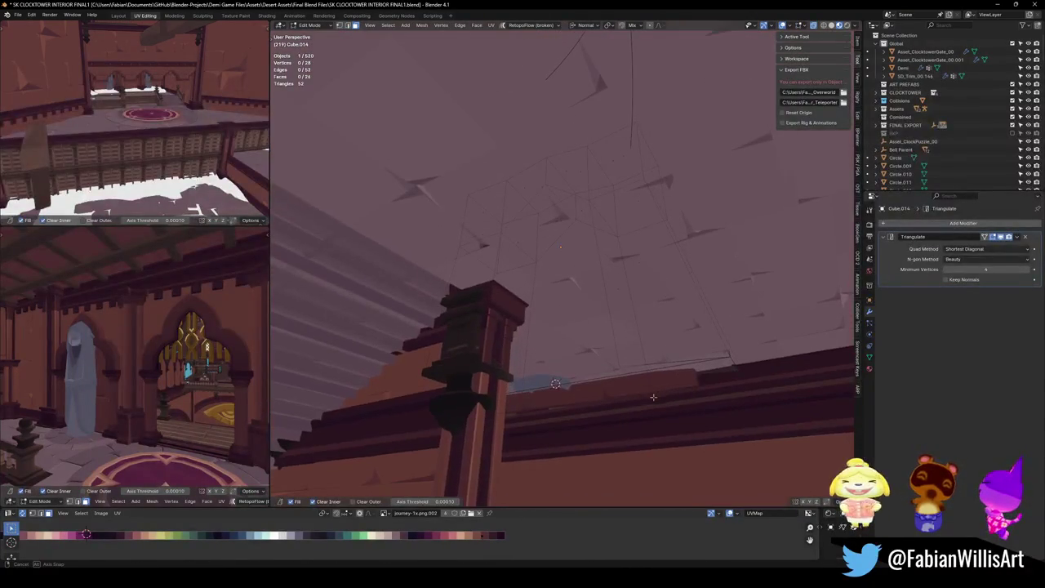
key("e")
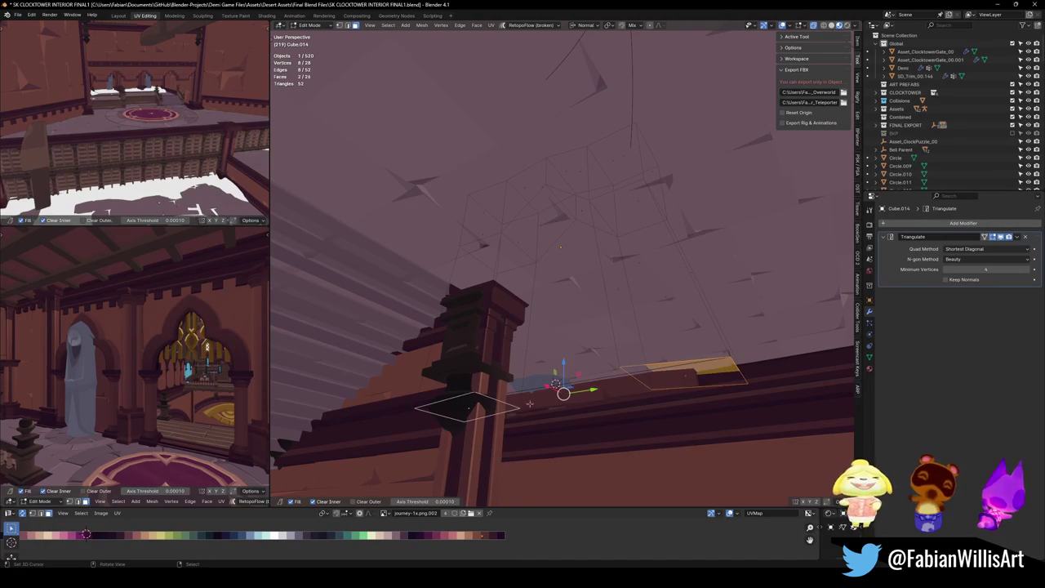
key("Escape")
key("alt+a")
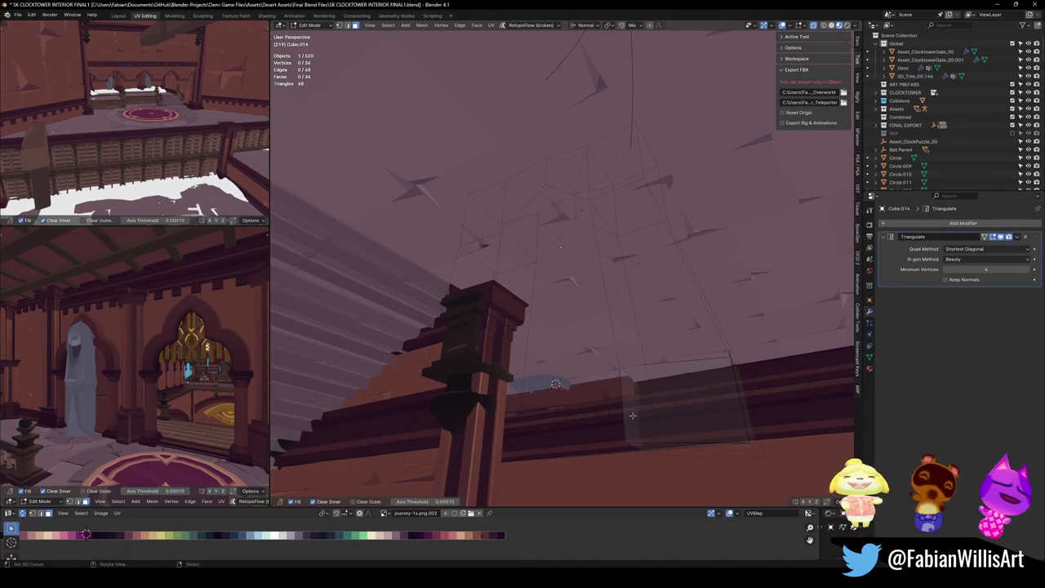
left_click(508, 429, "shift")
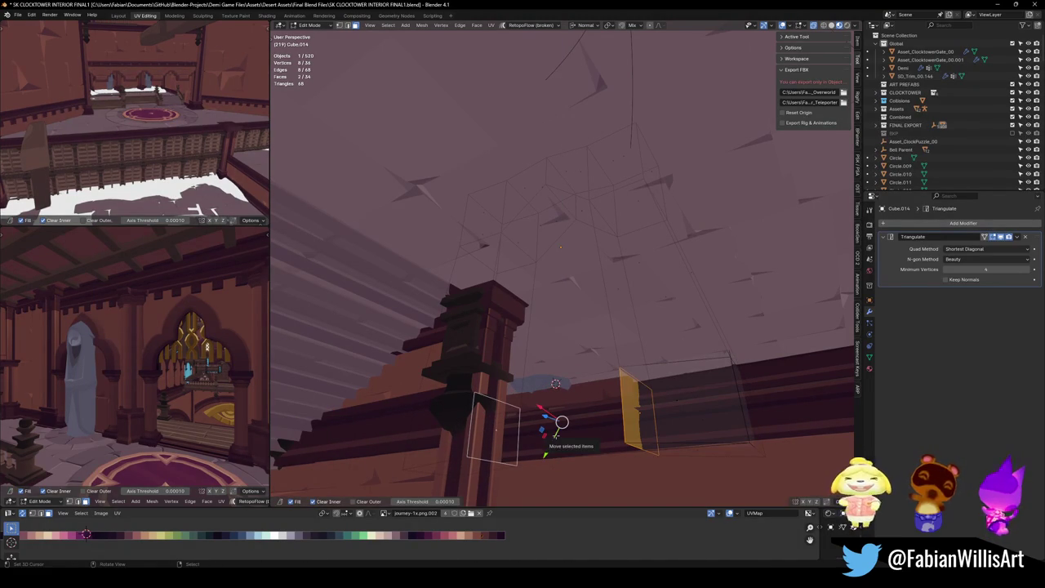
key("x")
left_click(539, 433)
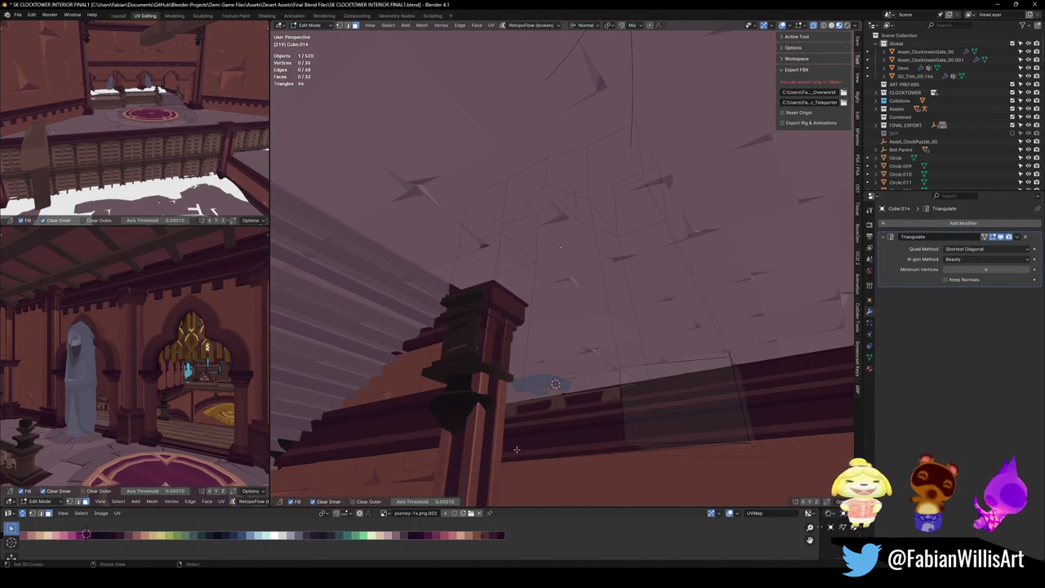
Return to Object Mode and save the file
left_click(516, 449)
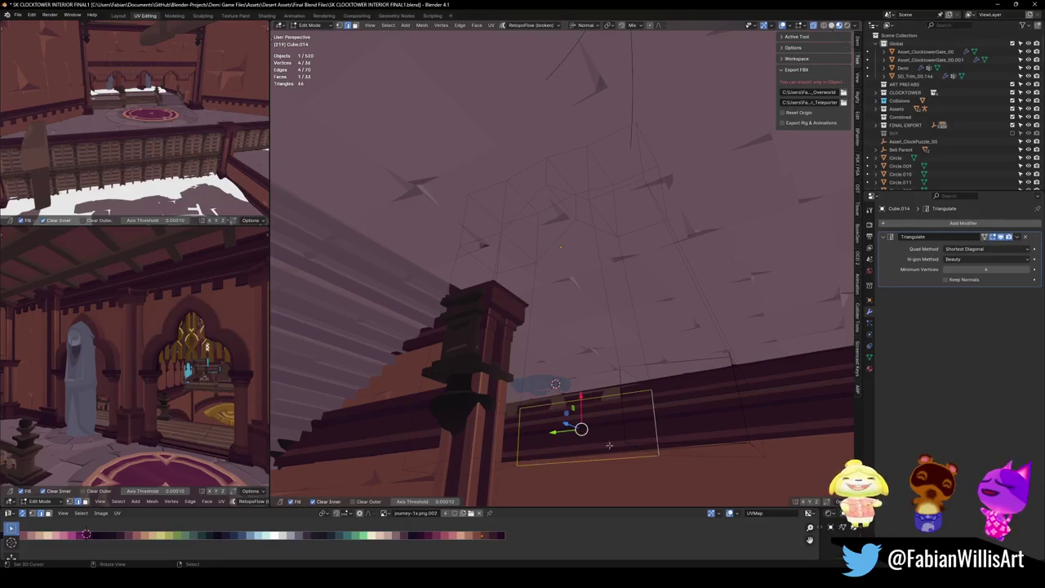
key("Tab")
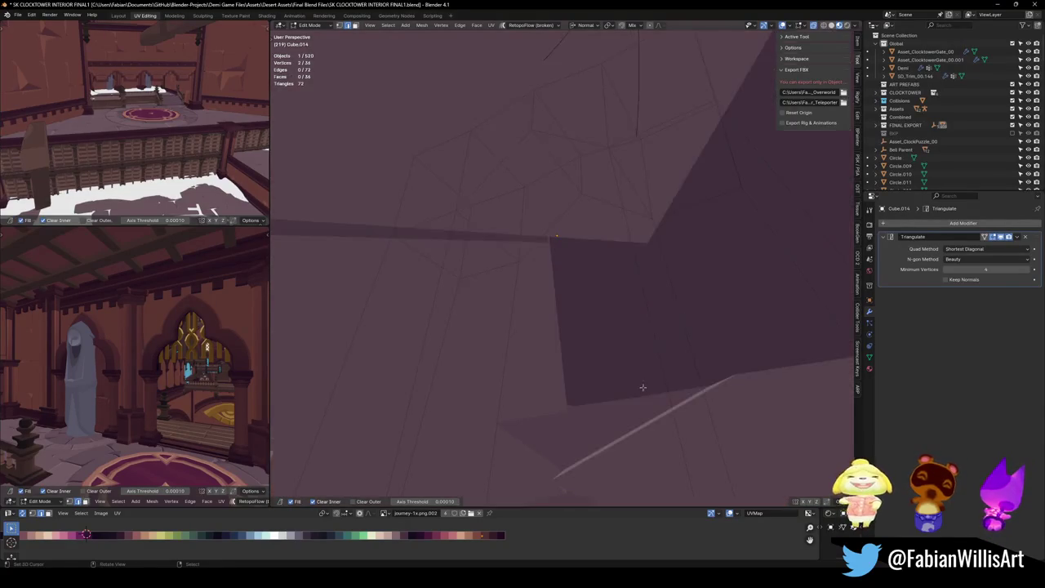
scroll(608, 450, "down", 5)
key("ctrl+s")
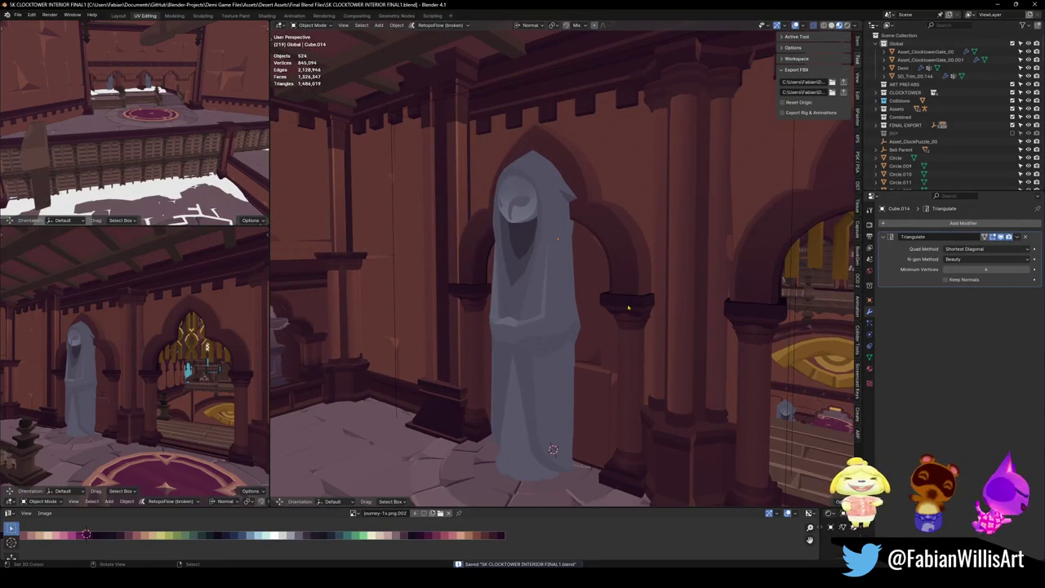
Move an edge of Cube.014 along Z, roughly 2.74 m down, to fit the arch
left_click(598, 354)
mouse_move(729, 266)
left_mouse_down()
mouse_move(678, 302)
mouse_move(668, 291)
mouse_move(706, 294)
left_mouse_up()
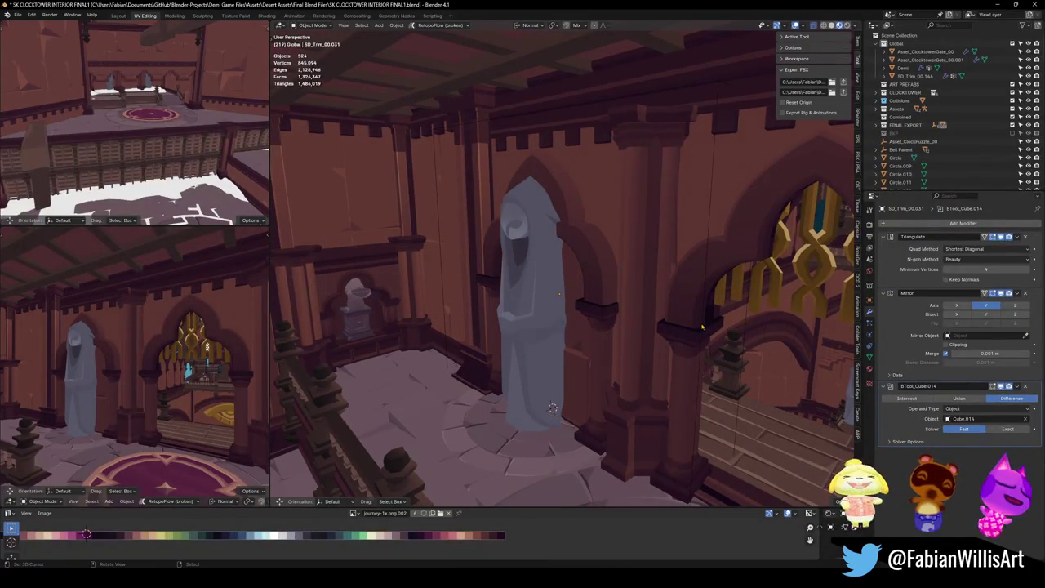
left_click(700, 324)
key("Tab")
mouse_move(677, 304)
left_mouse_down()
mouse_move(699, 285)
mouse_move(673, 249)
mouse_move(654, 257)
left_mouse_up()
left_click(668, 244)
key("KP_Decimal")
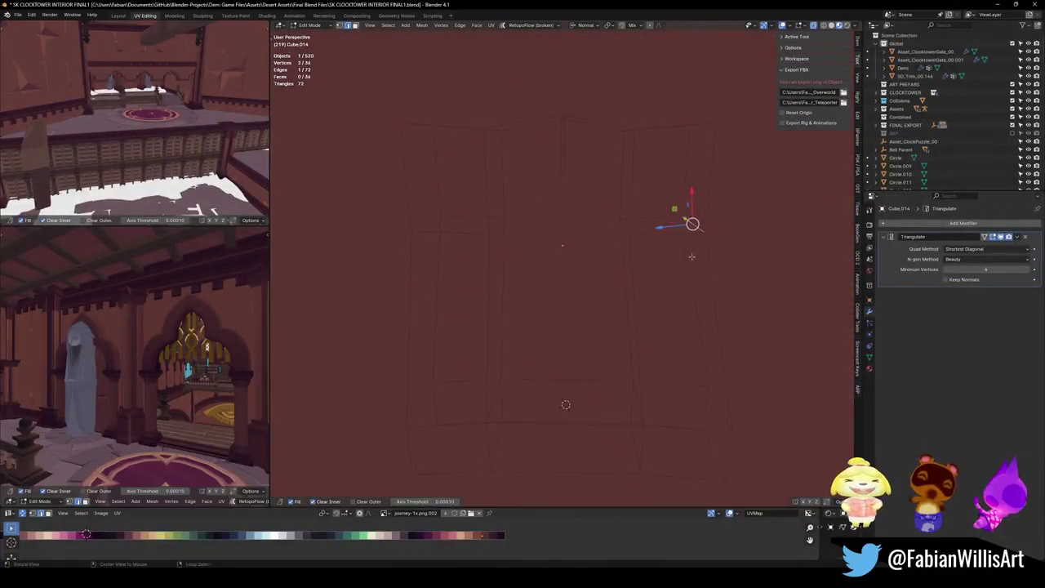
scroll(654, 257, "down", 3)
key("g")
key("z")
key("z")
left_click(690, 284)
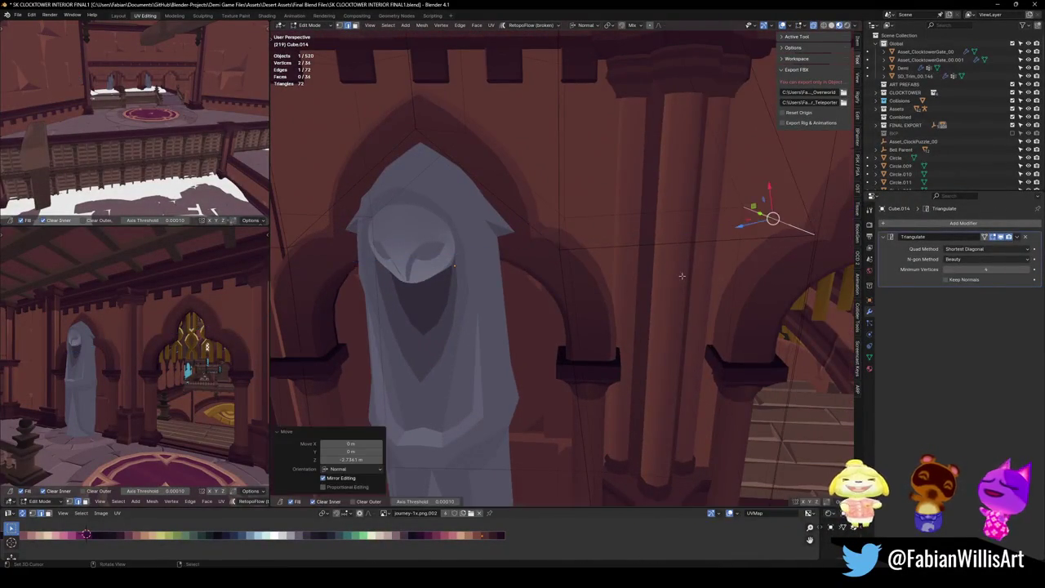
Back in Object Mode, select Cube.027 and SD_Trim_00.031 and frame the view on them
scroll(690, 285, "down", 2)
left_click(666, 130)
mouse_move(677, 135)
left_mouse_down()
mouse_move(686, 147)
mouse_move(571, 245)
left_mouse_up()
key("alt+a")
scroll(571, 245, "down", 2)
key("Tab")
left_click(596, 294)
left_click(531, 310)
key("KP_Decimal")
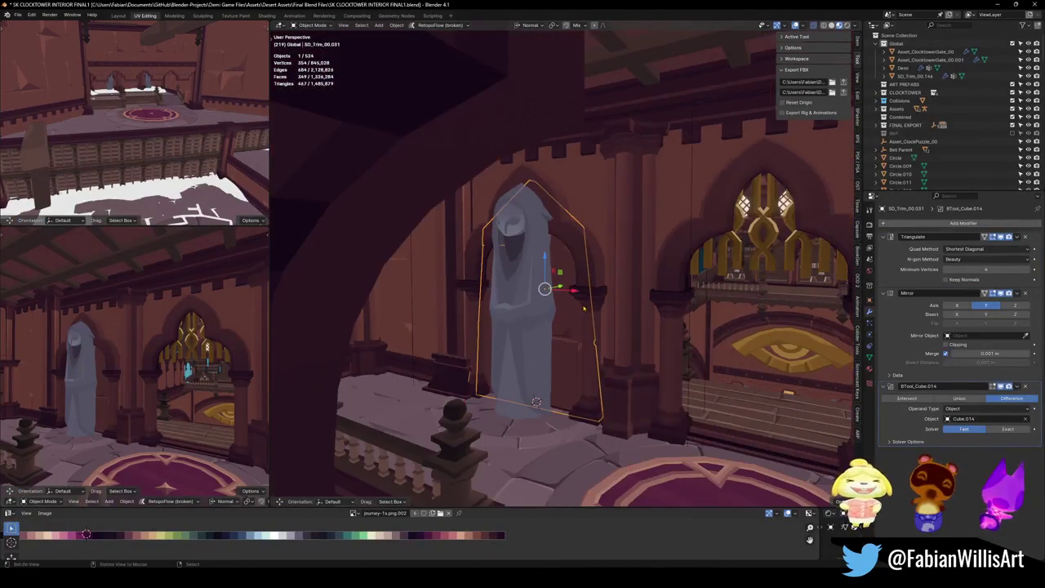
Apply the statue's Triangulate and Mirror modifiers, save, and delete the stray railing object
key("ctrl+a")
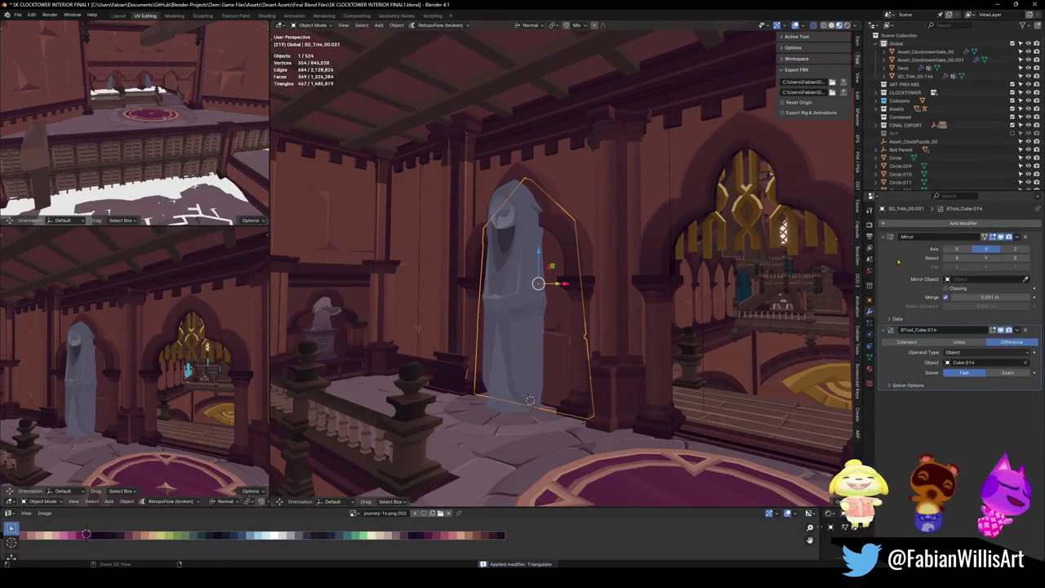
key("ctrl+a")
key("ctrl+a")
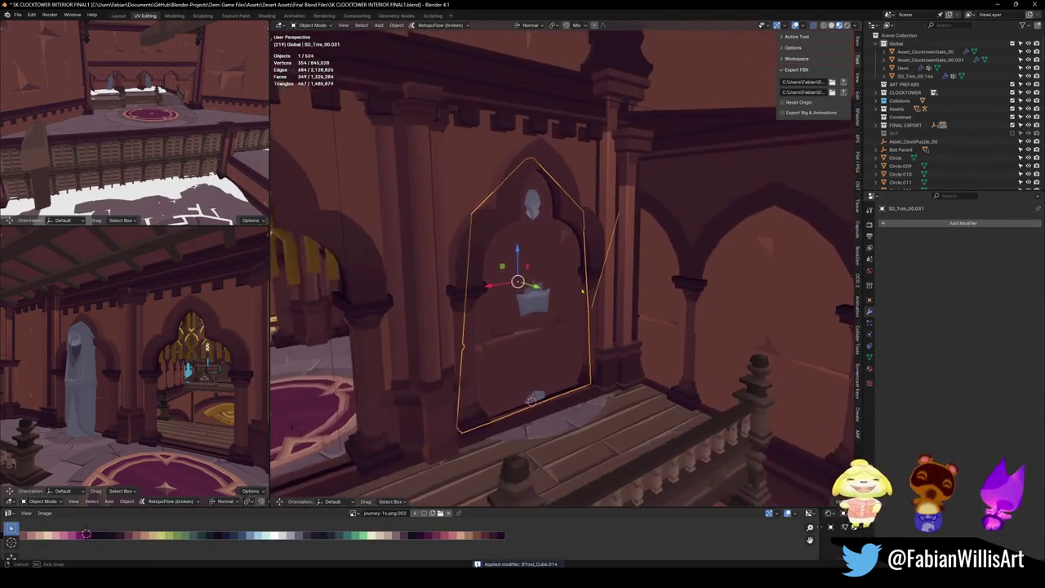
mouse_move(582, 291)
left_mouse_down()
mouse_move(685, 282)
mouse_move(576, 298)
mouse_move(610, 295)
mouse_move(572, 309)
mouse_move(702, 299)
left_mouse_up()
left_click(610, 295)
key("ctrl+s")
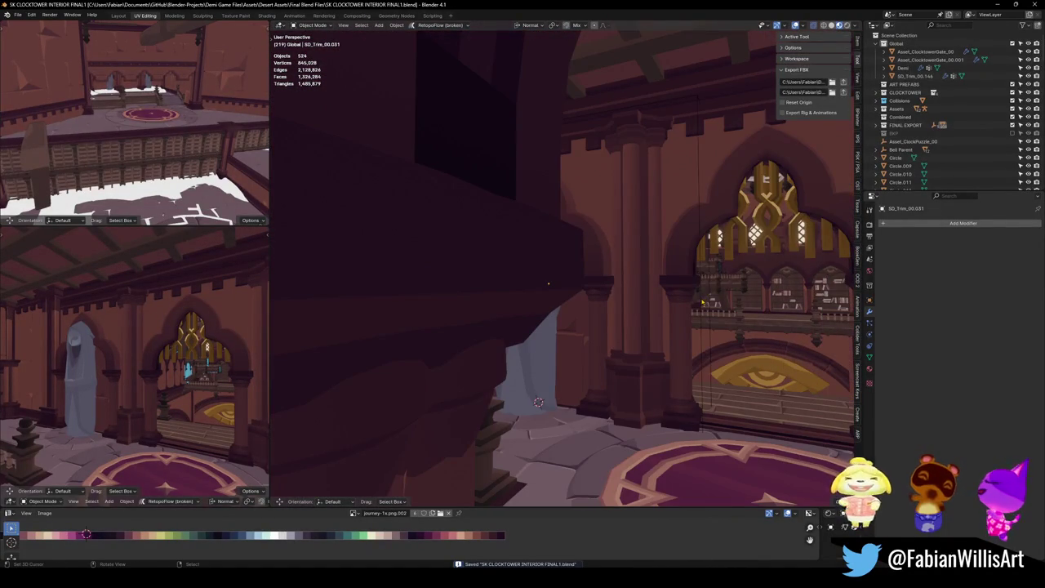
left_click(677, 309)
key("Delete")
Join the hooded owl statue with its neighbouring pieces into one object
mouse_move(578, 327)
left_mouse_down()
mouse_move(534, 264)
mouse_move(439, 252)
mouse_move(448, 315)
left_mouse_up()
left_click(448, 314)
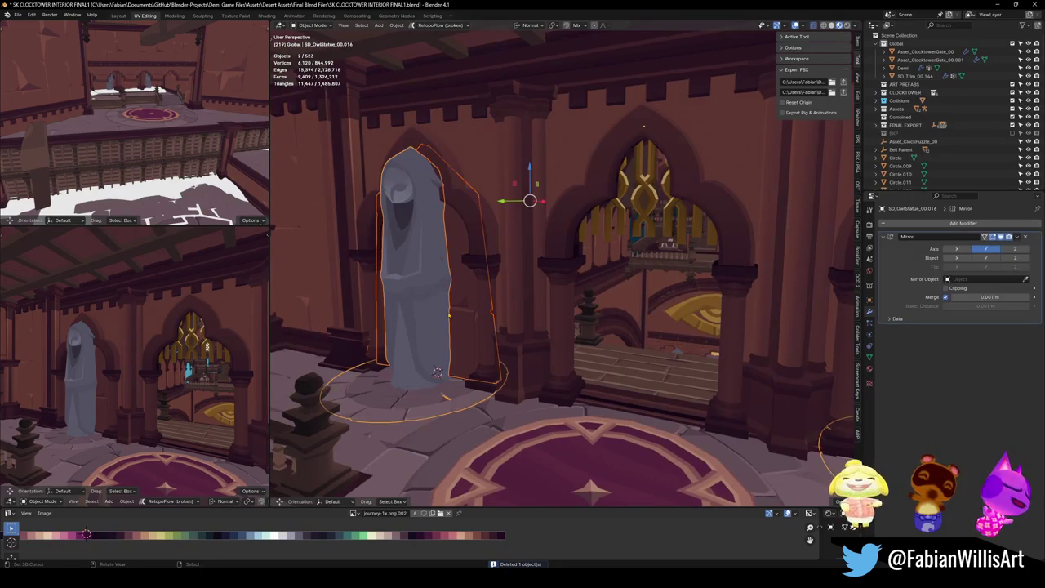
key("ctrl+j")
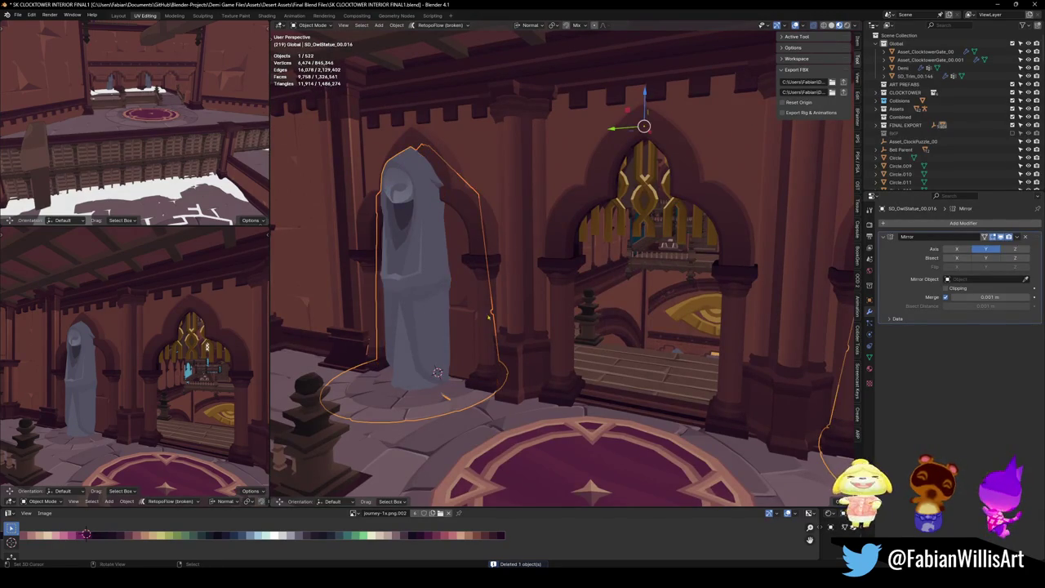
left_click_drag(594, 320, 616, 300)
key("ctrl+z")
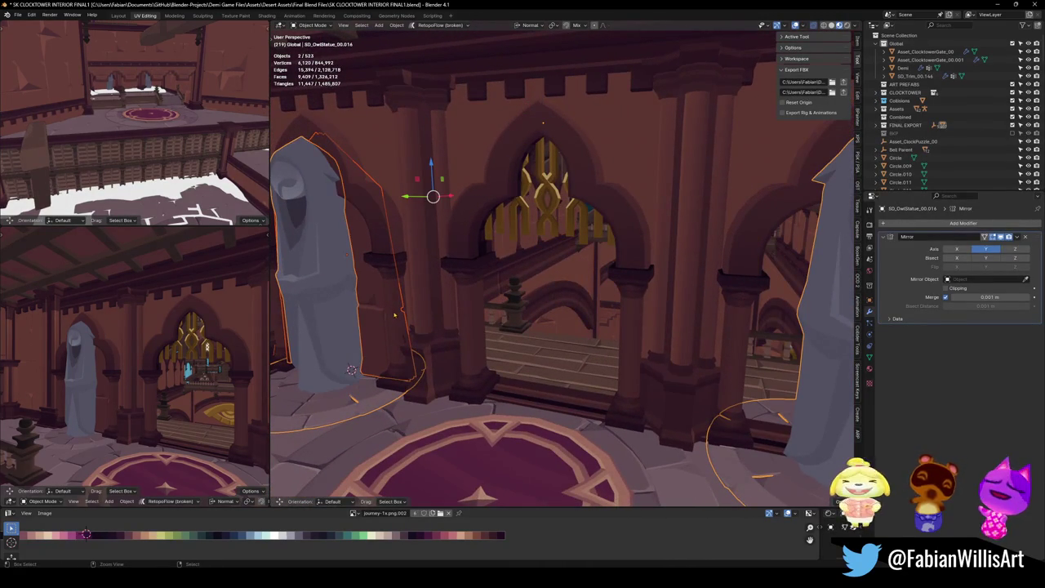
key("ctrl+j")
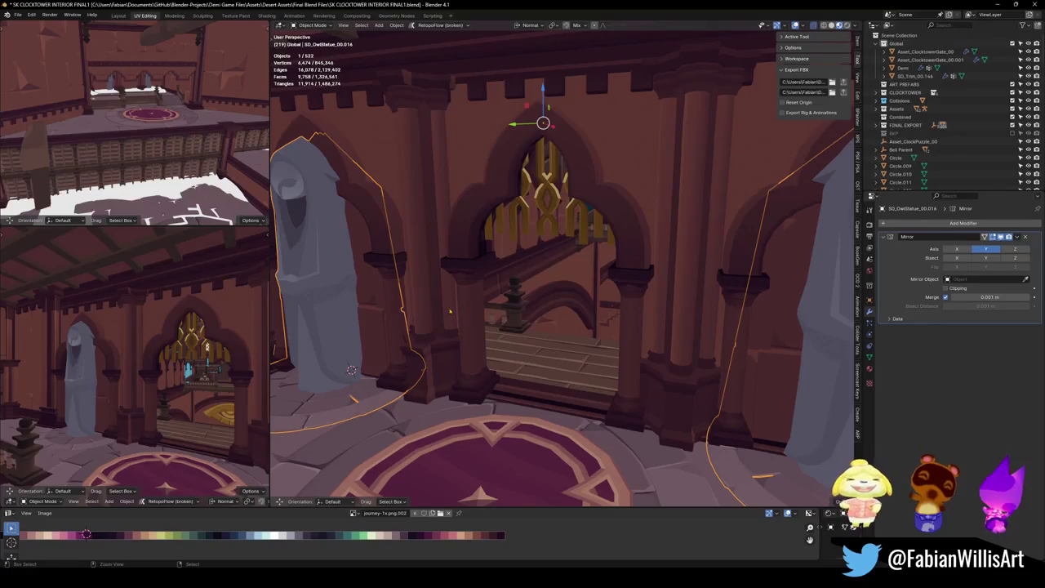
Add a Triangulate modifier to the joined owl statue and save the file
left_click(936, 226)
type("tr")
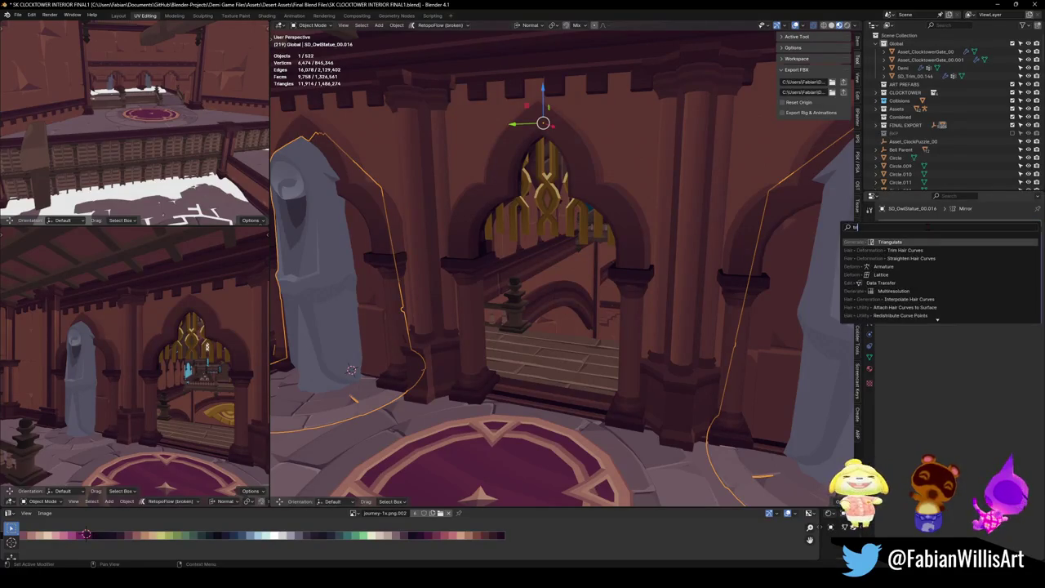
key("Return")
scroll(439, 283, "down", 3)
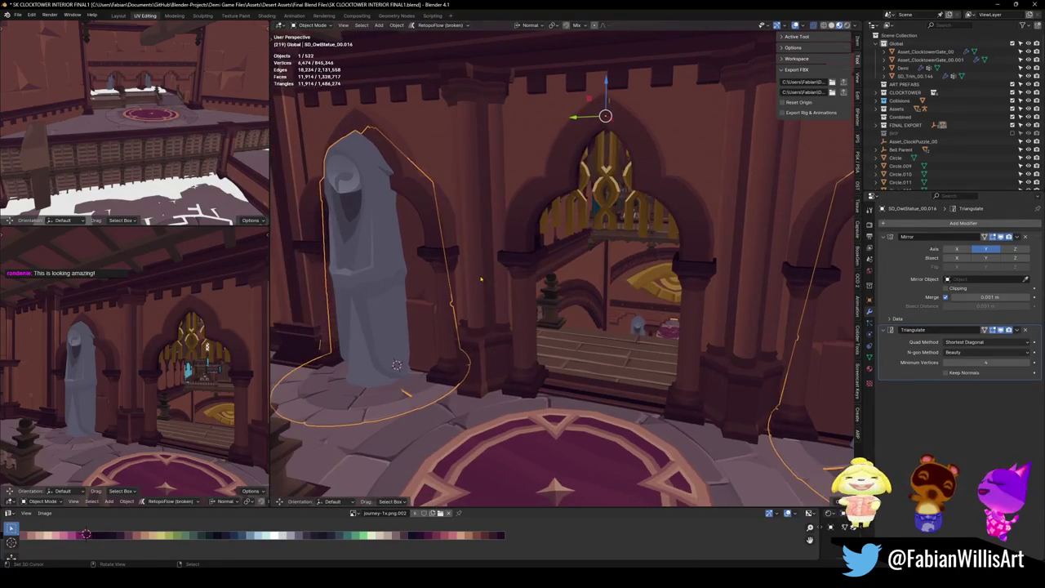
scroll(572, 294, "down", 2)
key("alt+a")
key("ctrl+s")
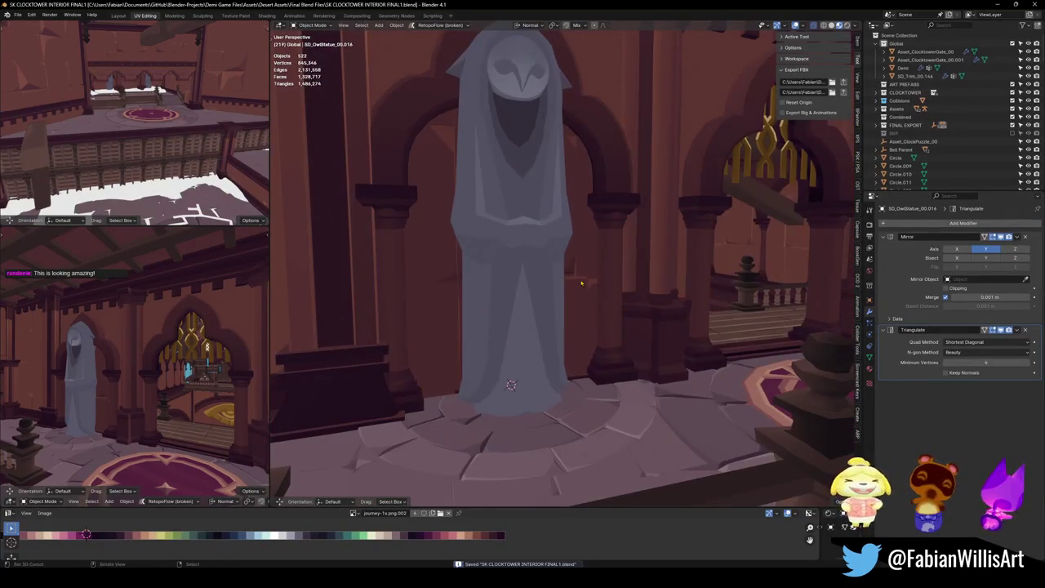
scroll(588, 294, "up", 2)
Enter Edit Mode on the owl statue and select its throne-shaped collider part
left_click(574, 292)
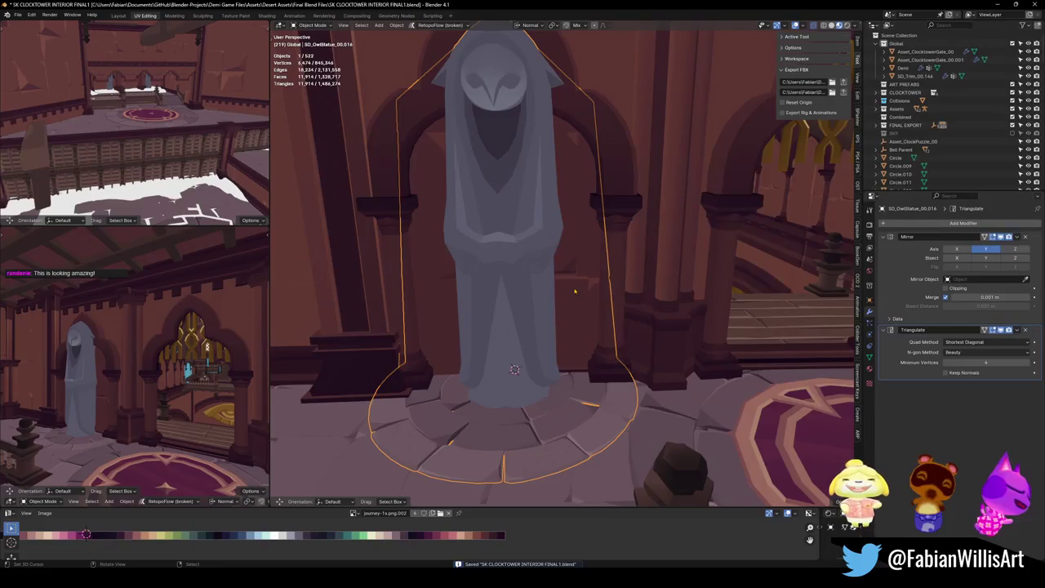
key("KP_Decimal")
key("Tab")
key("alt+a")
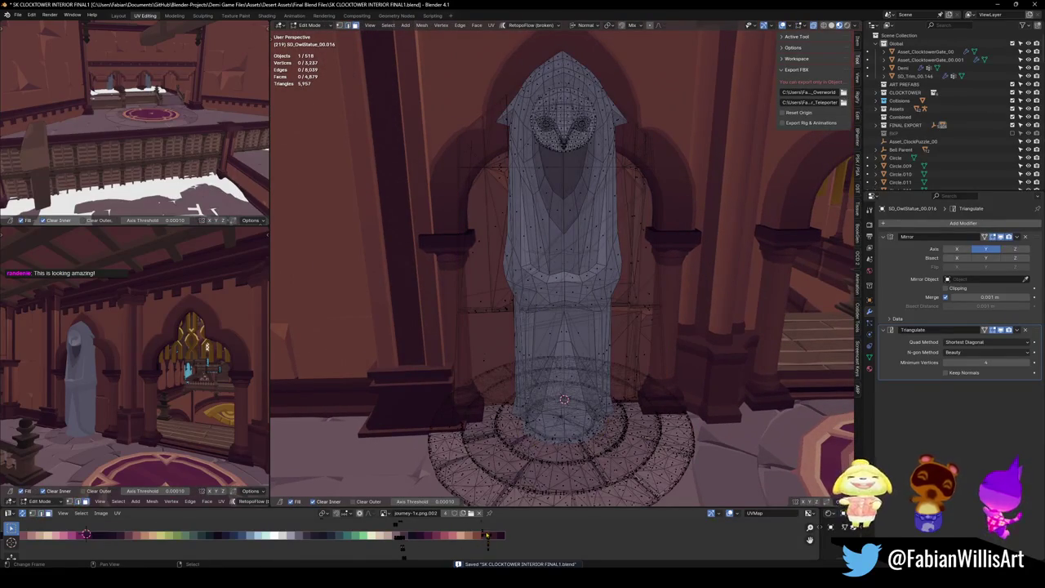
scroll(486, 534, "down", 2)
left_click_drag(435, 519, 458, 548)
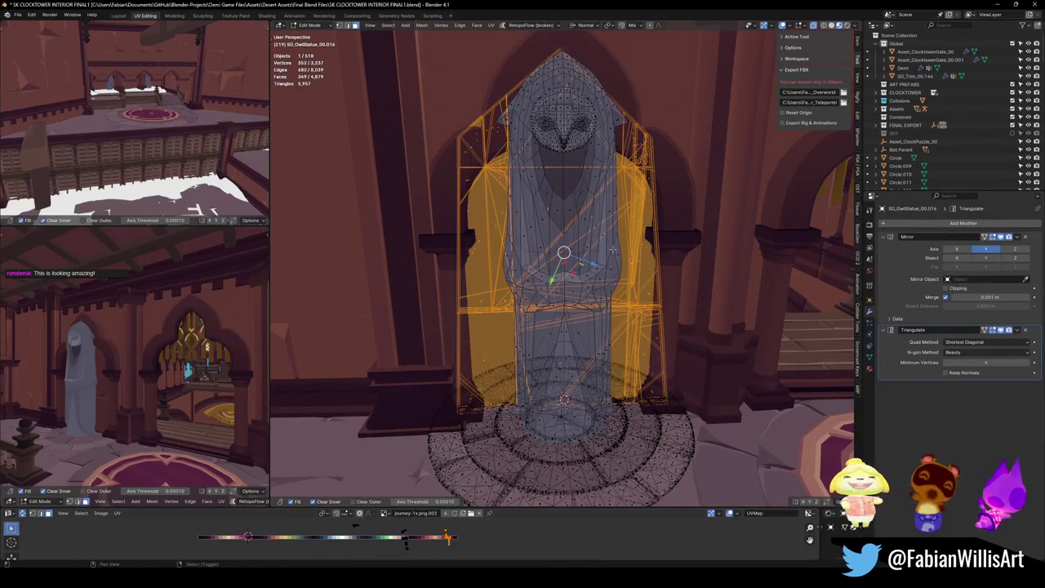
Hide the statue geometry and select a face of the doorway collider
key("shift+h")
key("alt+a")
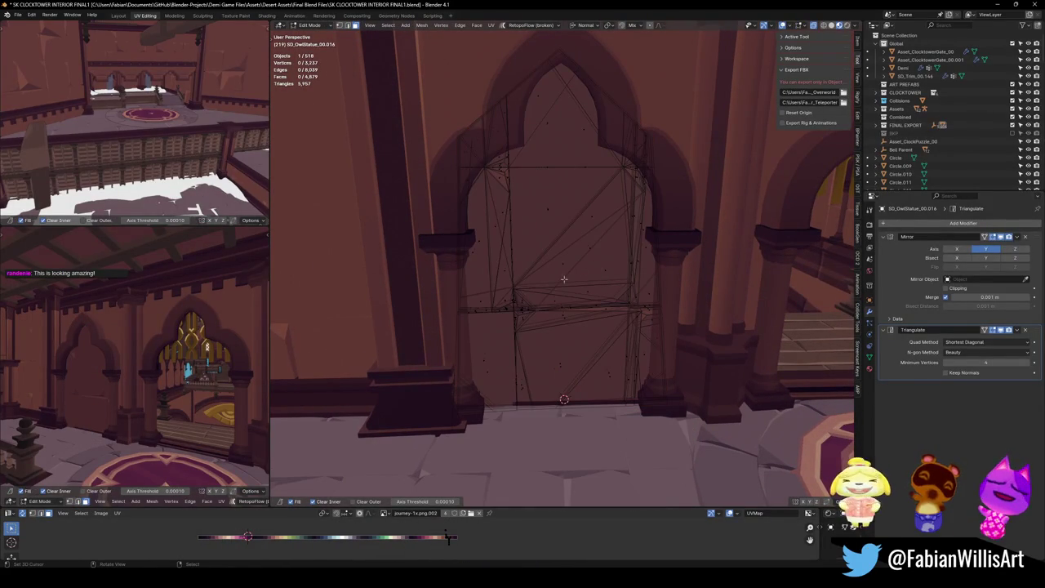
middle_click(93, 392)
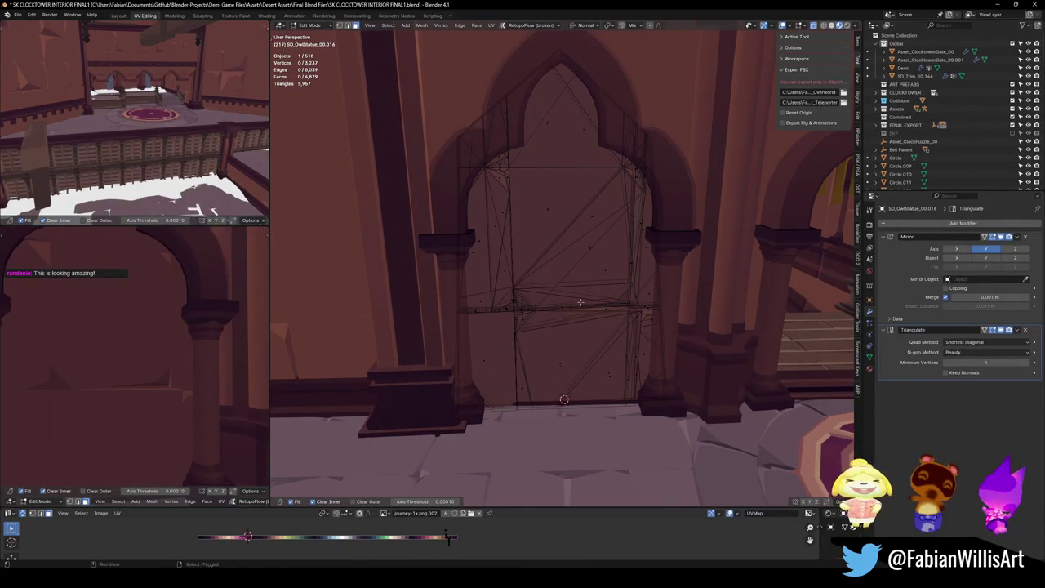
scroll(640, 342, "up", 2)
scroll(640, 342, "up", 3)
left_click(582, 353)
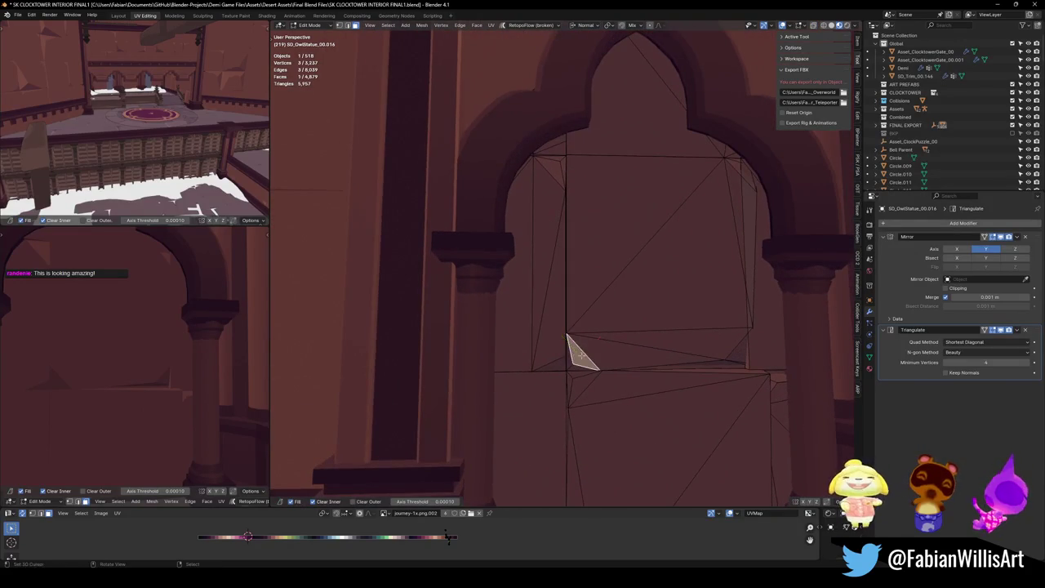
Move three collider faces one after another toward the arch outline
scroll(577, 359, "down", 2)
key("g")
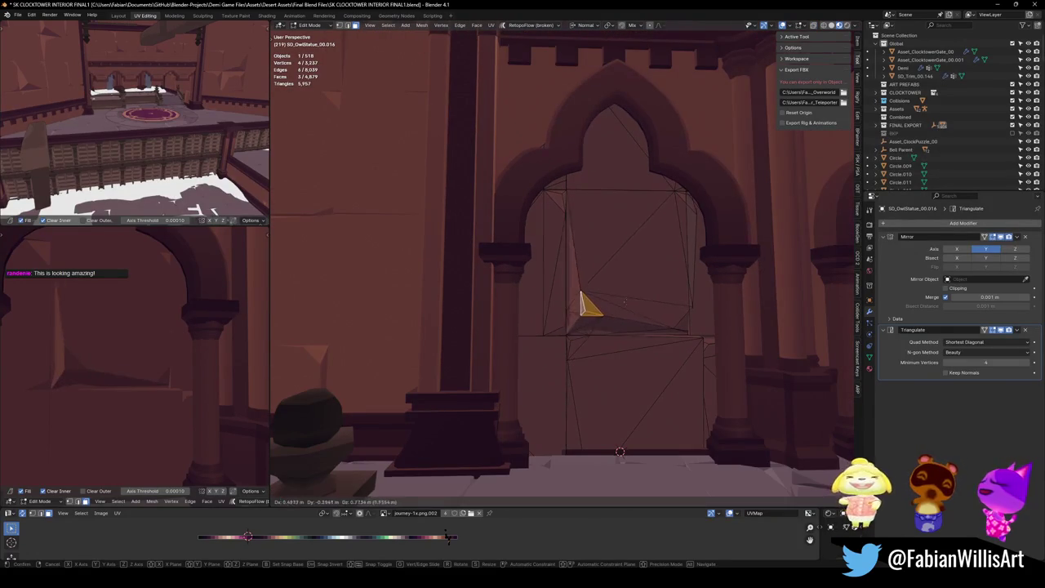
left_click(632, 303)
key("alt+a")
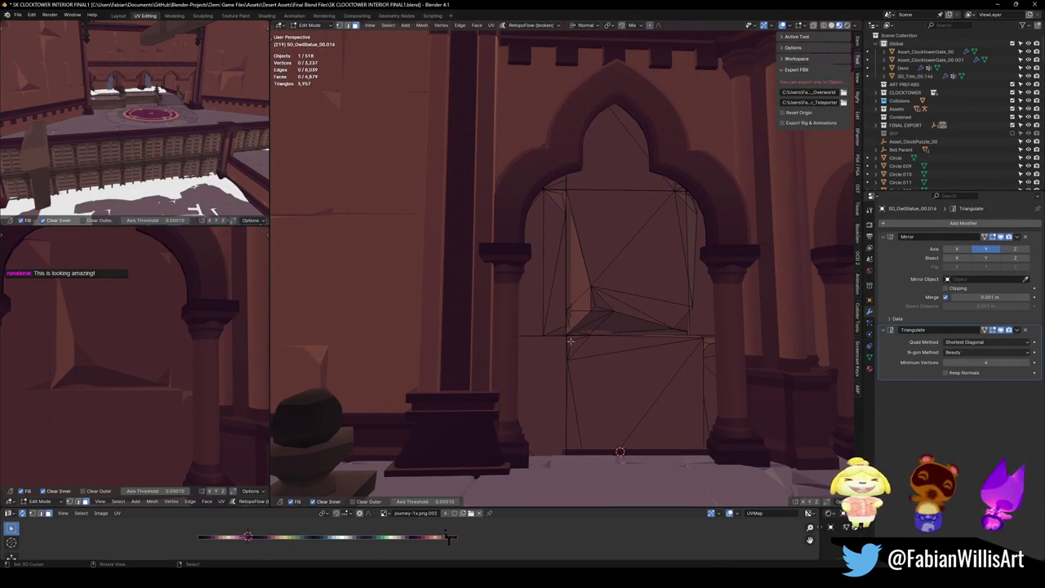
key("g")
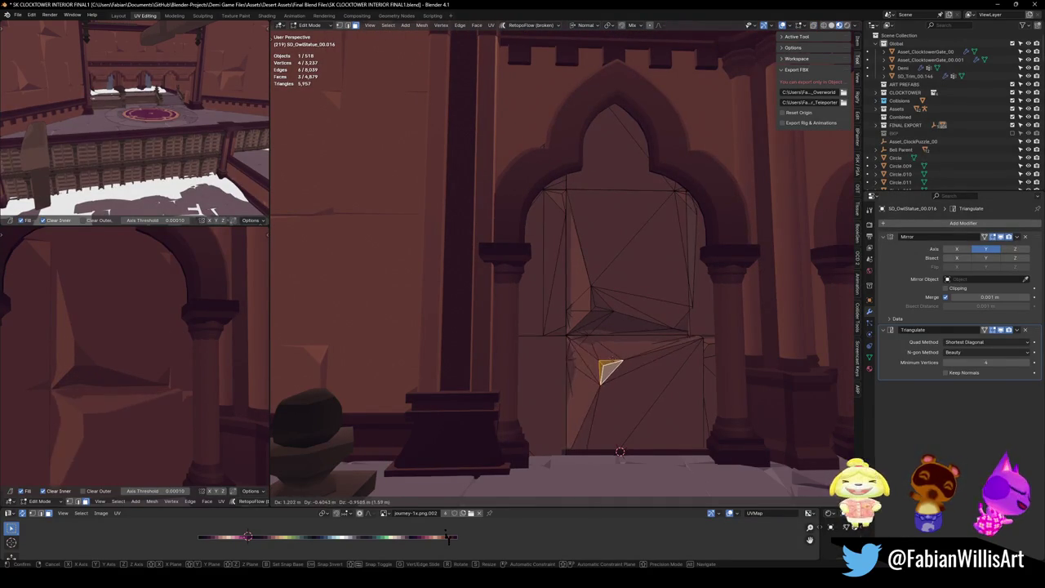
left_click(575, 333)
key("alt+a")
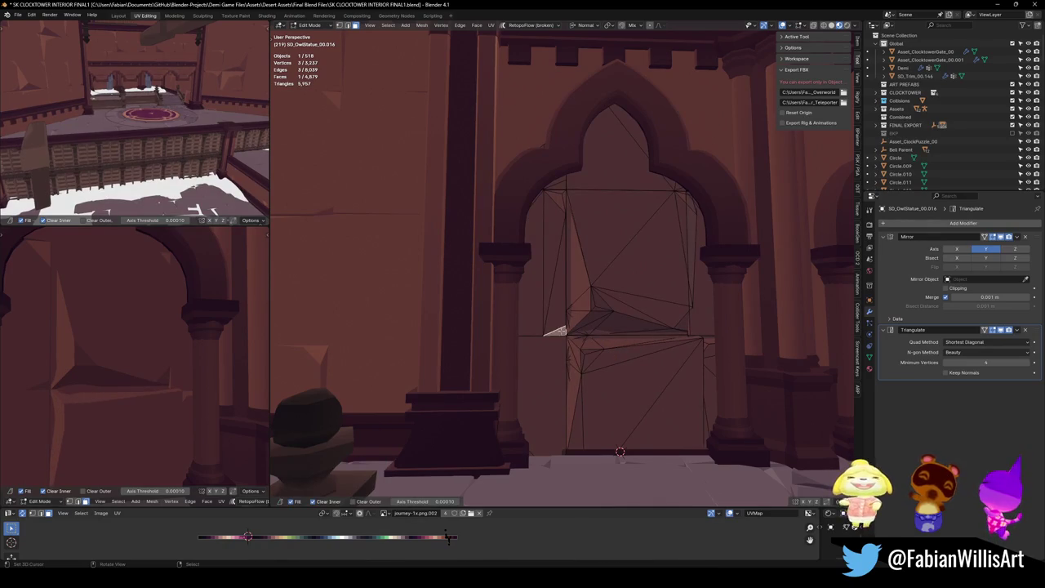
key("g")
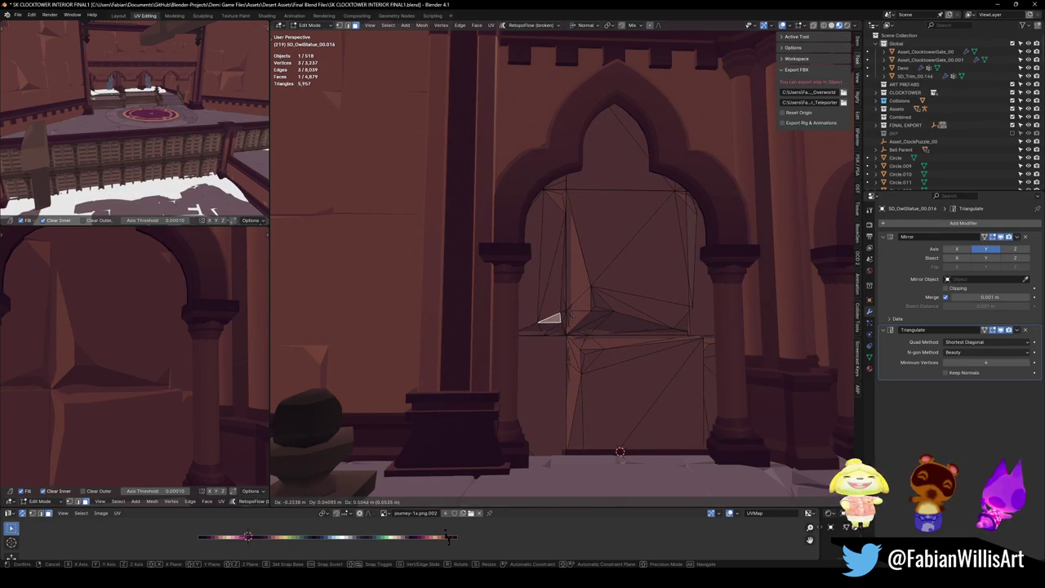
left_click(571, 317)
key("alt+a")
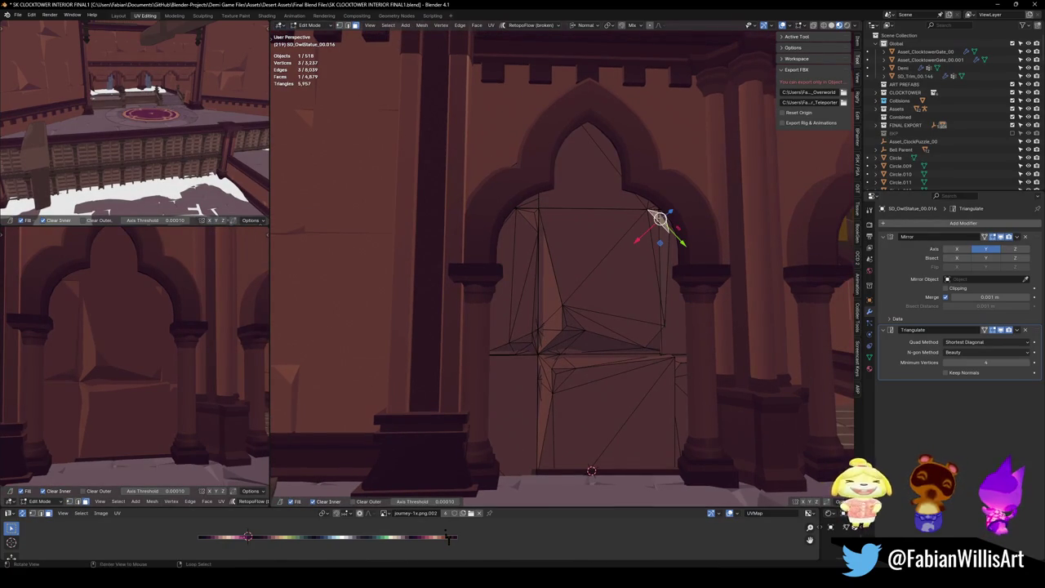
Move the arch-corner faces up into the arch peak and save the file
scroll(653, 215, "up", 5)
left_click(564, 245, "shift")
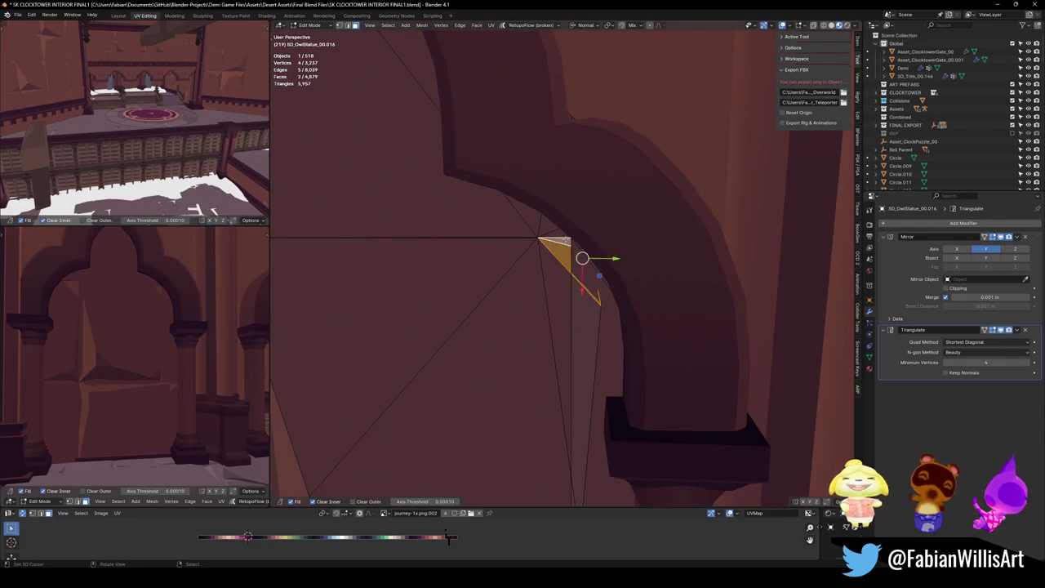
scroll(563, 261, "down", 5)
key("g")
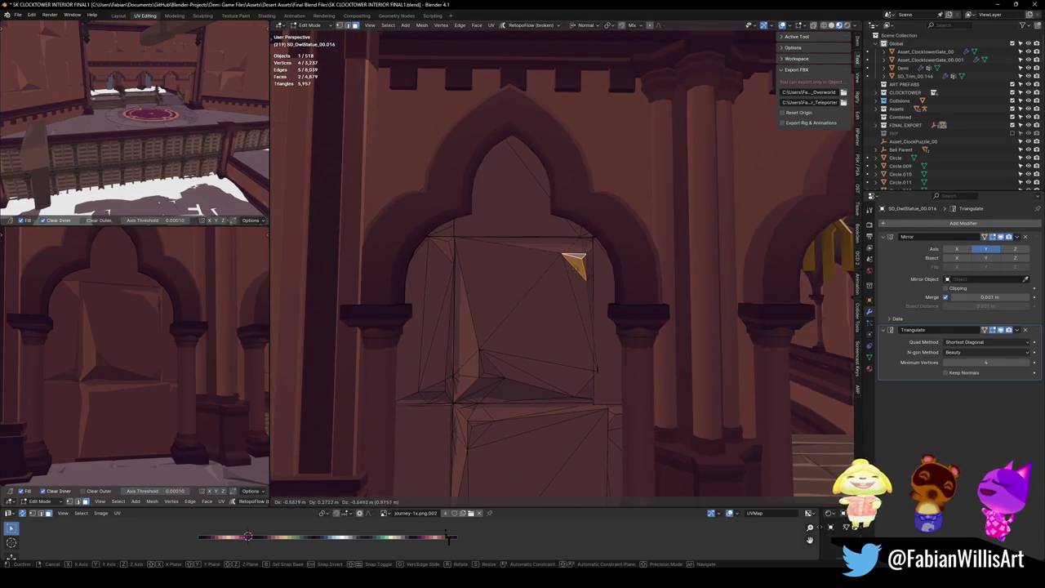
left_click(584, 240)
key("alt+a")
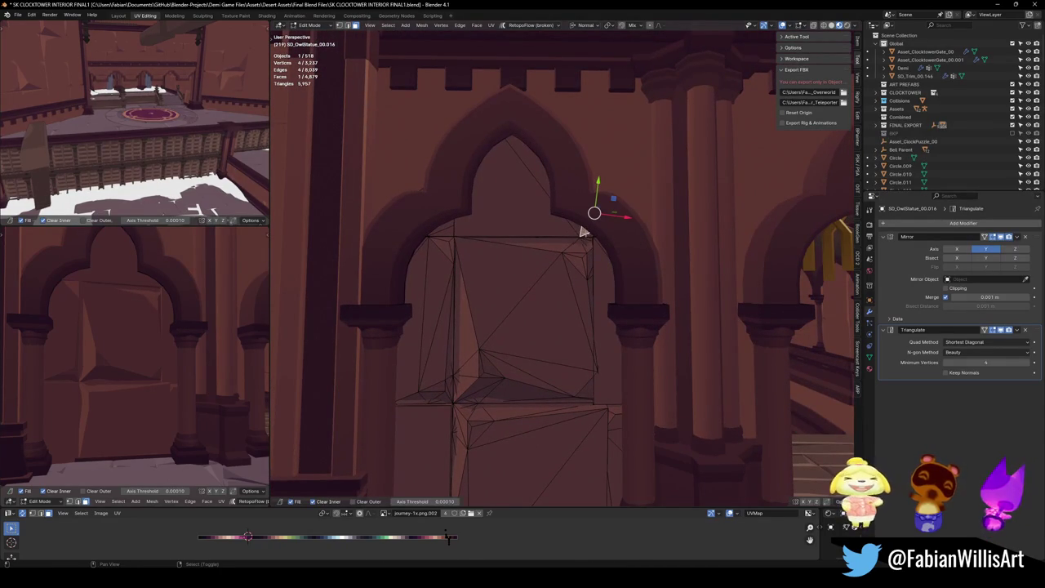
key("g")
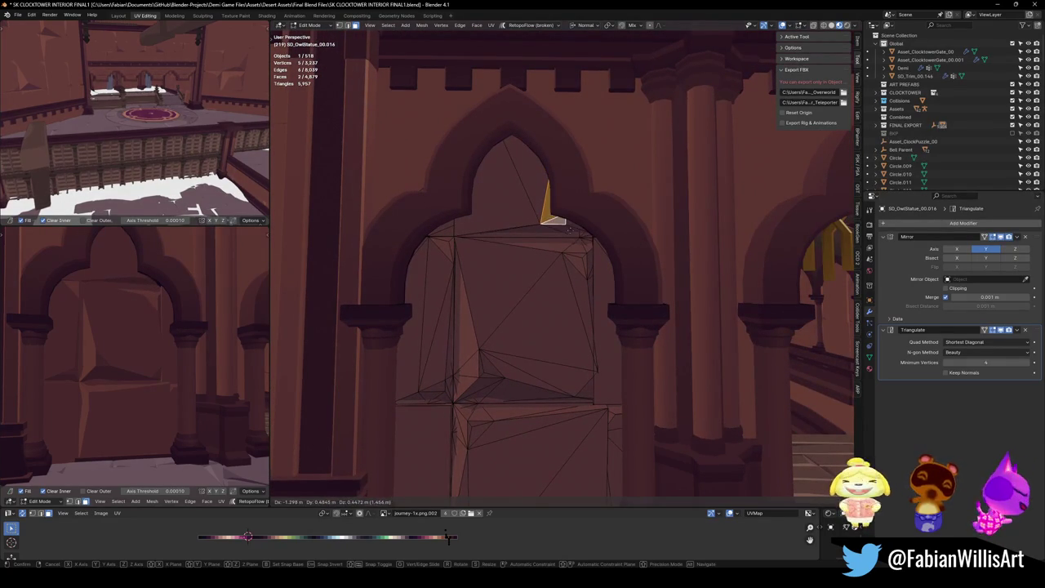
left_click(569, 231)
key("ctrl+s")
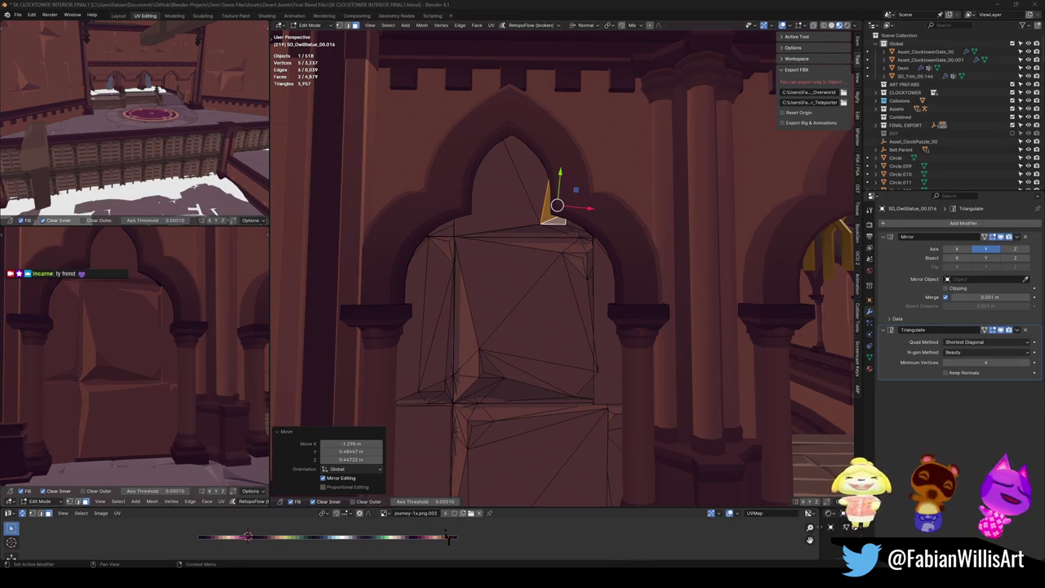
Walk the lower-left view toward the golden arches, save, and return to Object Mode
key("shift+grave")
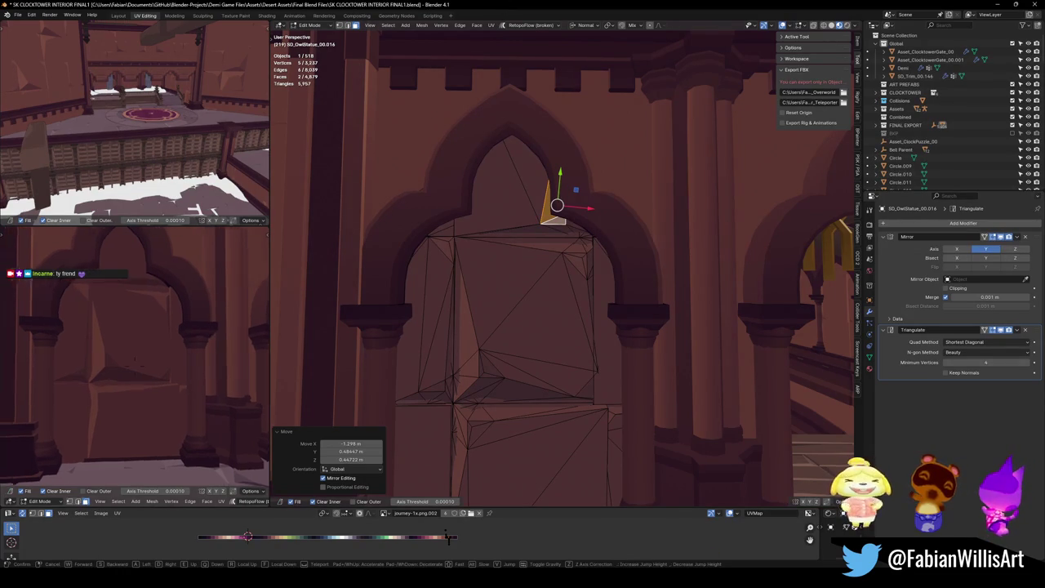
key("w")
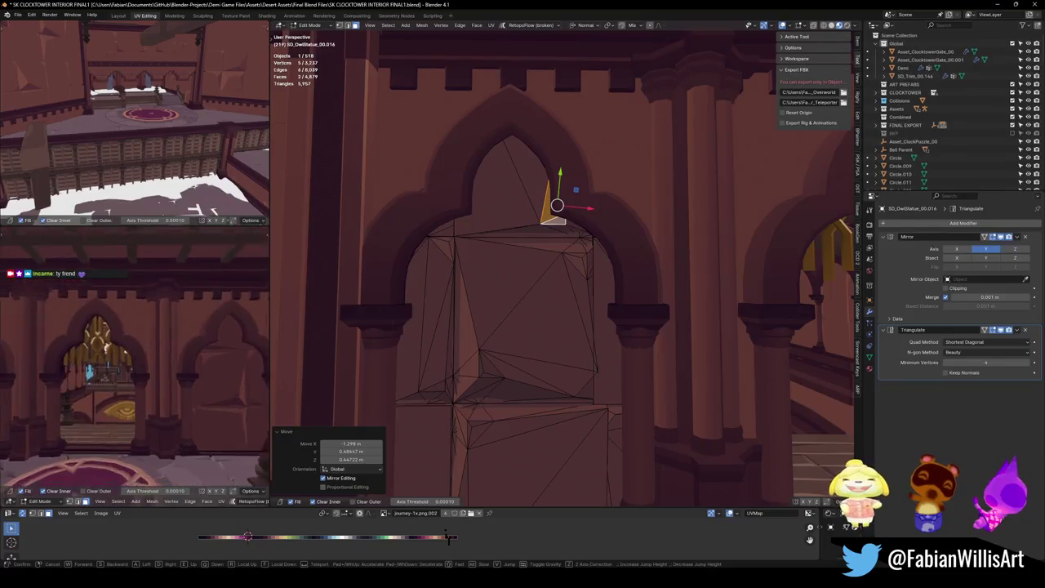
left_click(194, 335)
key("ctrl+s")
scroll(645, 278, "down", 5)
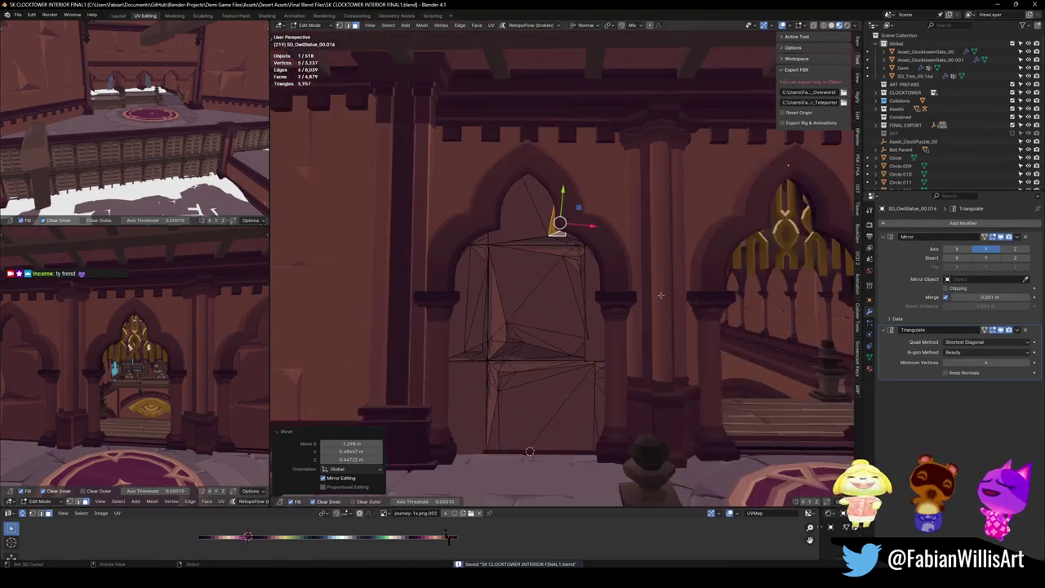
scroll(645, 278, "up", 8)
scroll(524, 278, "down", 5)
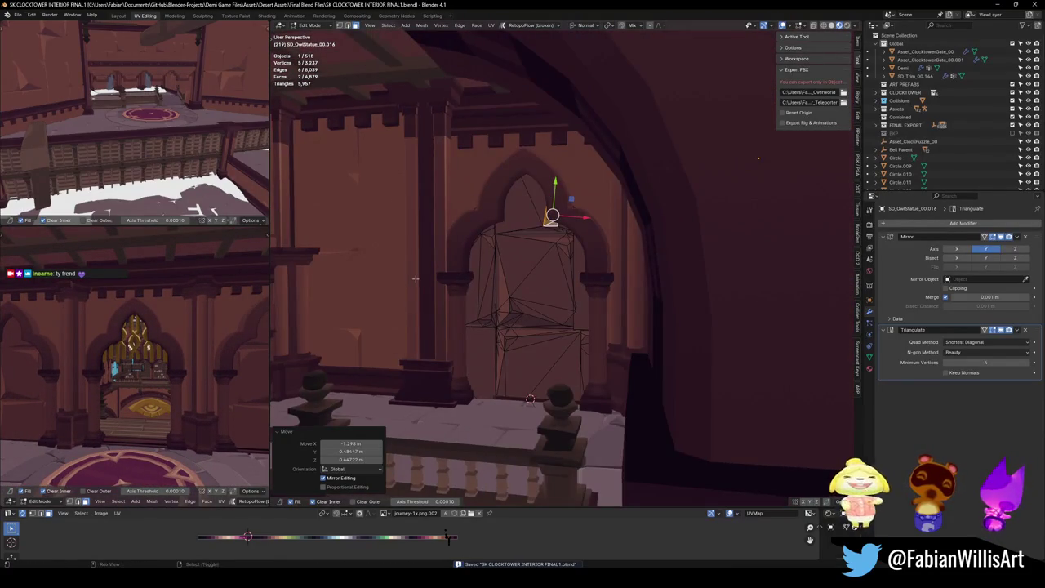
key("Tab")
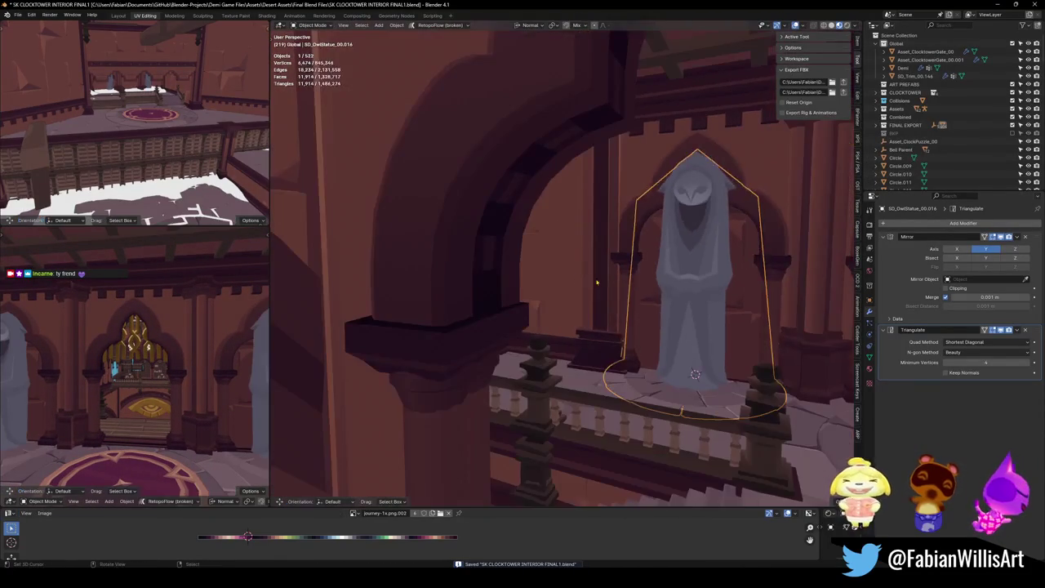
key("alt+a")
Fly through the arch and open wall trim SD_Trim_00.110 in Edit Mode
key("shift+grave")
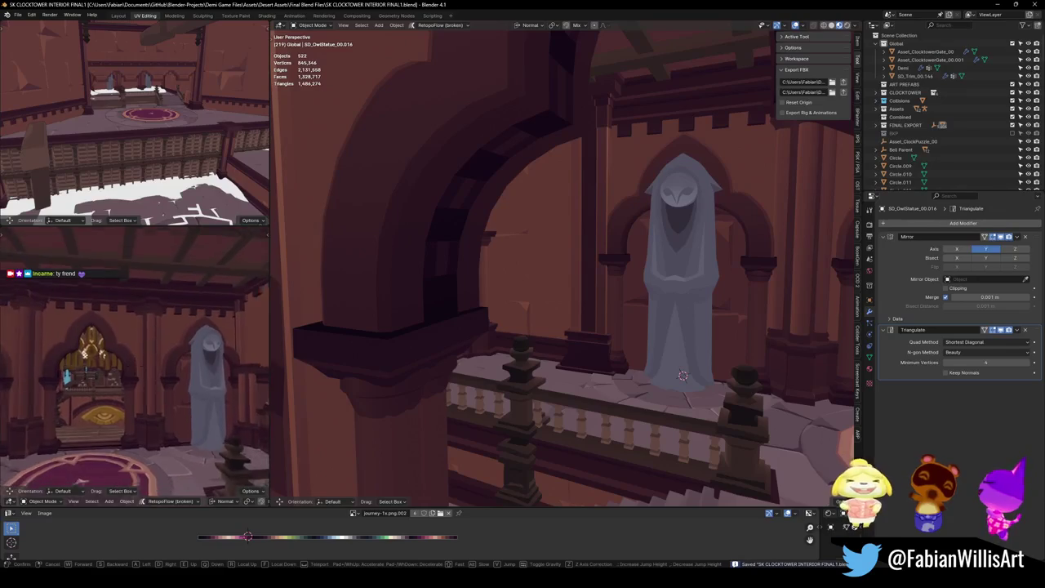
left_click(204, 376)
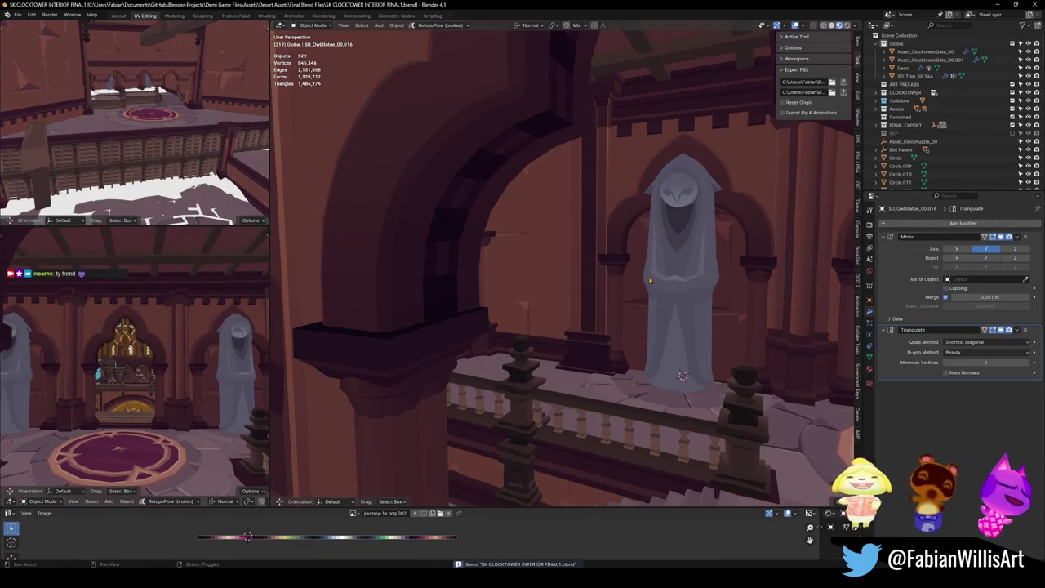
key("shift+grave")
left_click(629, 373)
key("Tab")
Drag a wall panel's corner vertex up-right to start an angled facet
key("alt+a")
key("shift+grave")
left_click(577, 244)
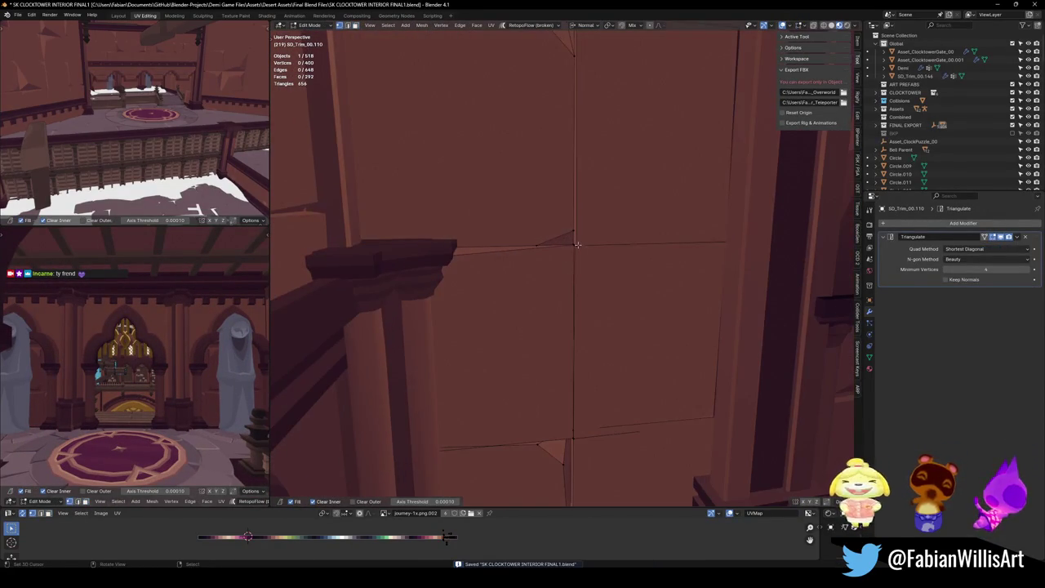
left_click(575, 243)
key("g")
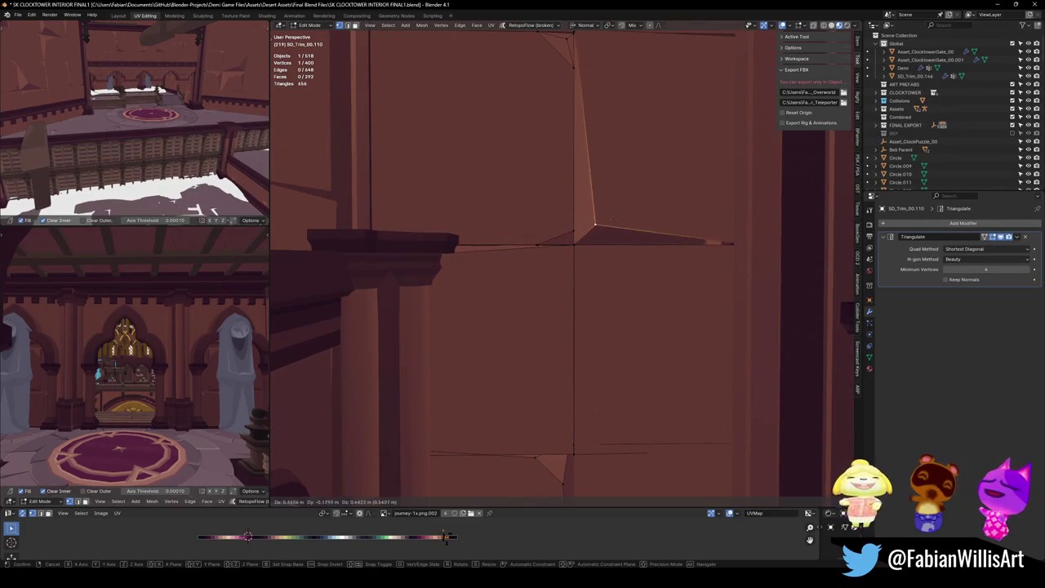
left_click(628, 195)
Move a second wall vertex to further facet the panel
key("shift+grave")
key("shift+grave")
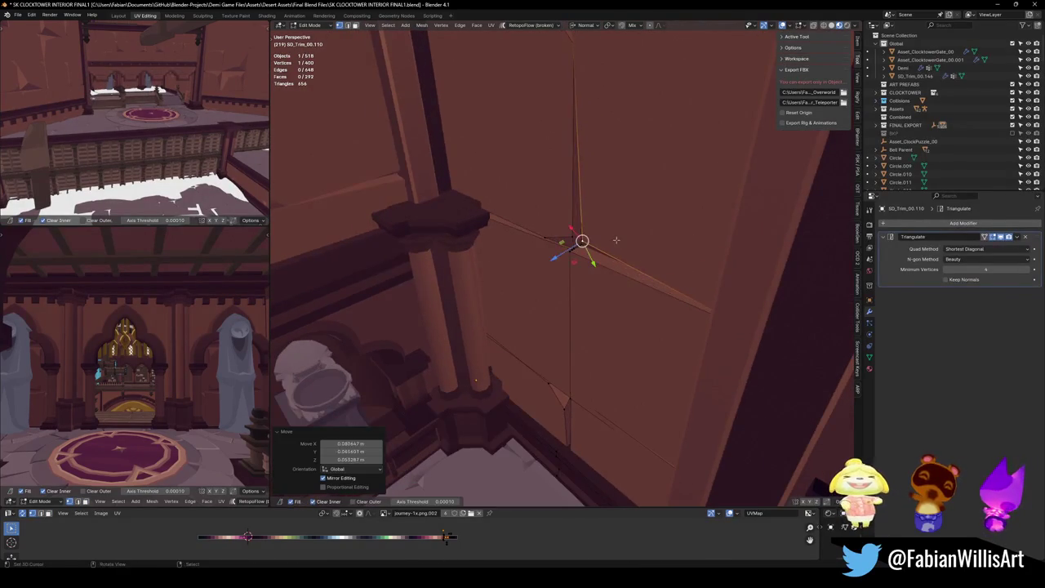
left_click(607, 250)
key("alt+a")
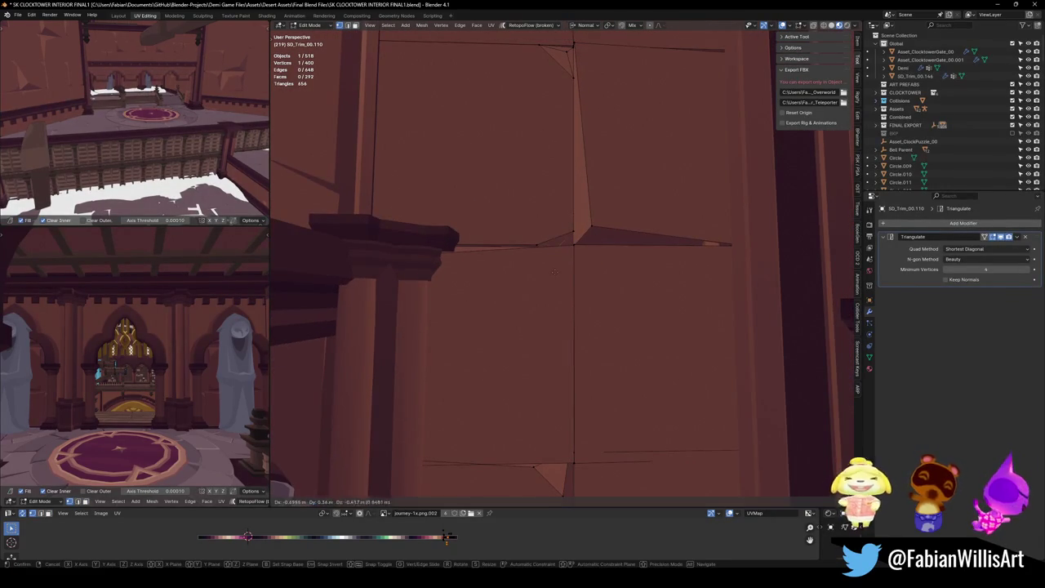
key("g")
left_click(559, 293)
key("alt+a")
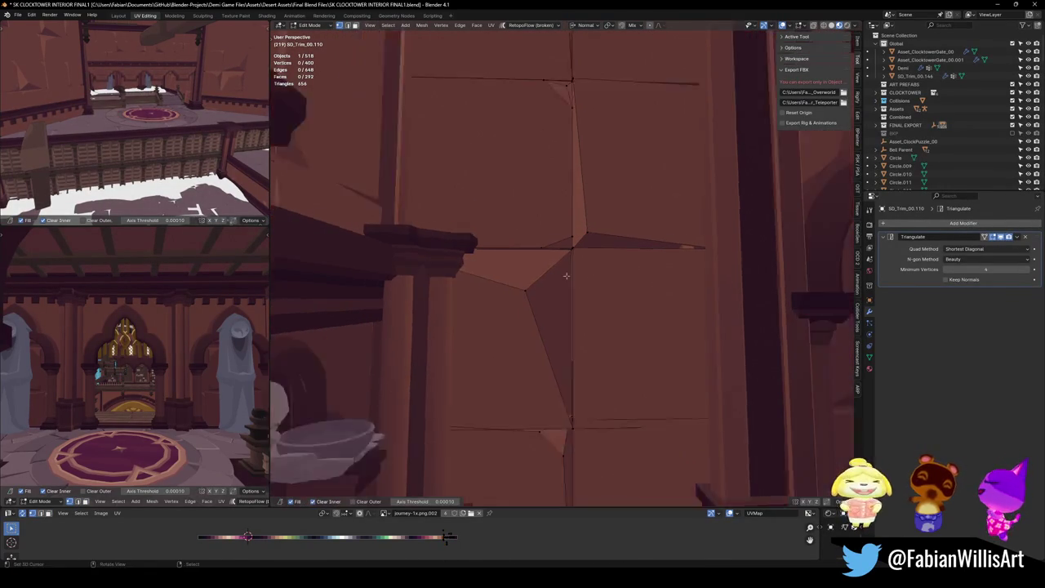
Shift one wall face to break the panel, return to Object Mode, and save
key("shift+grave")
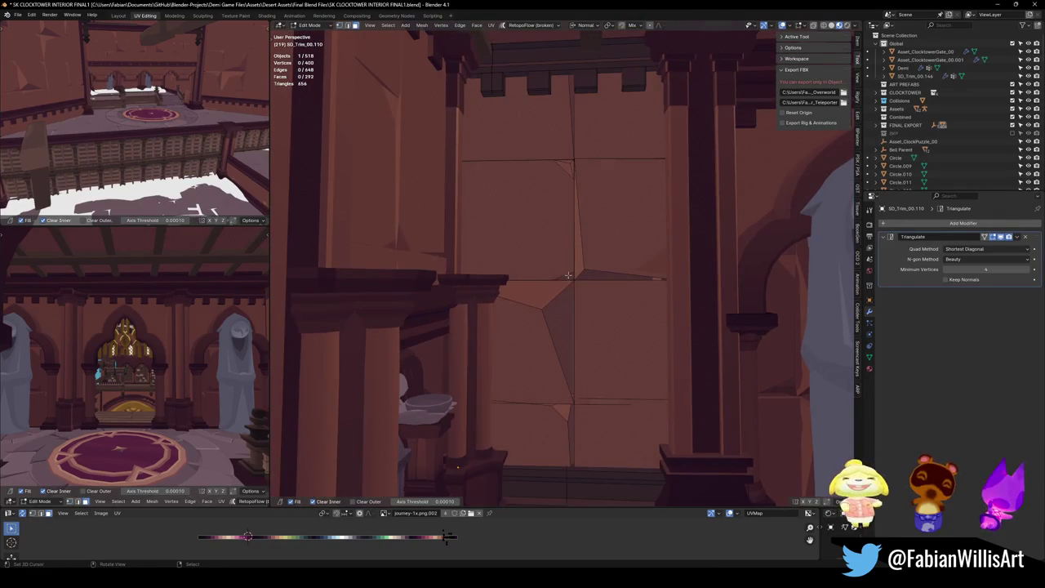
left_click(547, 233)
key("g")
left_click(570, 238)
key("alt+a")
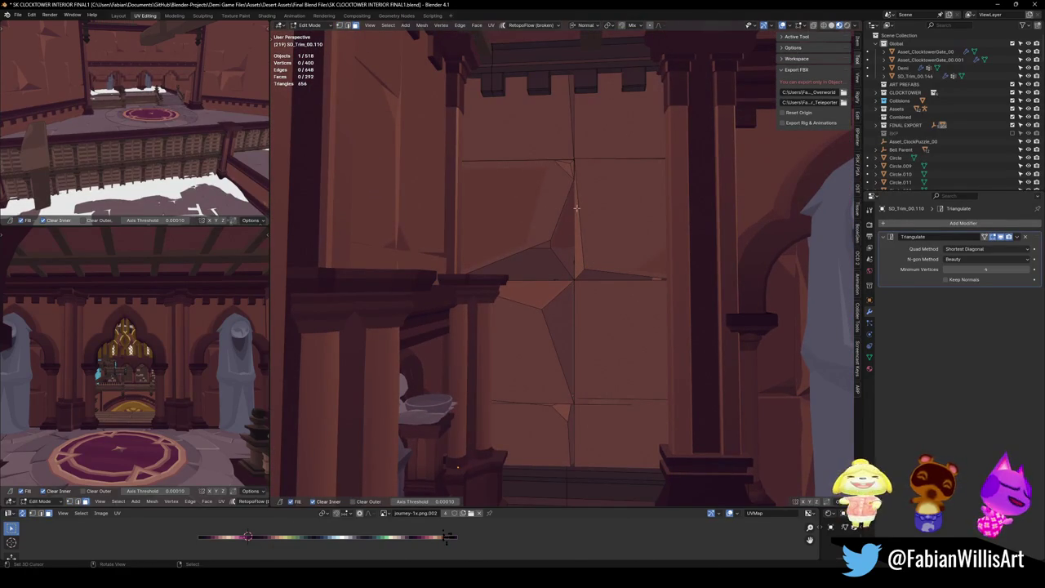
key("Tab")
key("shift+grave")
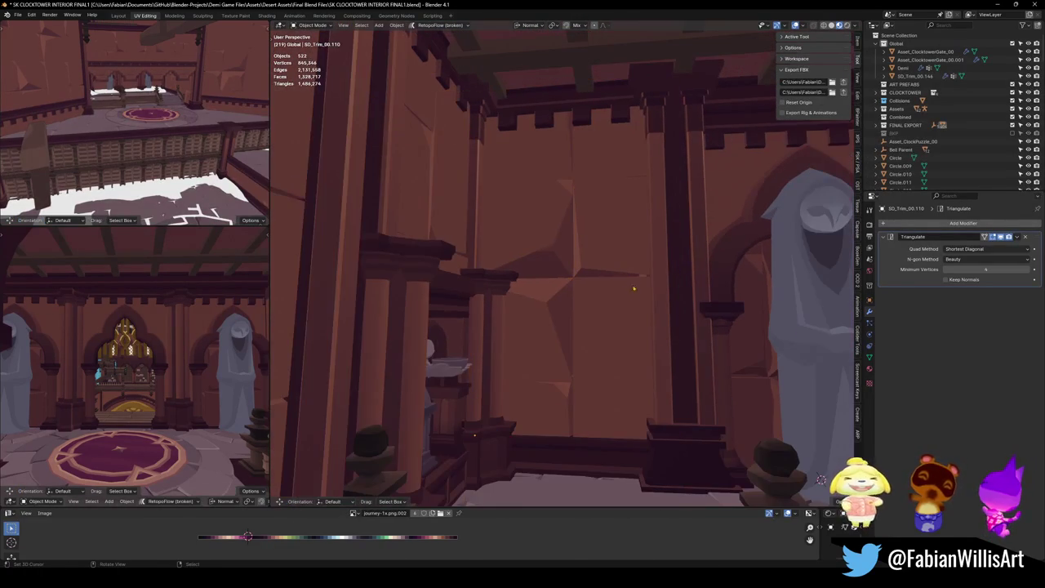
left_click_drag(147, 360, 180, 364)
key("ctrl+s")
Open the trim piece SD_floorTrim_03.042 in Edit Mode, framed close up
key("shift+grave")
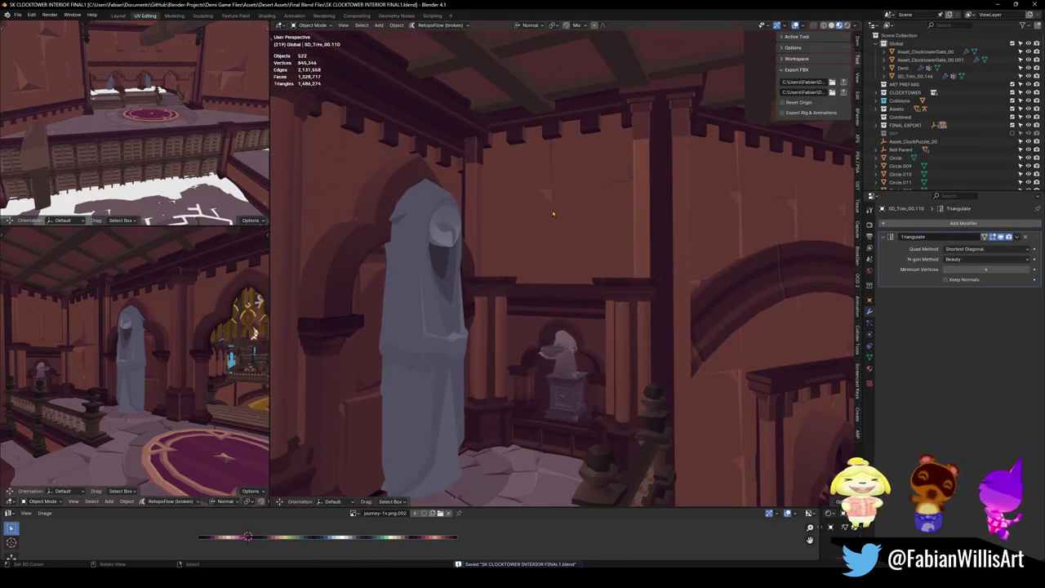
left_click(566, 259)
key("Tab")
key("KP_Decimal")
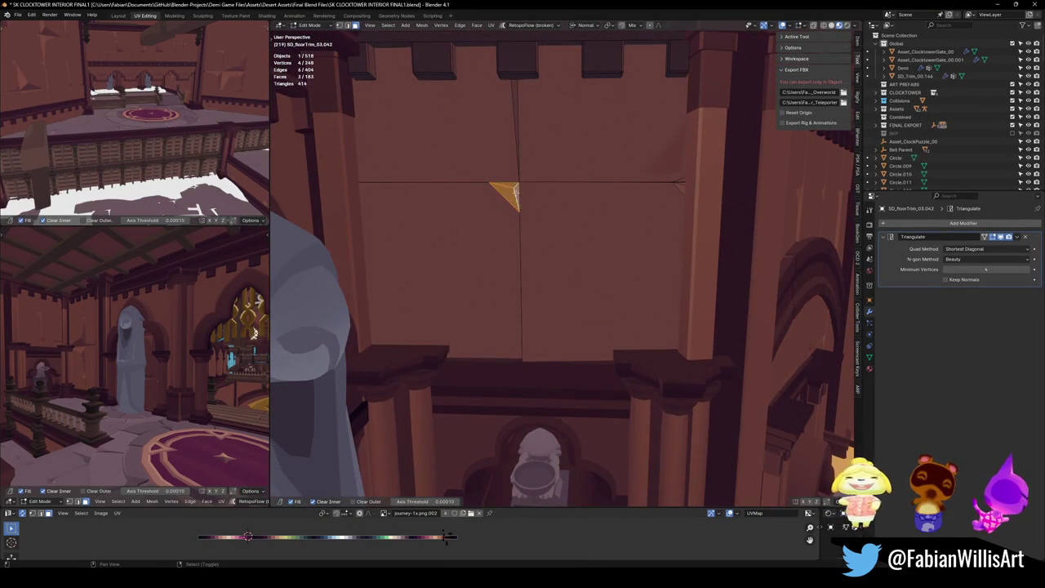
Shift the selected star faces down-left; two further vertex moves are cancelled
key("g")
left_click(523, 208)
key("alt+a")
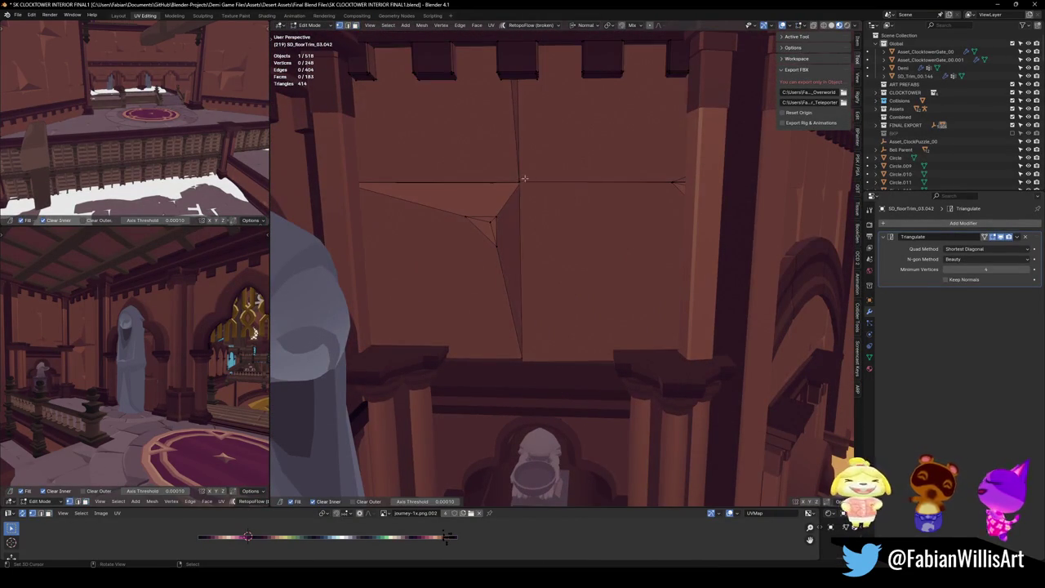
left_click(556, 226)
mouse_move(555, 227)
left_mouse_down()
mouse_move(616, 257)
mouse_move(529, 204)
left_mouse_up()
key("g")
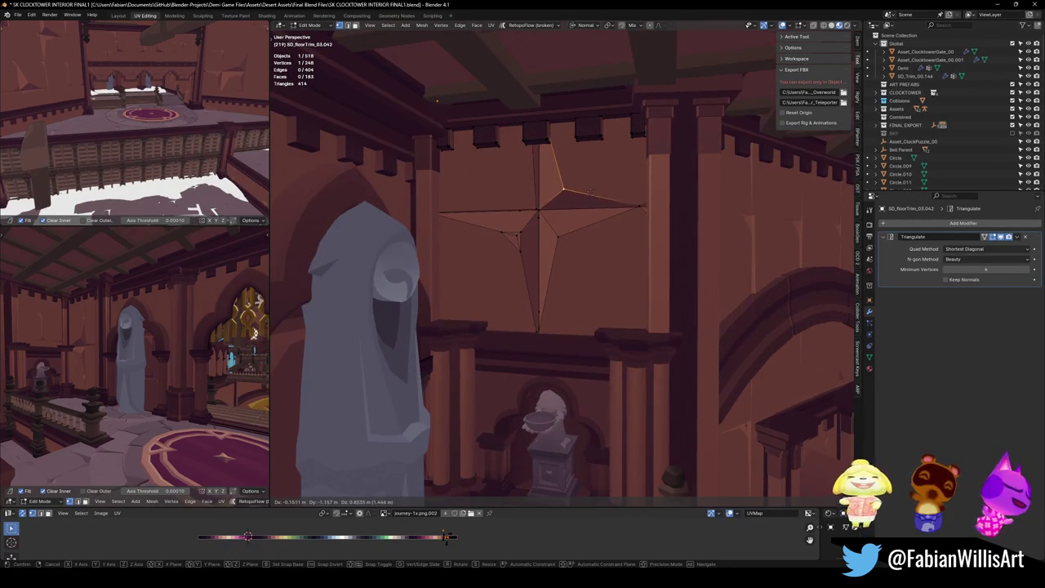
right_click(622, 199)
key("g")
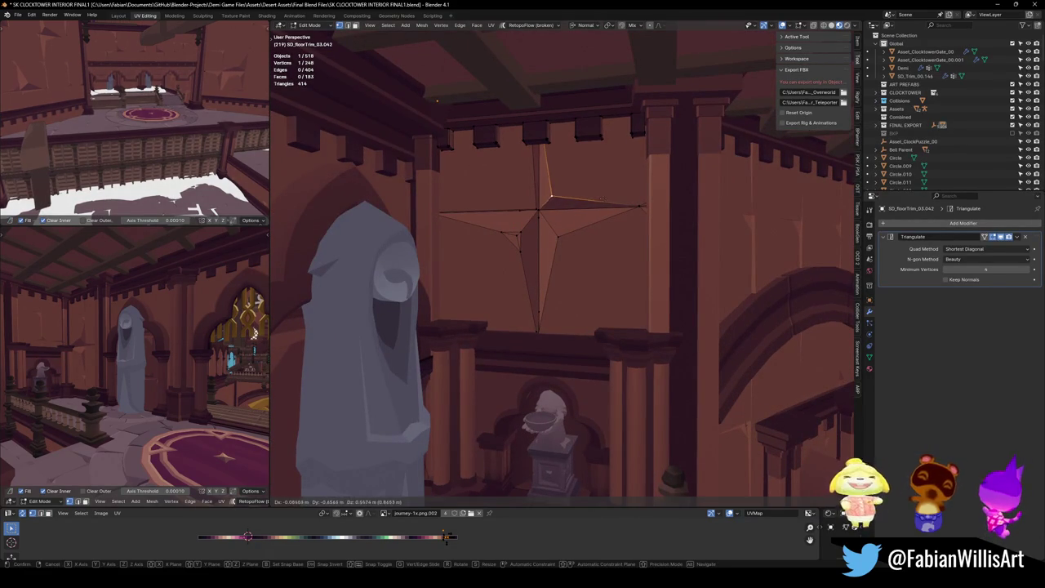
right_click(601, 198)
Reposition a star vertex to the right, leave Edit Mode, and save
key("Tab")
key("KP_Decimal")
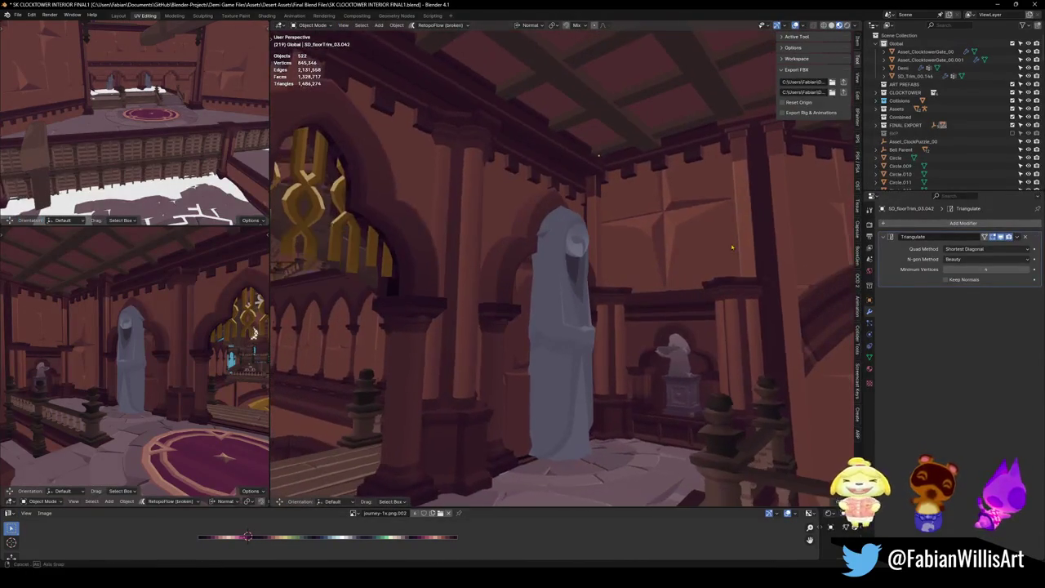
key("Tab")
key("g")
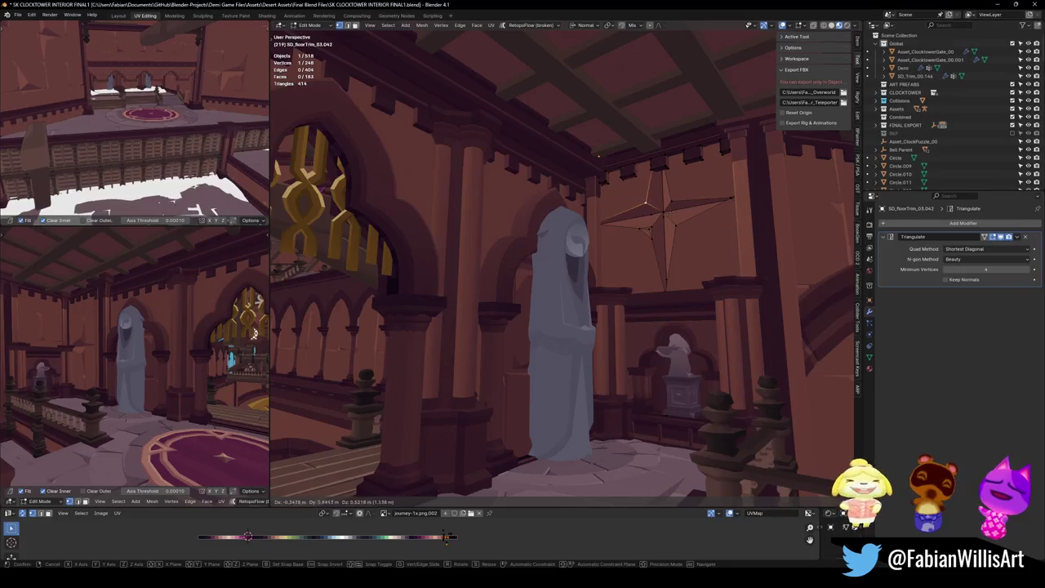
left_click(680, 286)
key("Tab")
key("ctrl+s")
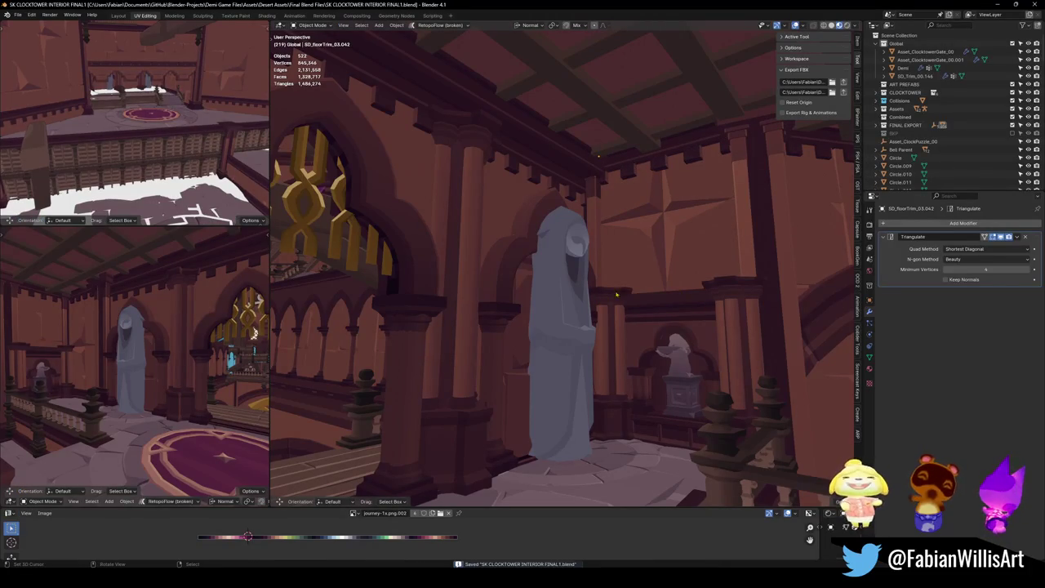
Attempt a vertex bevel on a star point, then cancel it and reframe the star
key("KP_Decimal")
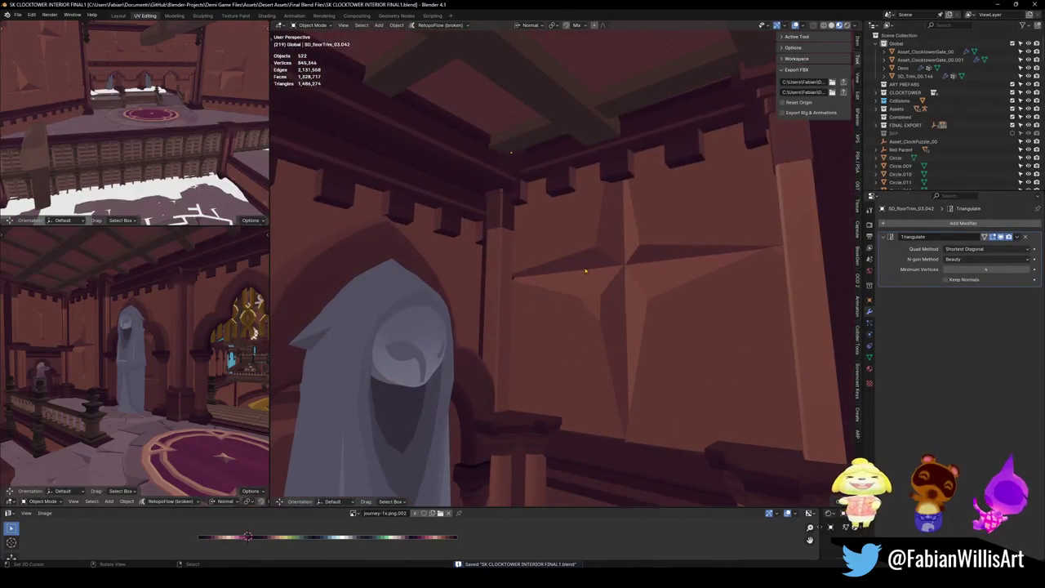
key("Tab")
left_click(595, 243)
key("ctrl+shift+b")
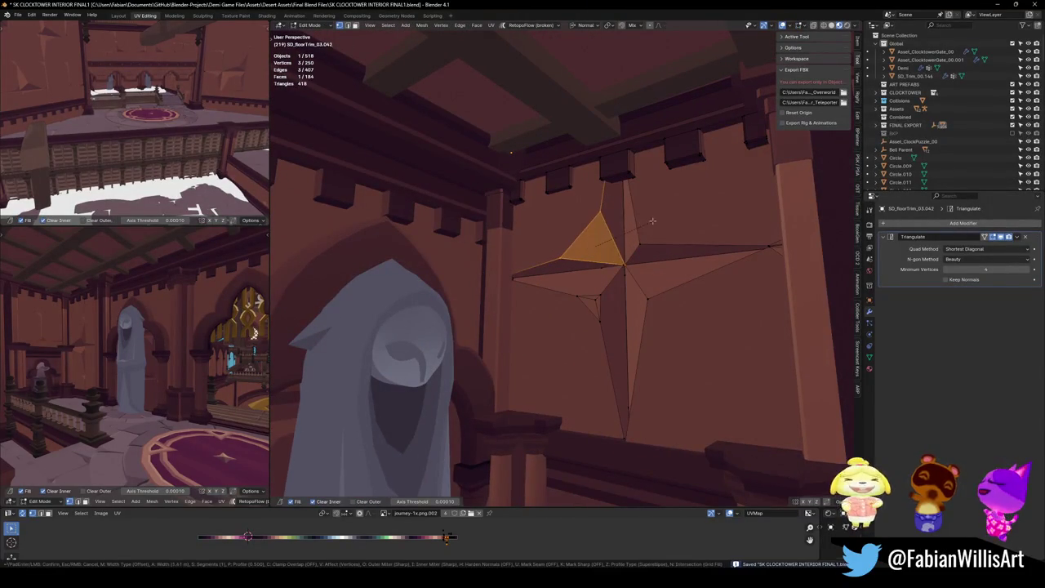
key("Escape")
key("Tab")
scroll(631, 278, "down", 4)
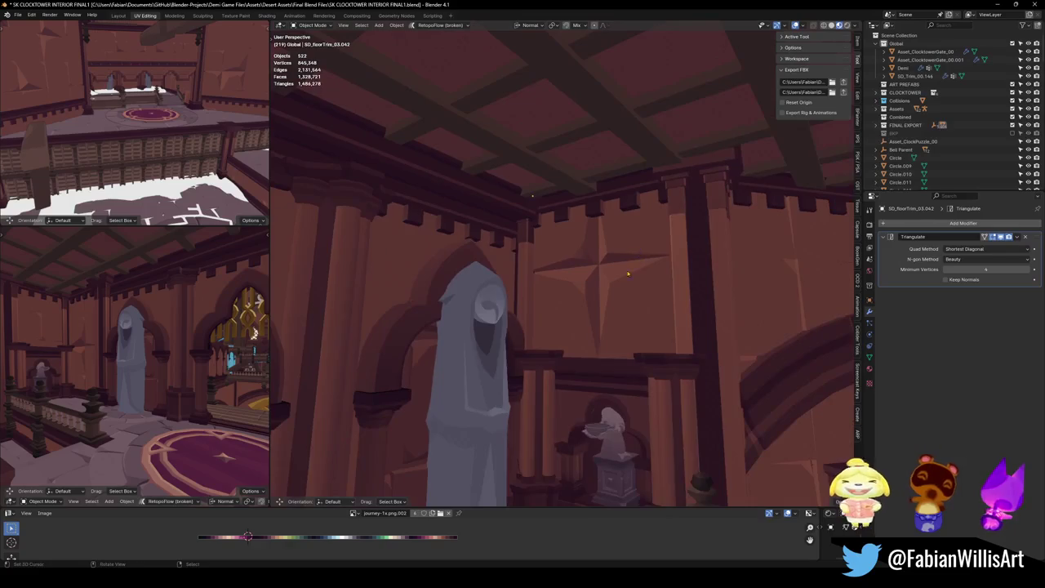
key("KP_Decimal")
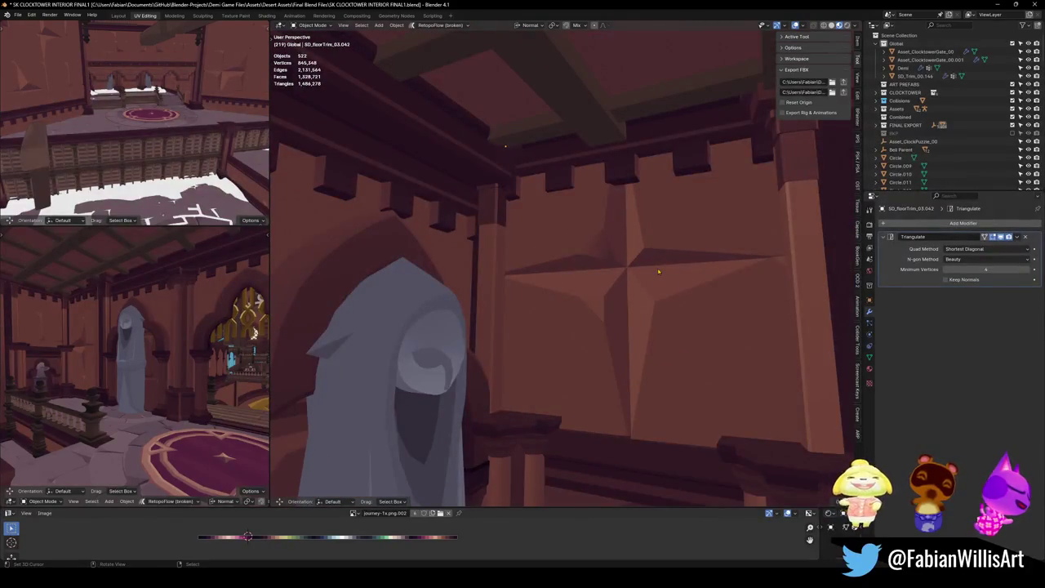
Nudge the selected star vertices slightly and return to Object Mode
key("Tab")
key("g")
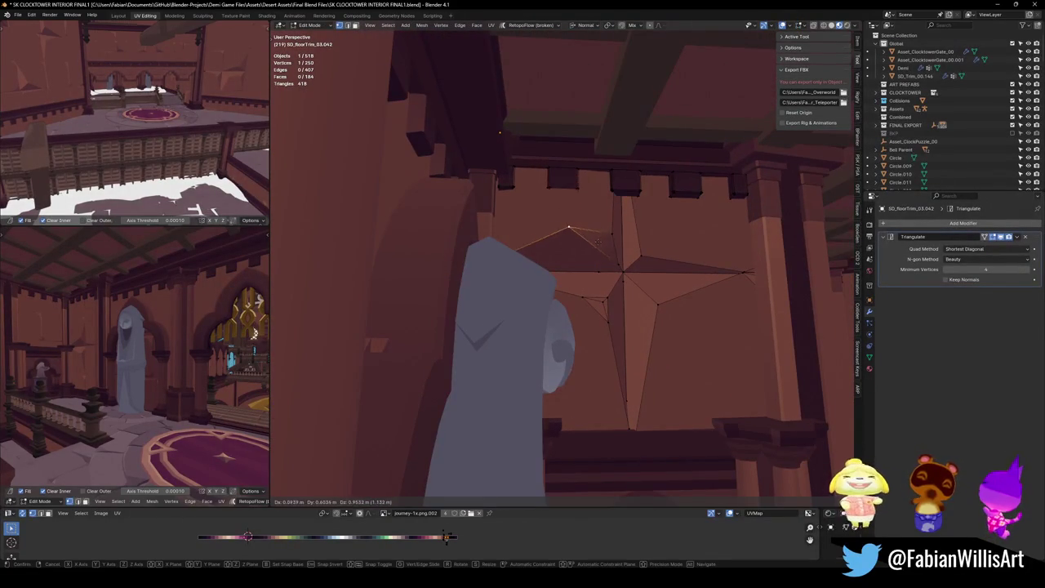
left_click(598, 241)
key("Tab")
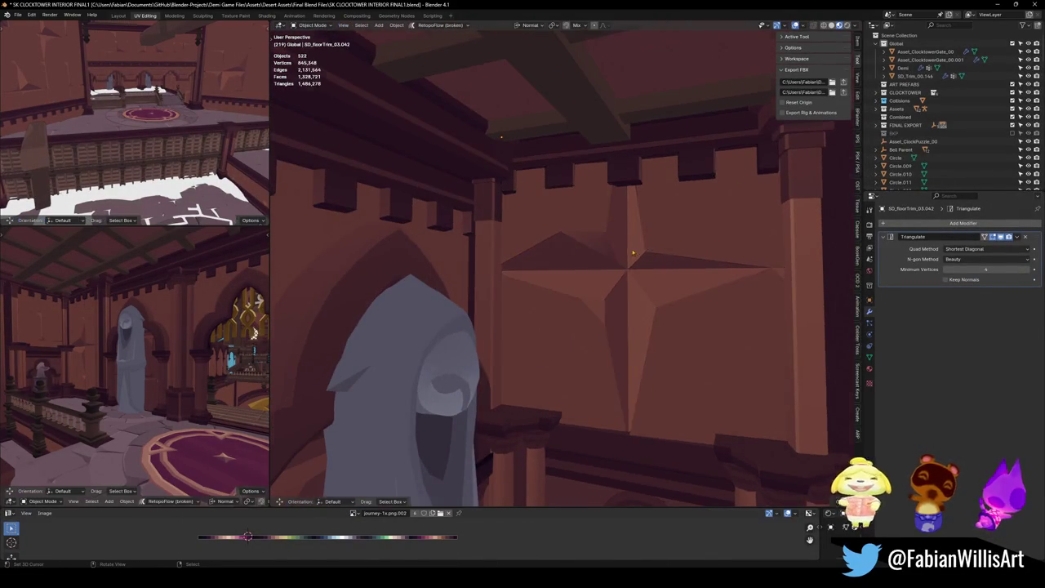
Move the star decoration's geometry downward, exit Edit Mode, and save the file
left_click(632, 253)
key("KP_Decimal")
key("Tab")
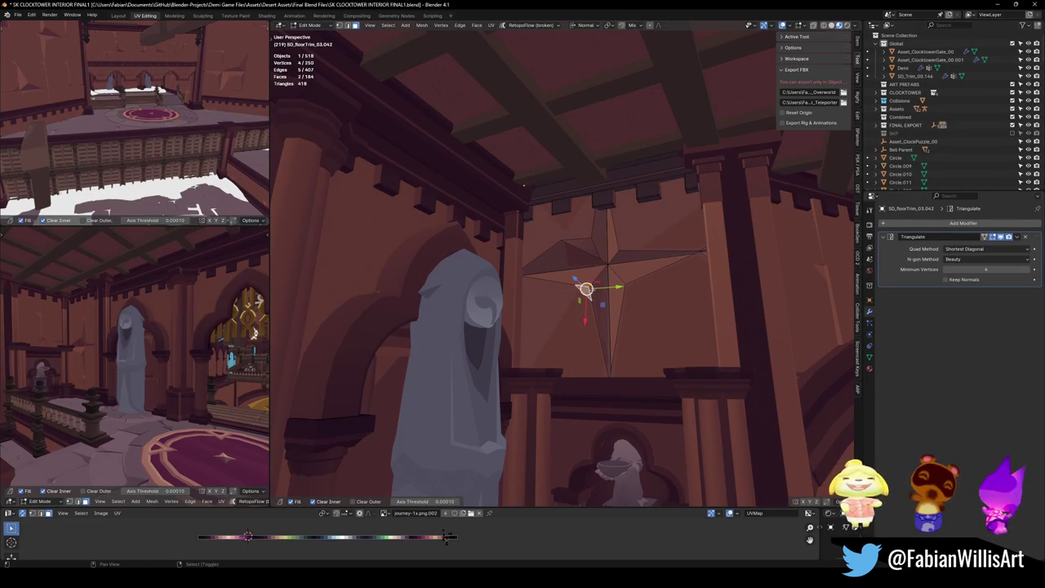
key("g")
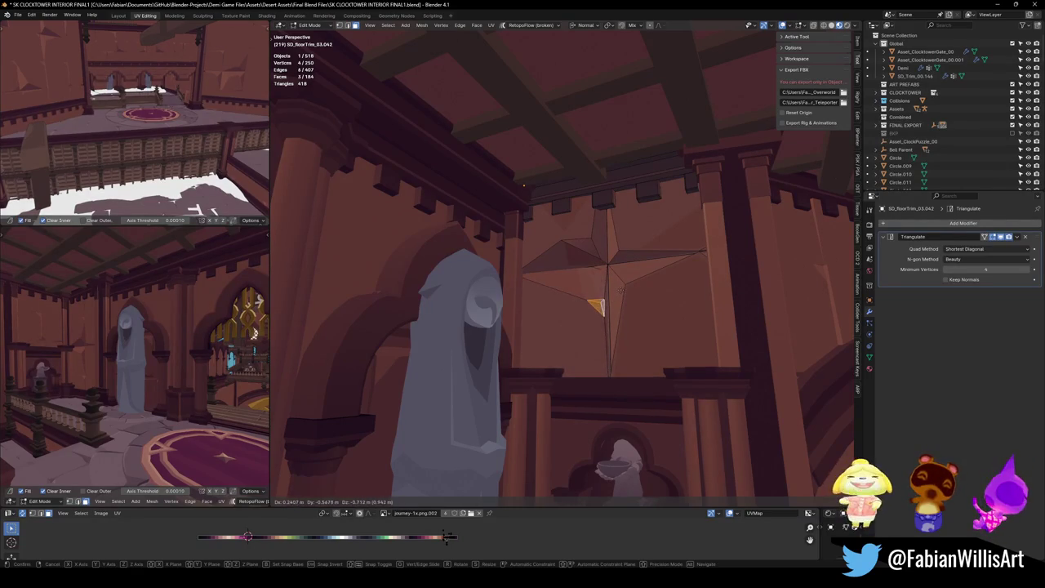
left_click(599, 307)
key("Tab")
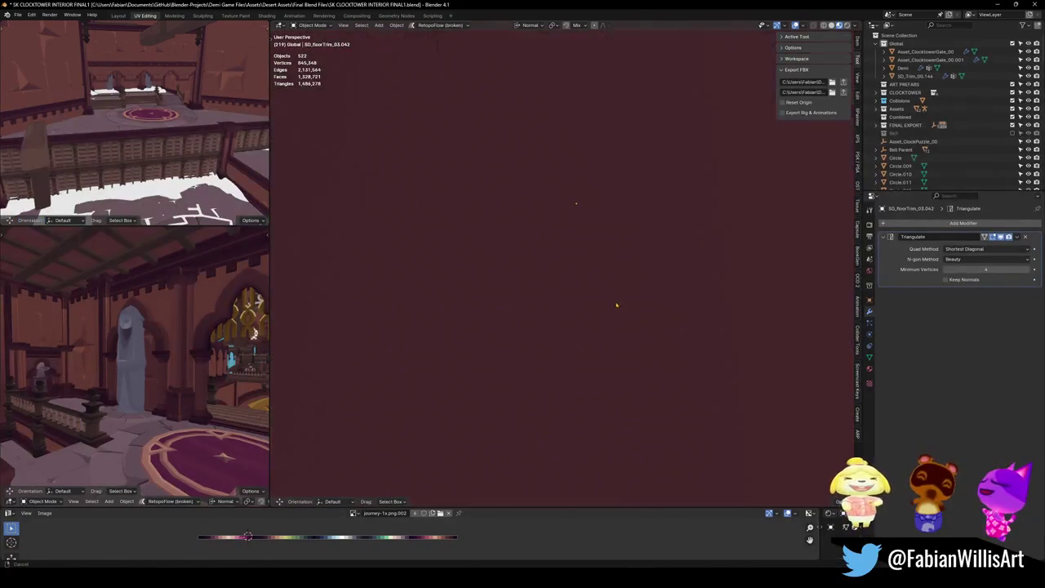
key("s")
key("ctrl+s")
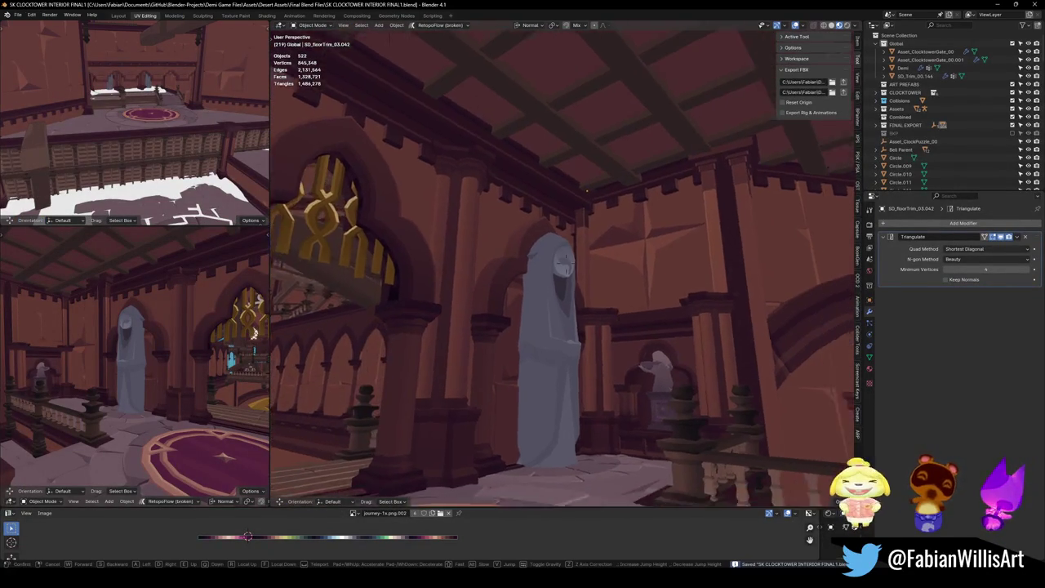
Walk back through the room, then orbit toward the hooded statue and gold window and save
key("s")
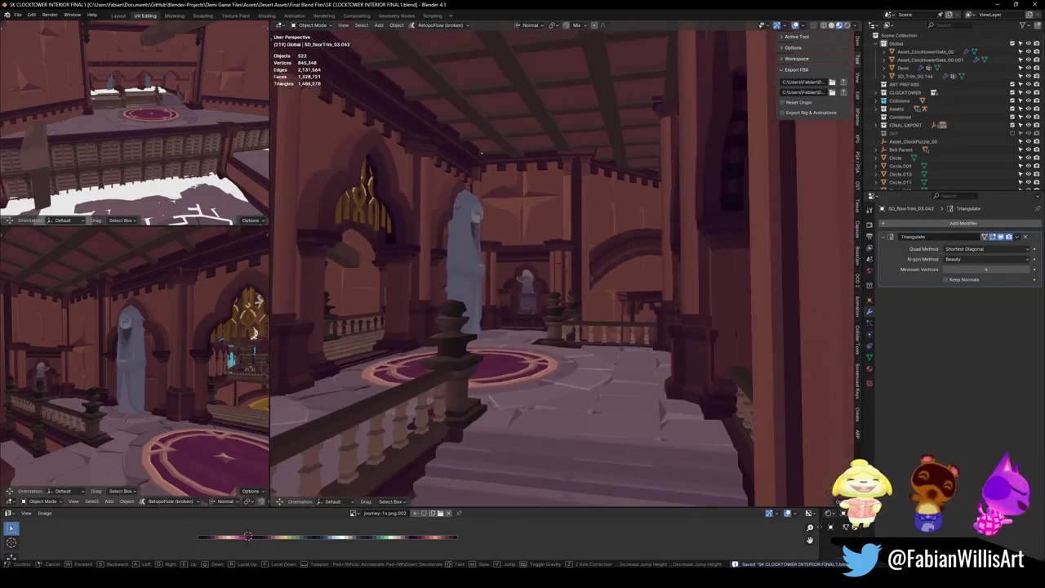
key("w")
key("Return")
key("Tab")
key("Tab")
key("Tab")
key("Tab")
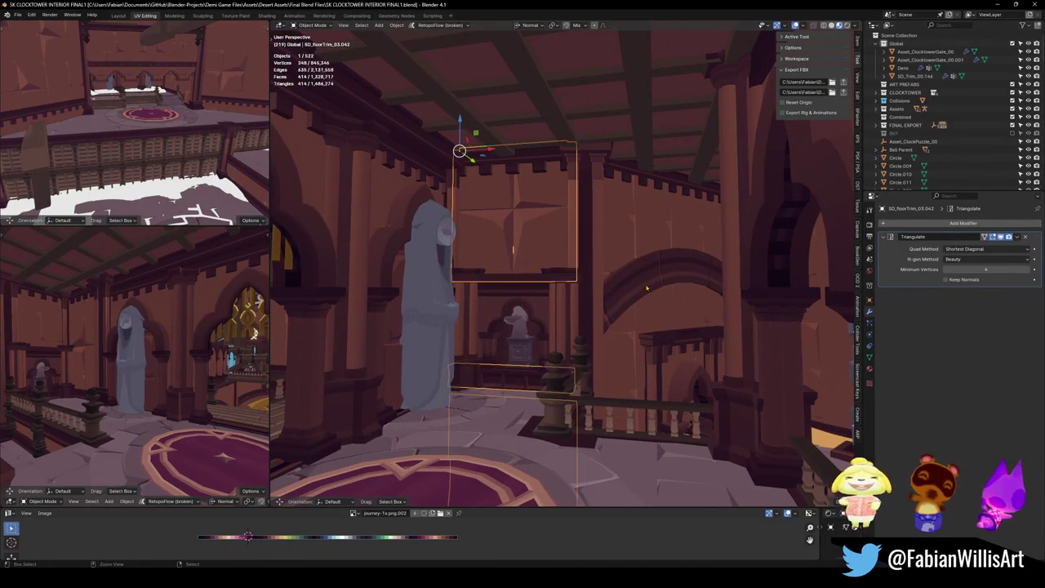
key("Tab")
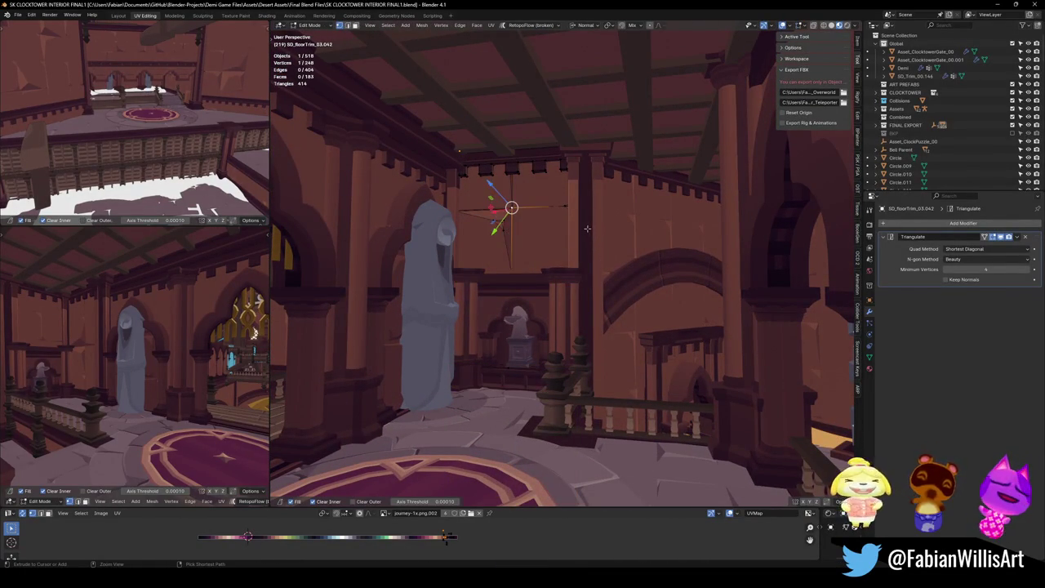
key("Tab")
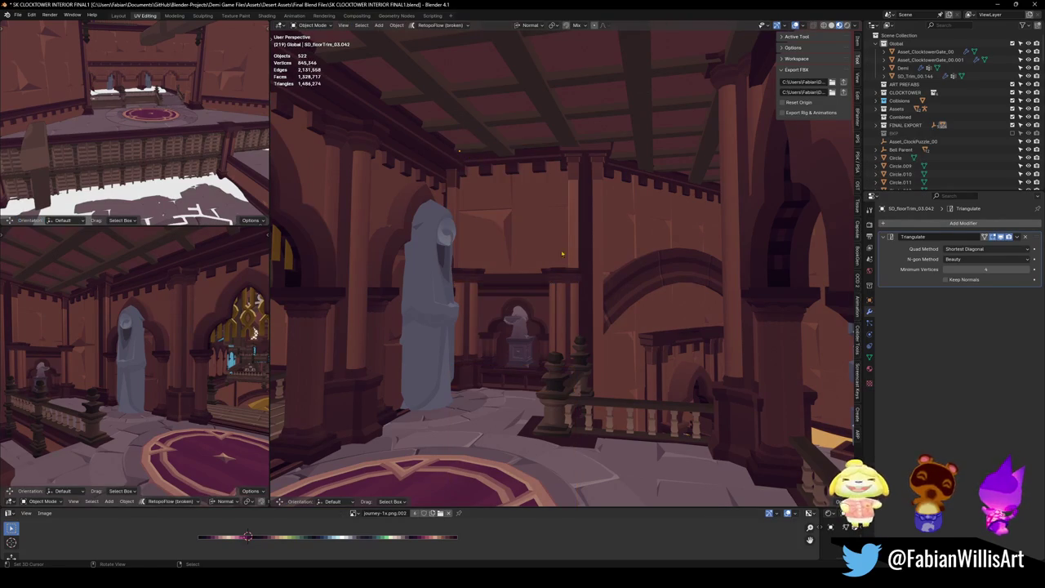
mouse_move(531, 228)
left_mouse_down()
mouse_move(607, 275)
mouse_move(667, 295)
left_mouse_up()
key("ctrl+s")
Walk up to the arched wall and open SD_Trim_00.117 in Edit Mode
key("shift+grave")
key("w")
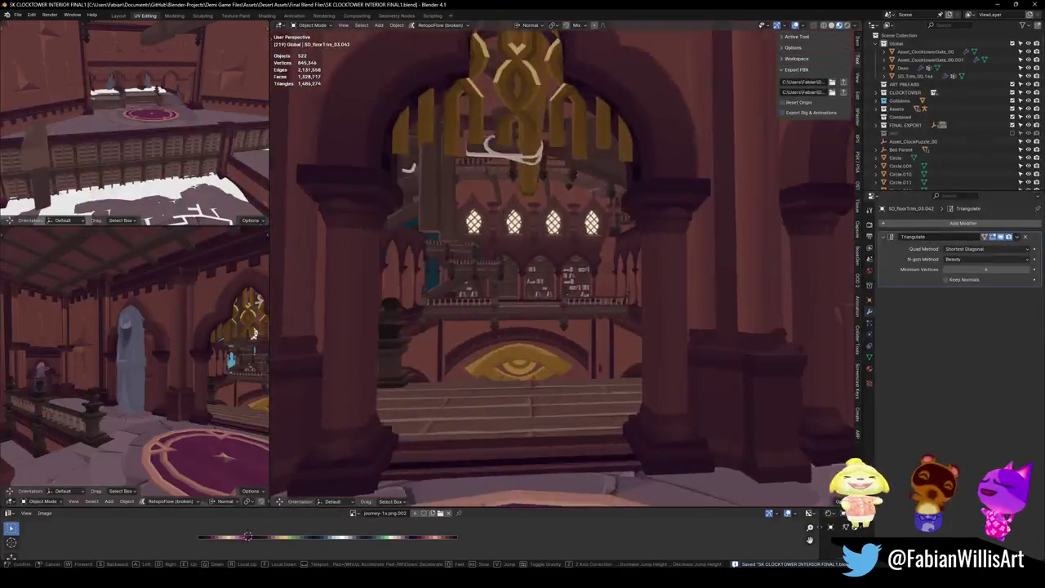
key("w")
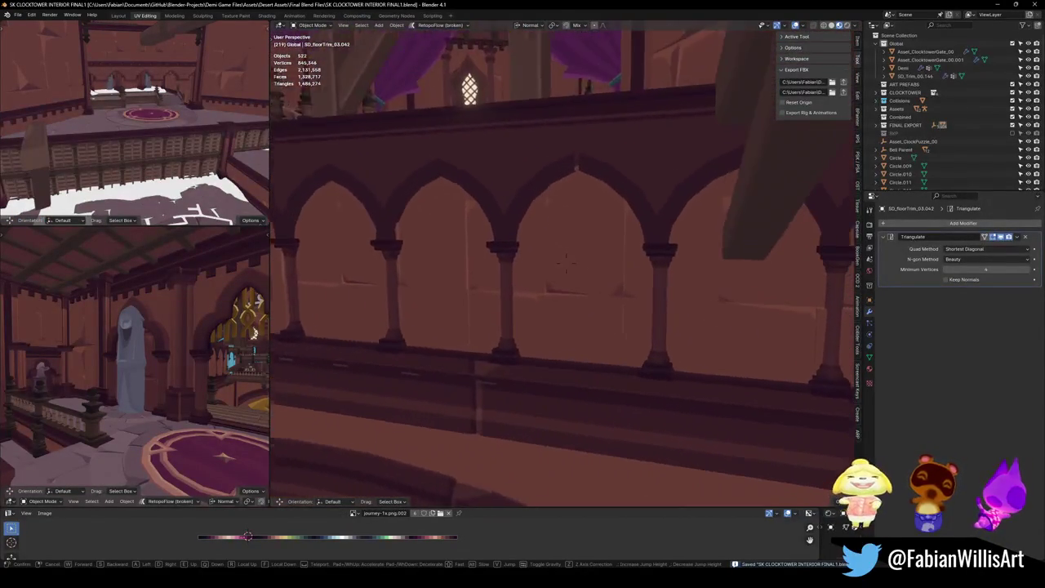
left_click(571, 310)
left_click(572, 310)
key("Tab")
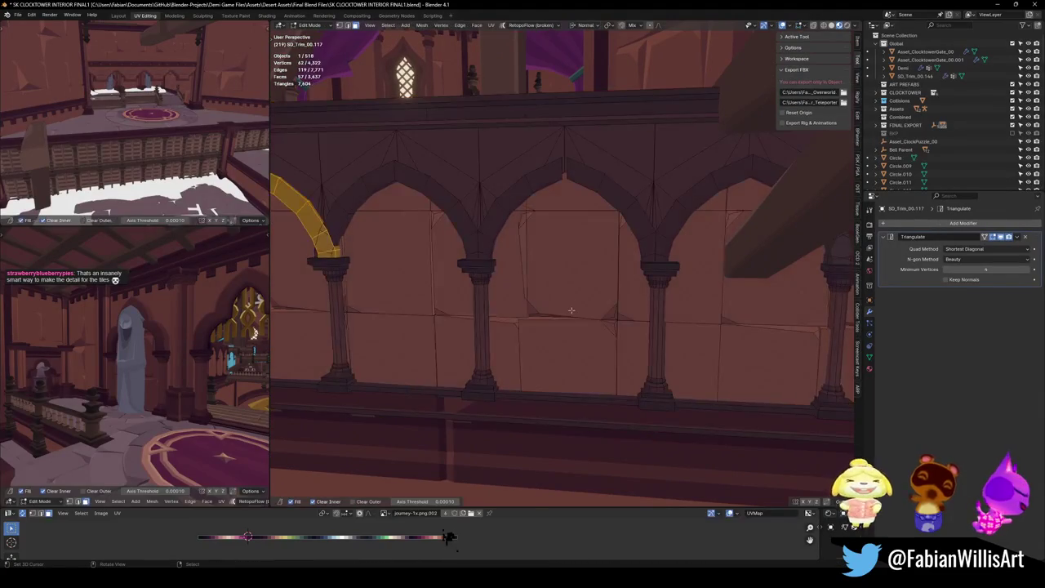
Pull a chipped triangle into the wall tile and switch to vertex selection
scroll(539, 317, "up", 5)
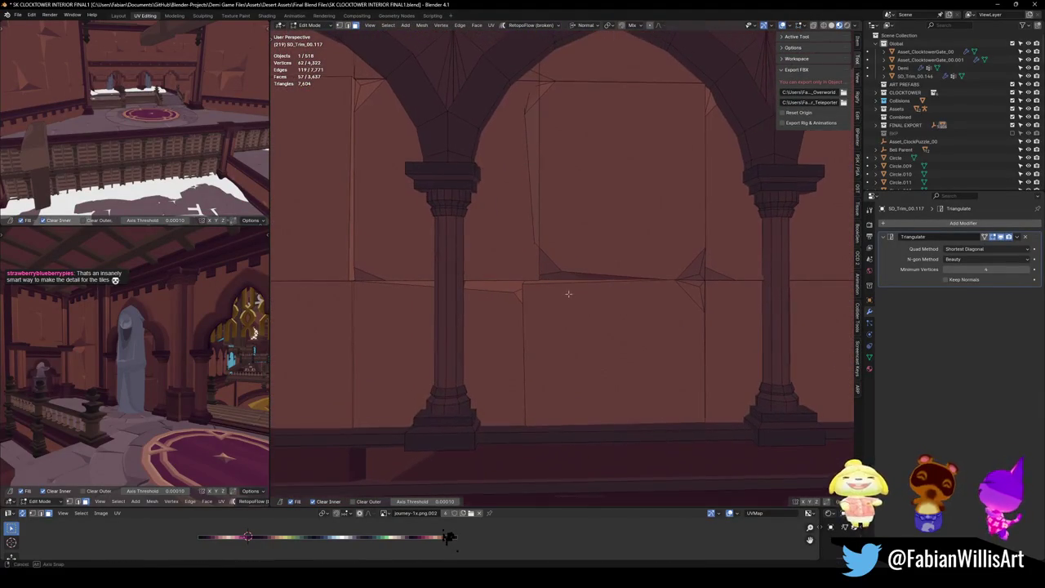
left_click_drag(541, 264, 576, 233)
left_click(523, 289)
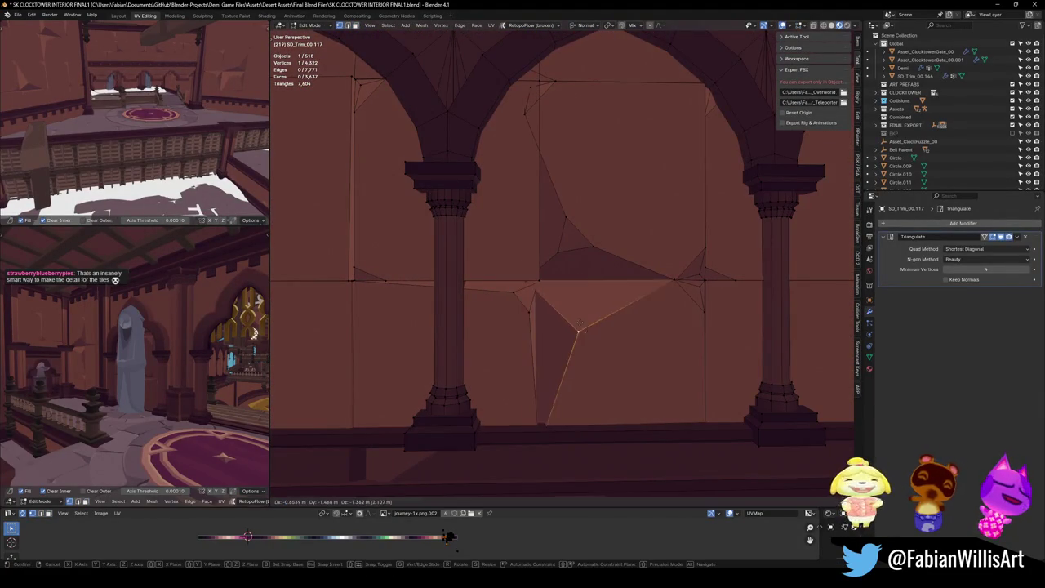
left_click_drag(523, 289, 557, 293)
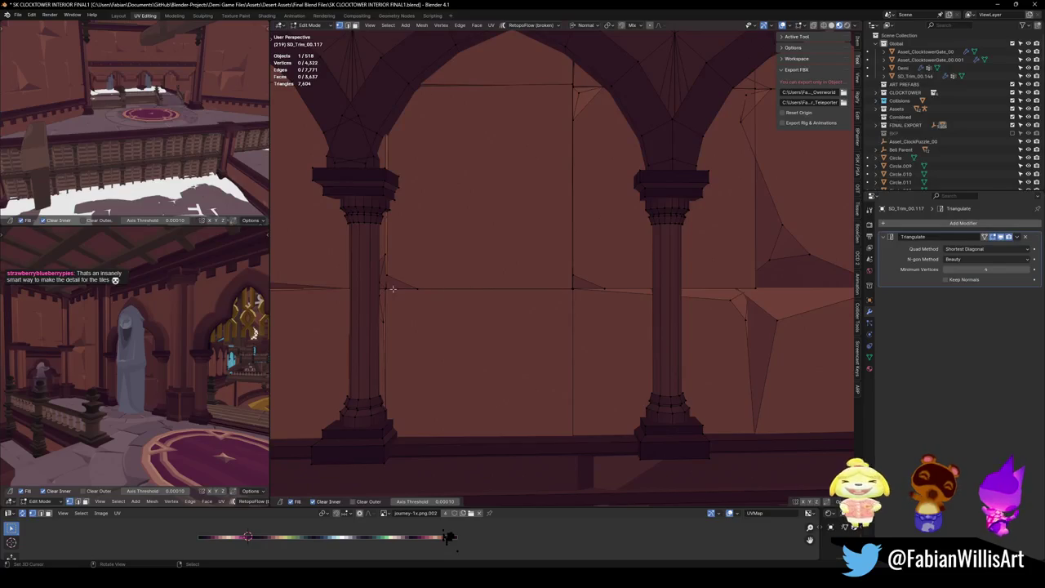
left_click(392, 286)
key("1")
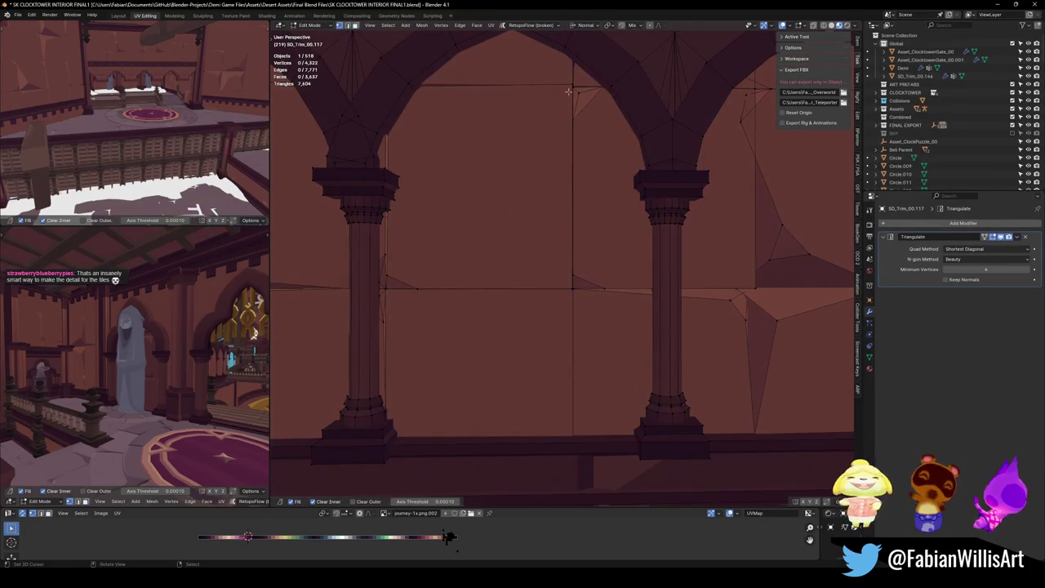
key("alt+a")
Nudge another chipped triangle along the arches slightly downward
mouse_move(448, 273)
left_mouse_down()
mouse_move(480, 284)
mouse_move(590, 245)
mouse_move(550, 250)
mouse_move(555, 238)
left_mouse_up()
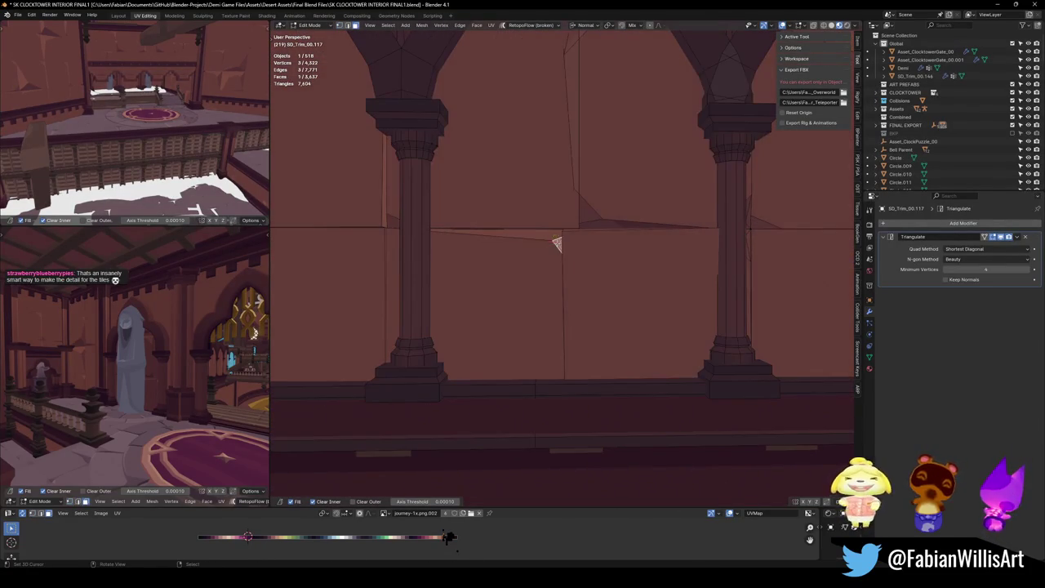
left_click(555, 238)
key("g")
left_click(555, 245)
key("alt+a")
scroll(554, 252, "down", 4)
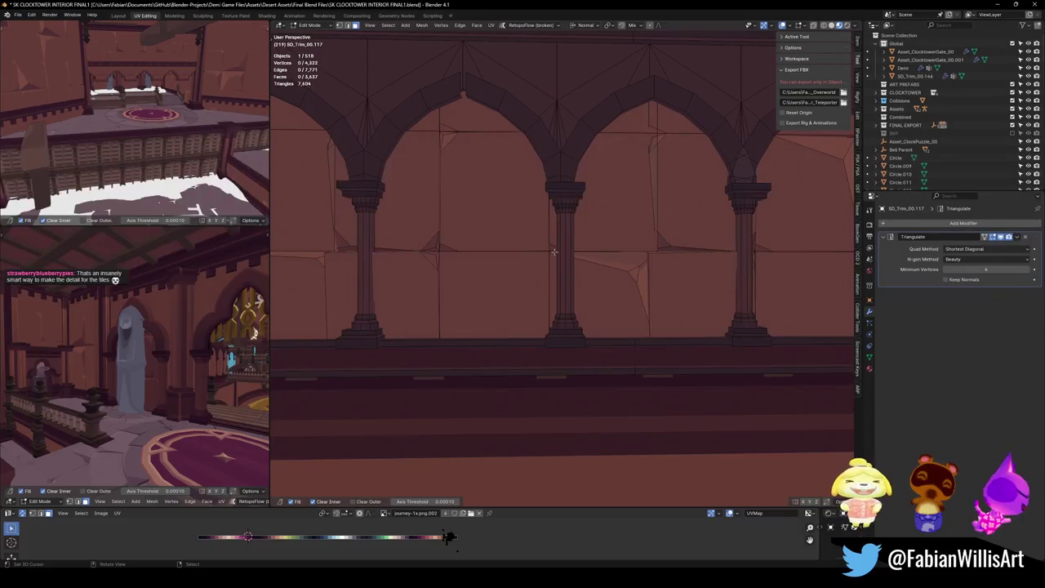
key("alt+a")
Move a wall-crack vertex down-right and return to Object Mode
mouse_move(569, 243)
left_mouse_down()
mouse_move(603, 255)
mouse_move(544, 233)
left_mouse_up()
key("alt+a")
key("1")
left_click(577, 255)
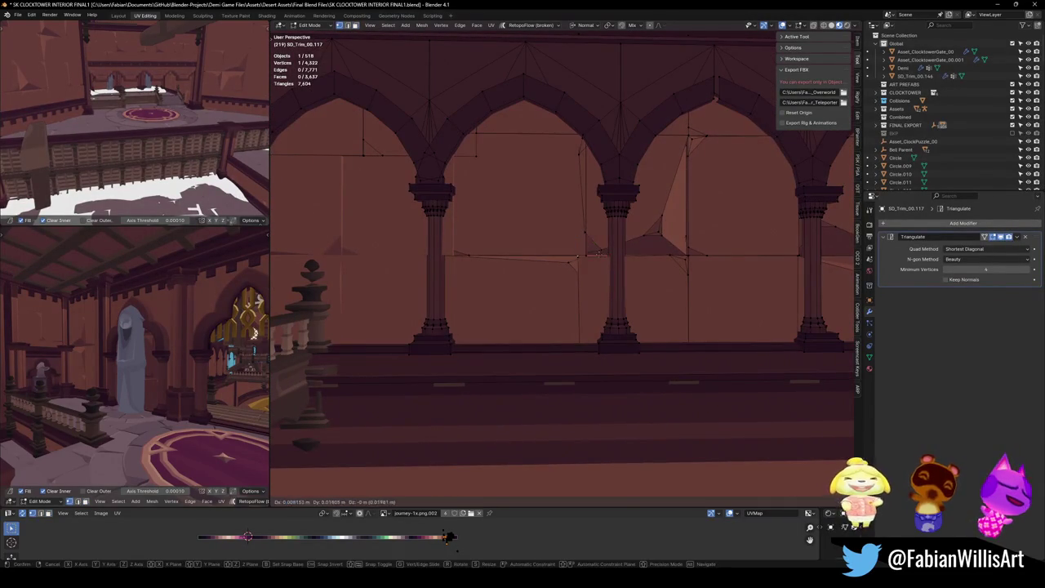
key("g")
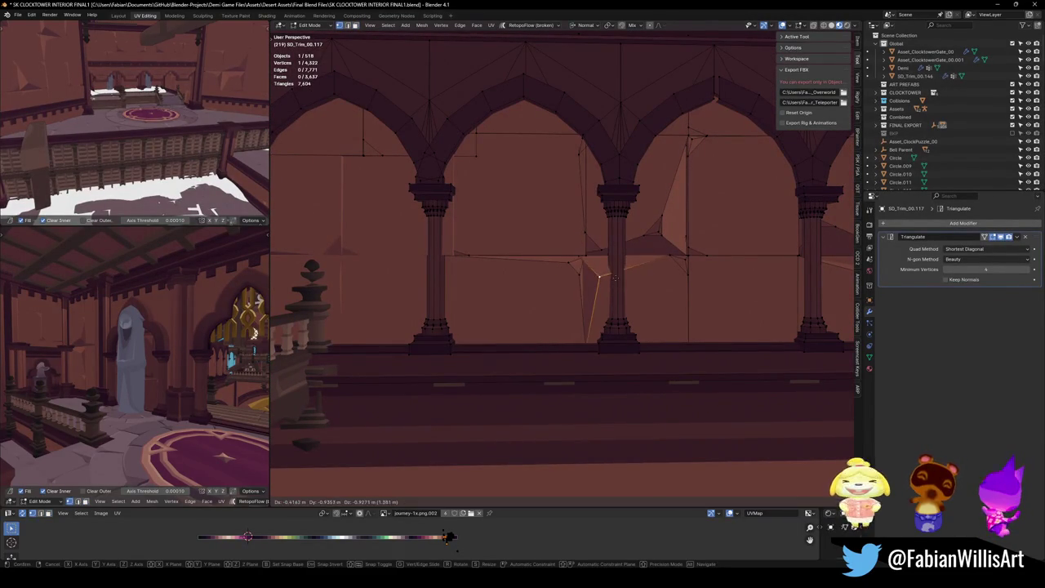
left_click(621, 275)
key("Tab")
scroll(621, 275, "down", 3)
scroll(645, 281, "down", 2)
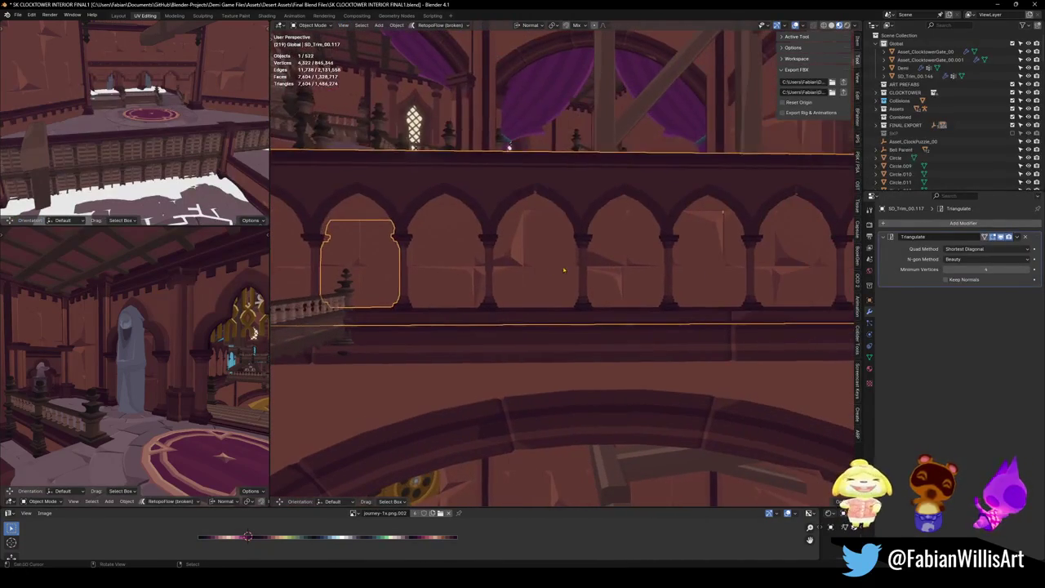
Save, walk to the arcade, and open trim SD_Trim_00.116 in Edit Mode
key("ctrl+s")
key("shift+grave")
key("s")
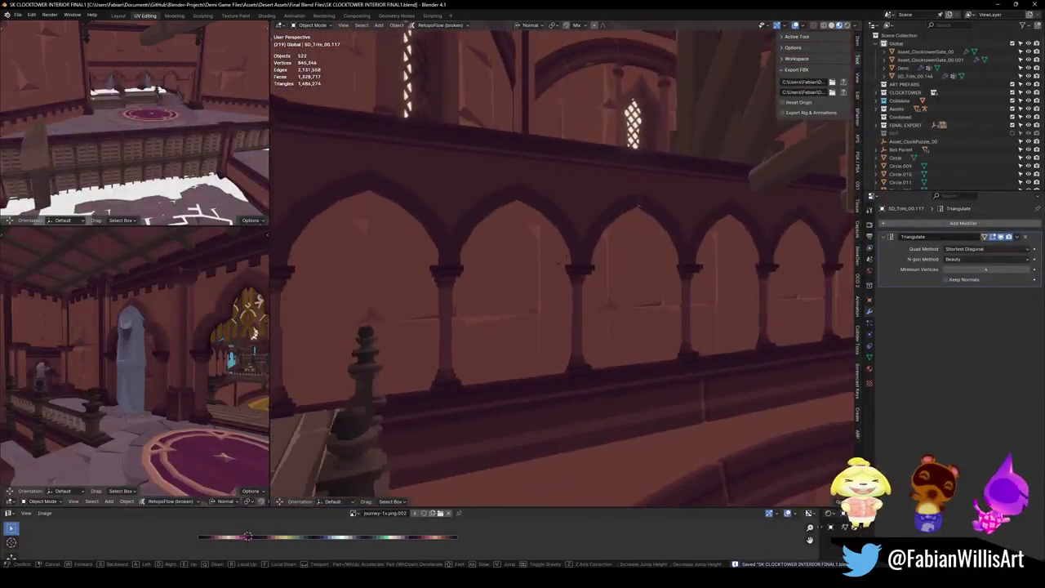
left_click(640, 286)
left_click(641, 286)
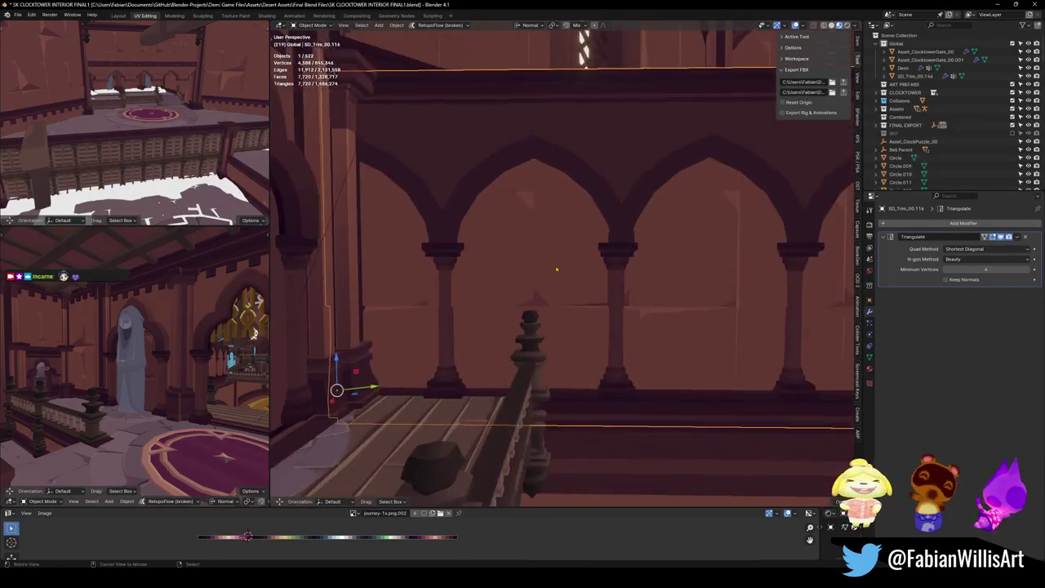
key("Tab")
Shift a chip triangle between the arches slightly to the right
scroll(532, 292, "up", 3)
scroll(563, 269, "down", 1)
left_click(582, 263)
scroll(592, 258, "down", 2)
key("g")
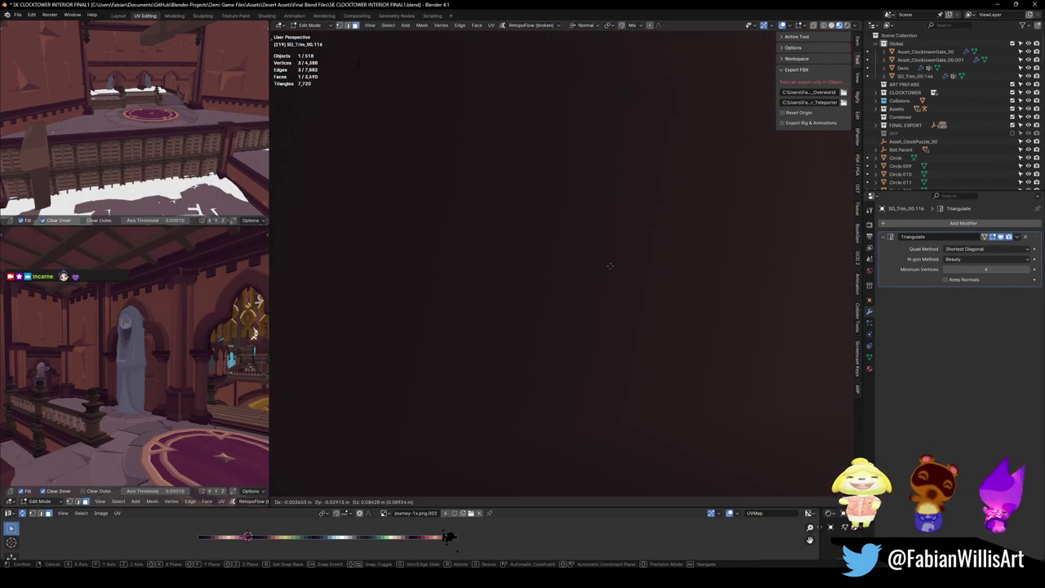
left_click(600, 261)
left_click(601, 261)
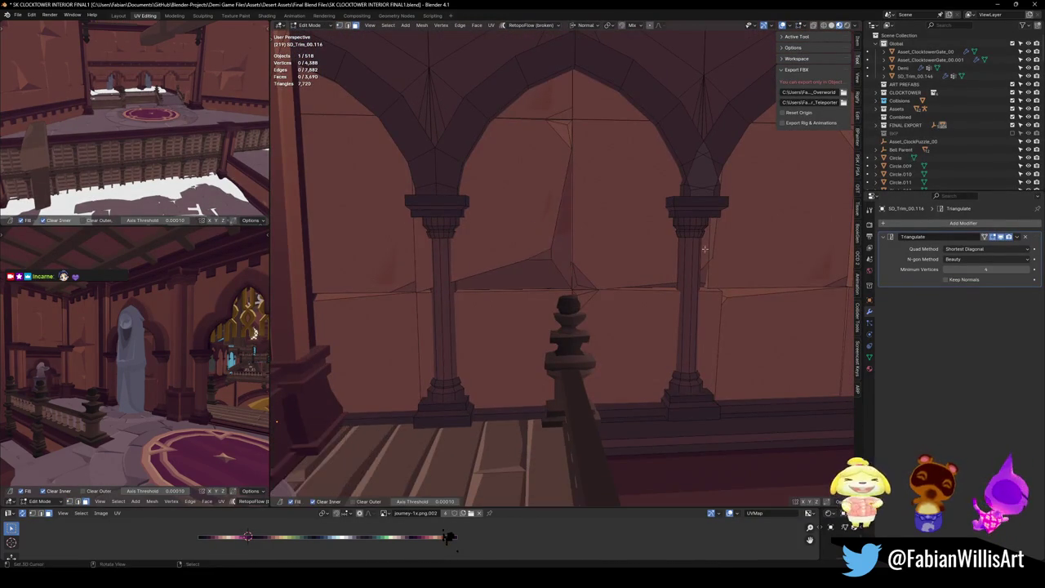
Select a chipped triangle under an arch and start a move, then cancel it
mouse_move(700, 270)
left_mouse_down()
mouse_move(546, 306)
mouse_move(523, 281)
left_mouse_up()
left_click(531, 302)
mouse_move(611, 271)
left_mouse_down()
mouse_move(556, 273)
mouse_move(578, 239)
mouse_move(562, 200)
left_mouse_up()
left_click(560, 175)
key("g")
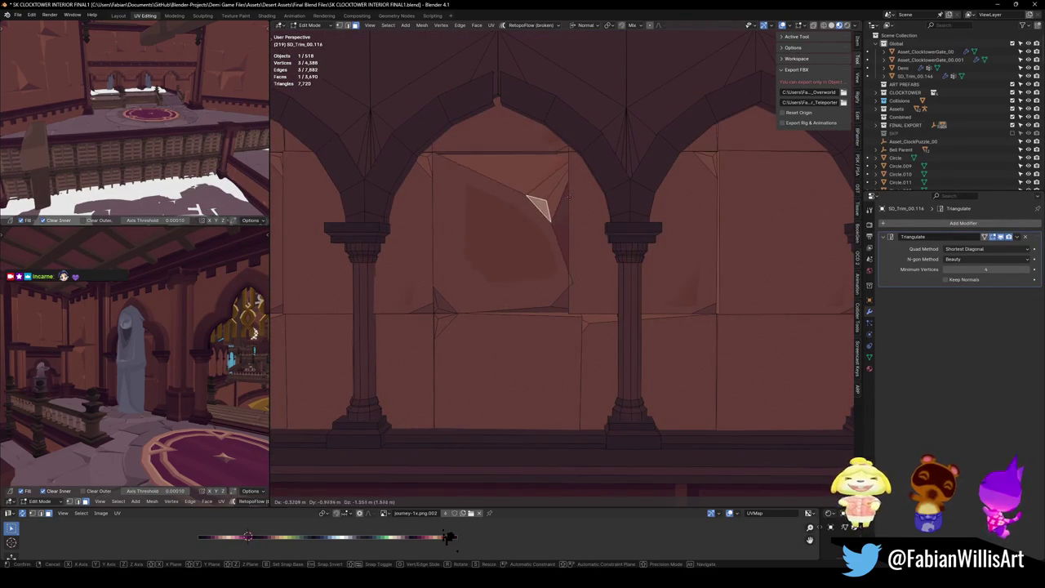
key("Escape")
Inspect a single wall vertex from another angle and return to Object Mode
left_click_drag(620, 179, 617, 242)
left_click(608, 297)
mouse_move(607, 297)
left_mouse_down()
mouse_move(629, 278)
mouse_move(663, 277)
mouse_move(636, 261)
left_mouse_up()
left_click(663, 277)
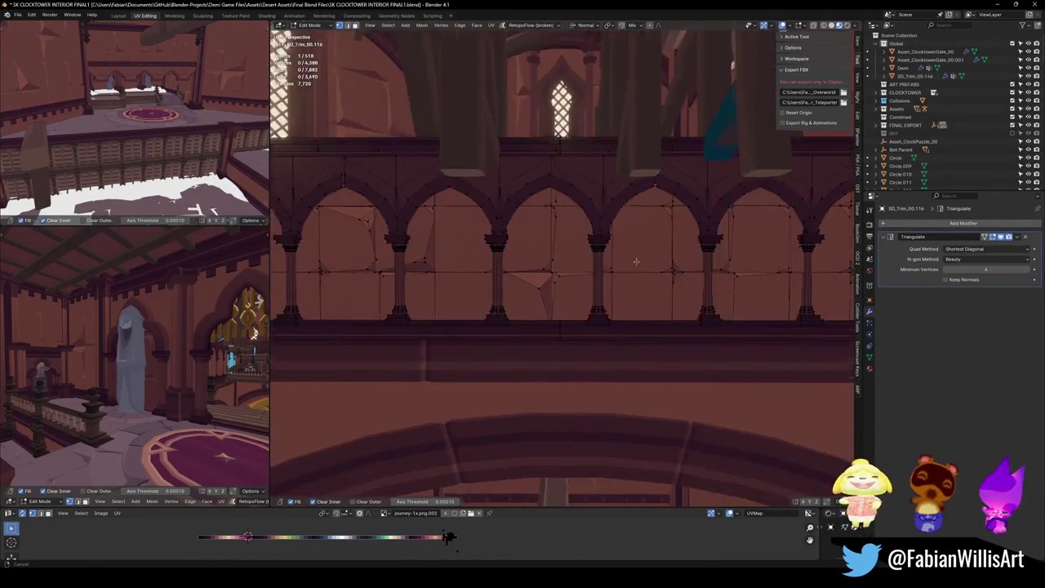
key("Tab")
key("shift+grave")
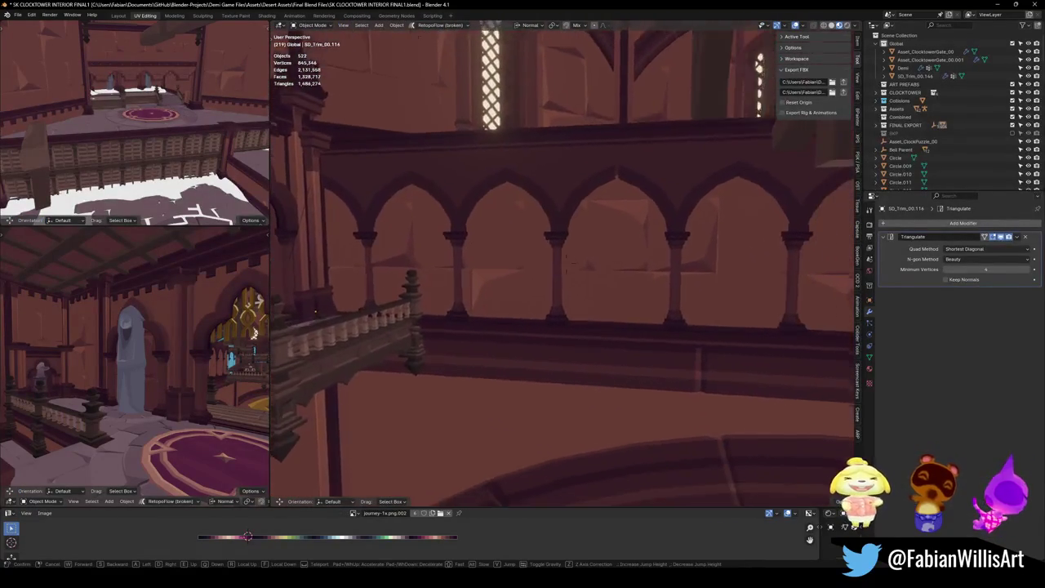
Walk the view to the left balcony, save, and select the hooded owl statue
key("w")
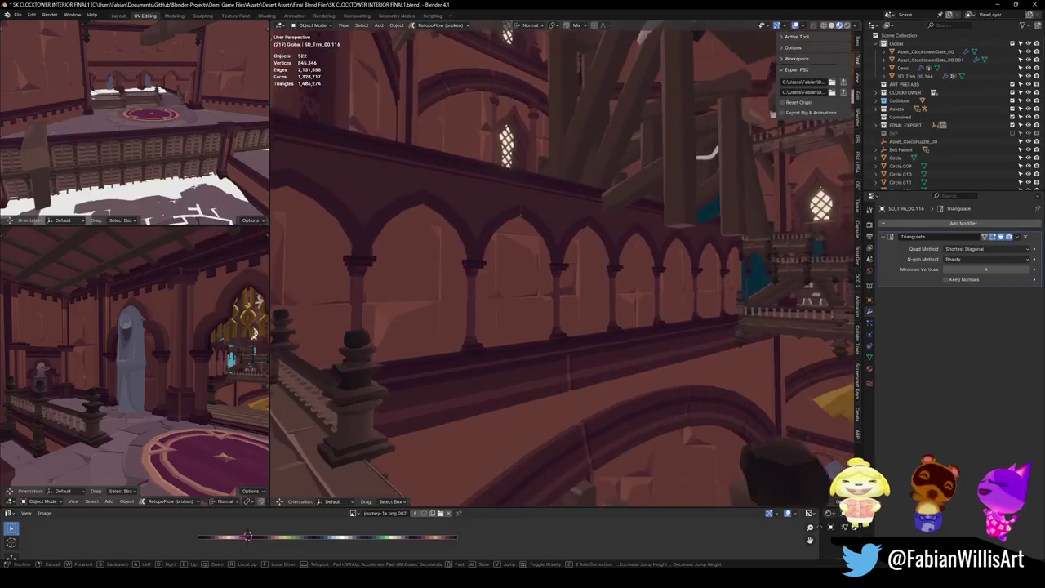
key("ctrl+s")
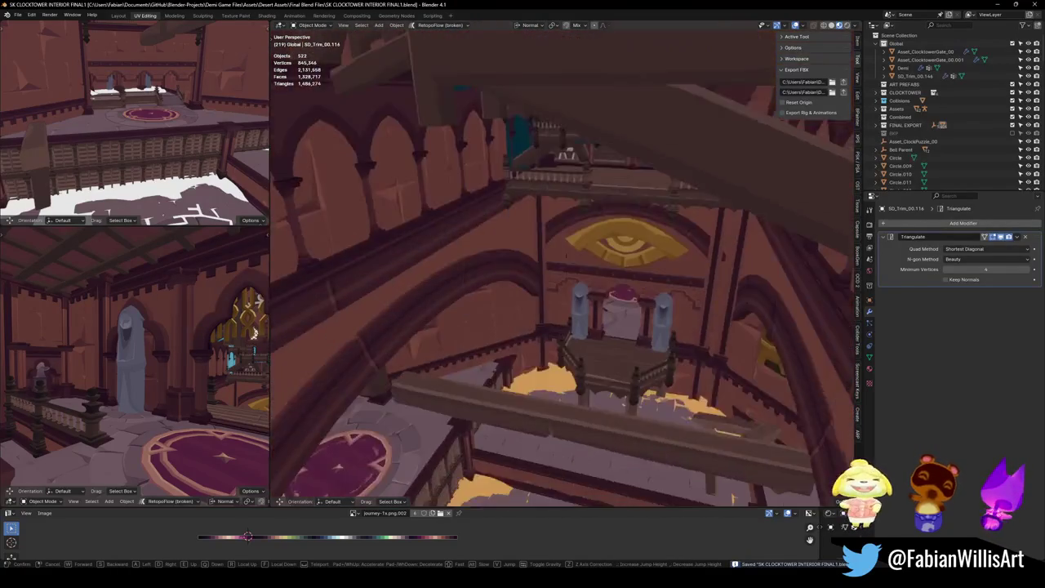
key("w")
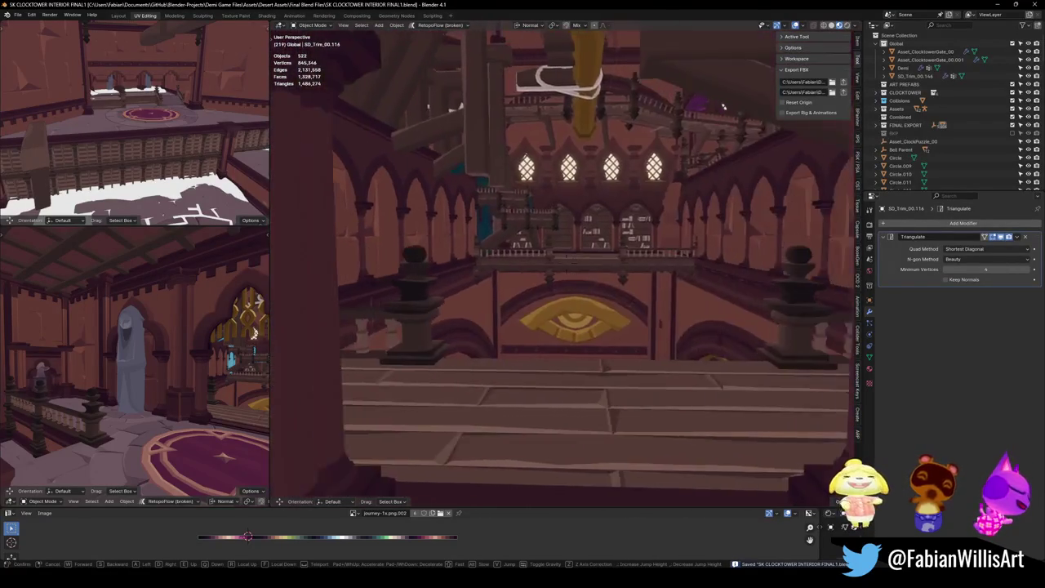
key("w")
left_click(657, 266)
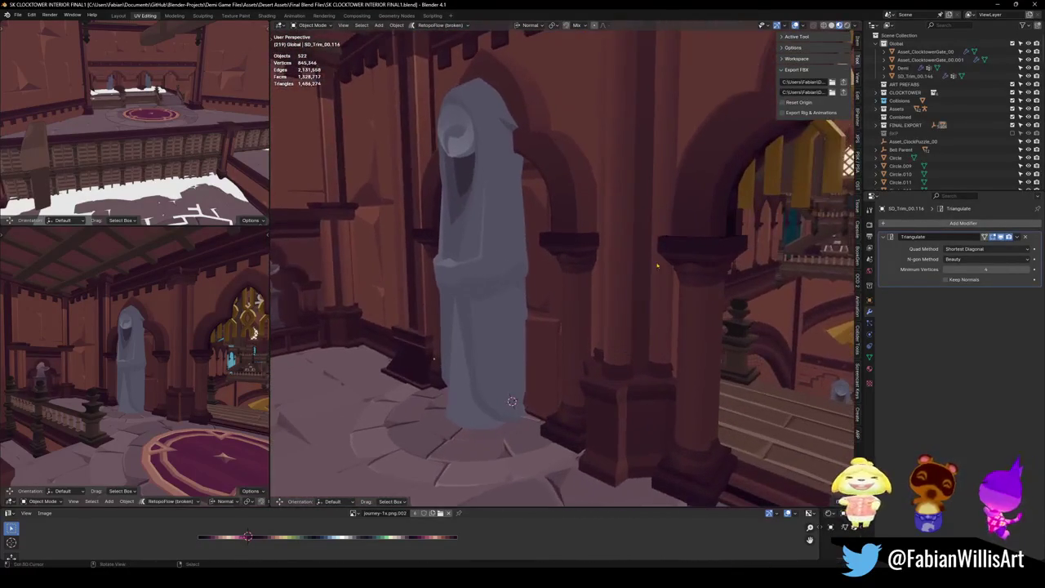
left_click(488, 310)
In Edit Mode, reveal the whole statue mesh and duplicate it into the opposite niche
key("Tab")
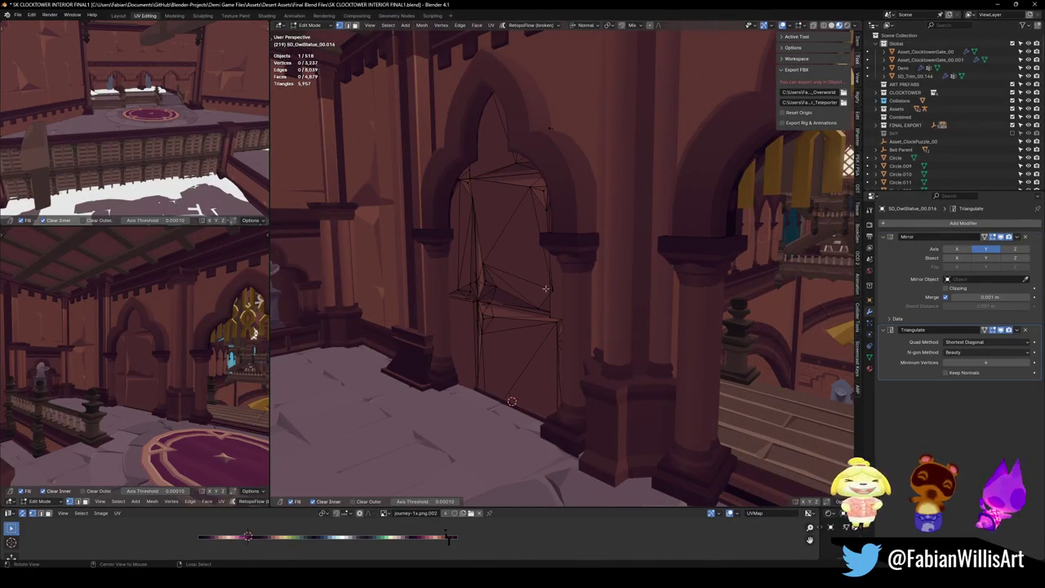
key("alt+h")
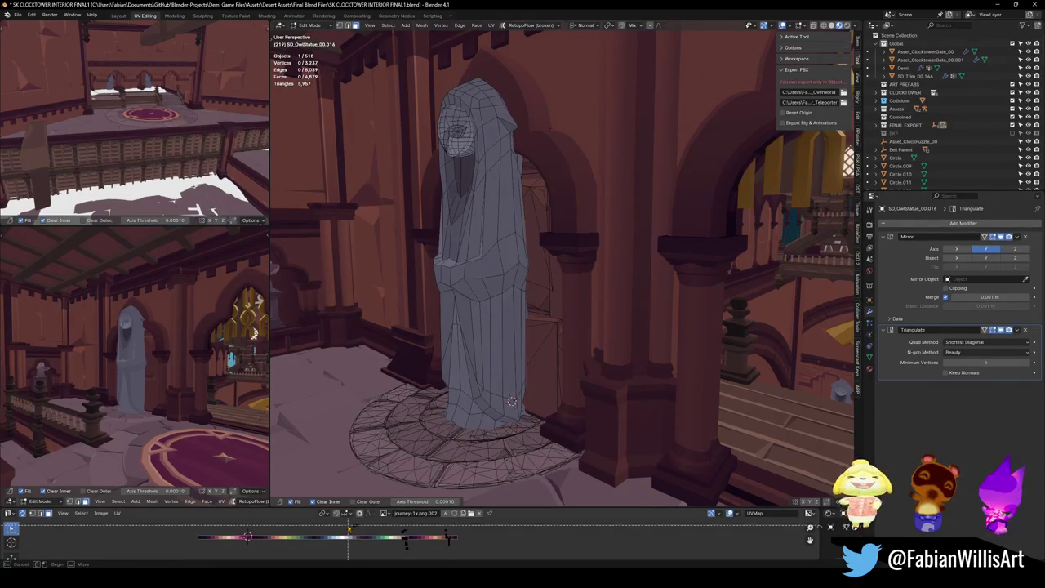
key("a")
key("KP_Decimal")
left_click_drag(642, 364, 603, 373)
key("shift+d")
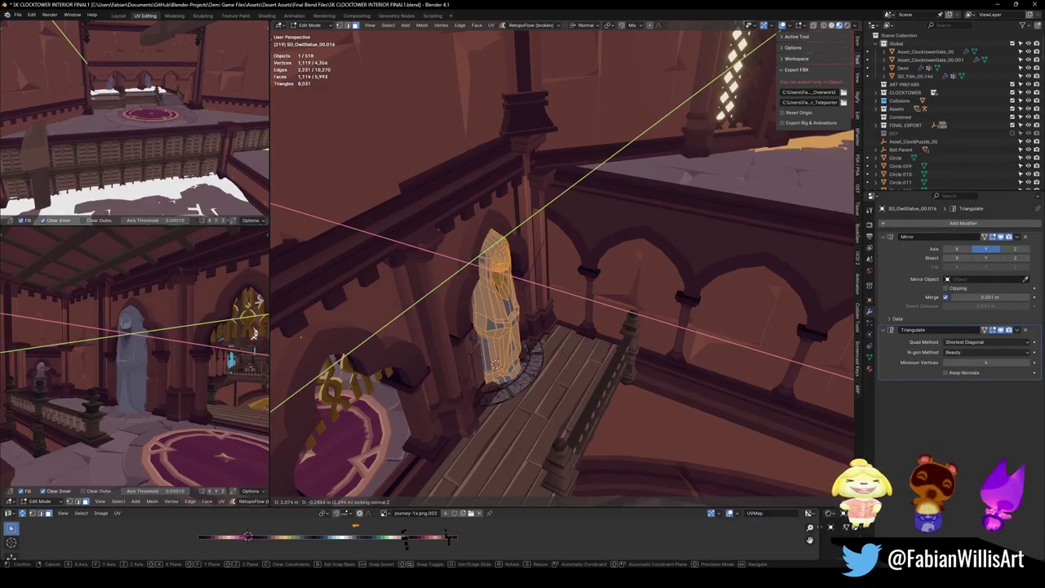
left_click(562, 350)
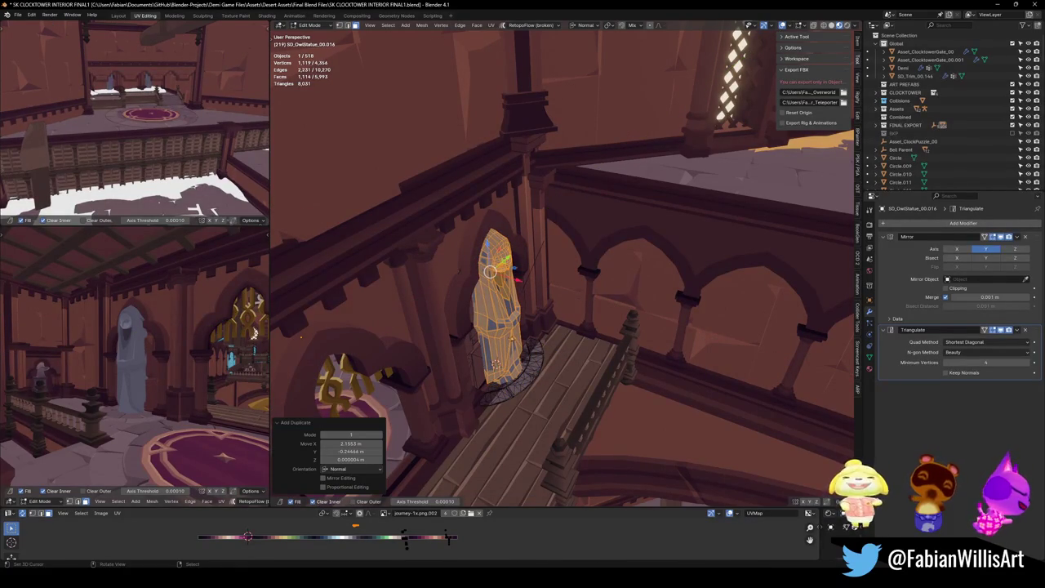
scroll(117, 365, "up", 6)
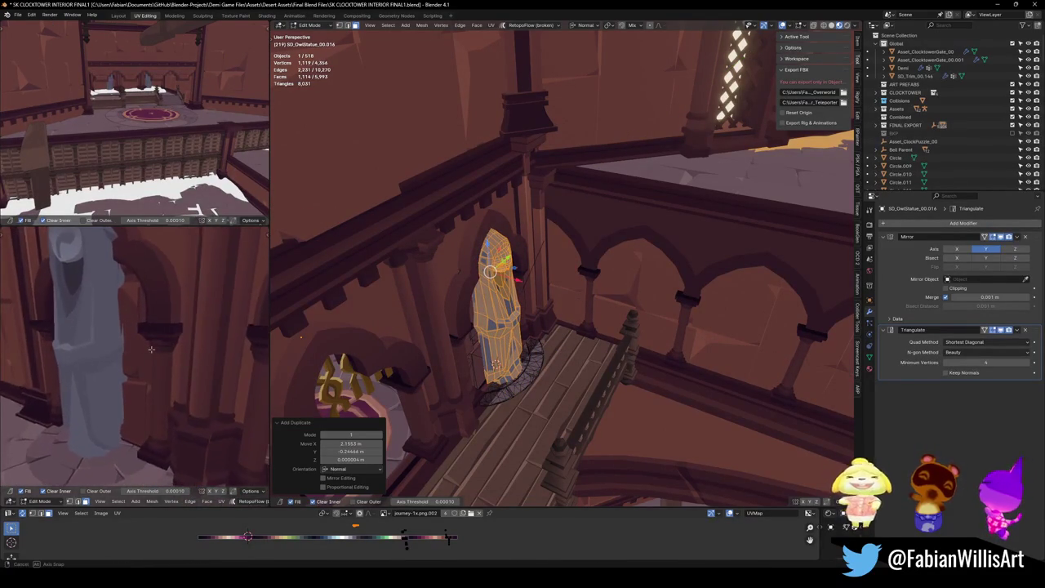
key("g")
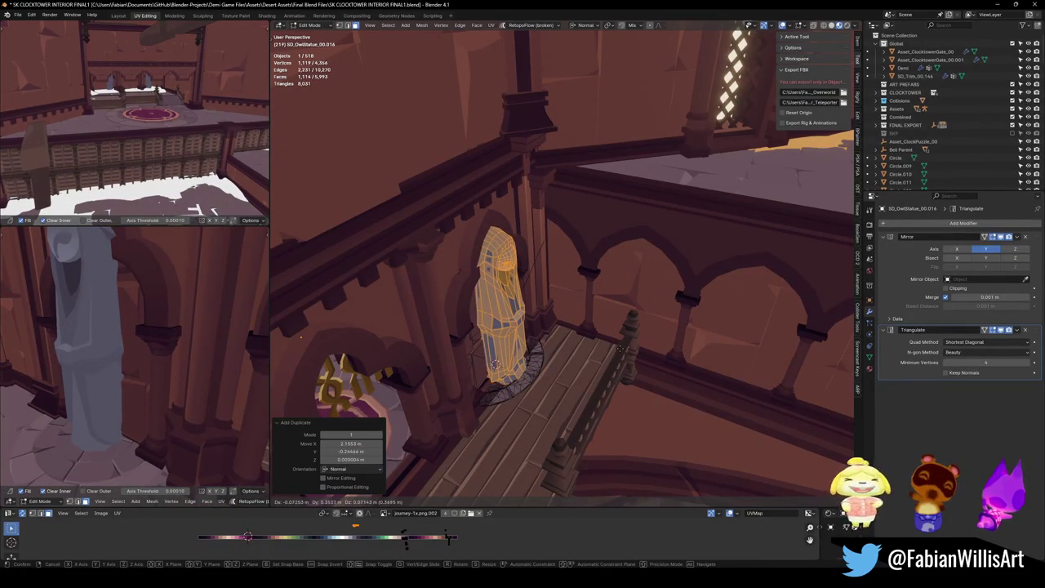
left_click(619, 349)
Fly to the arch, frame the right owl statue, and delete its two stray vertices
key("shift+grave")
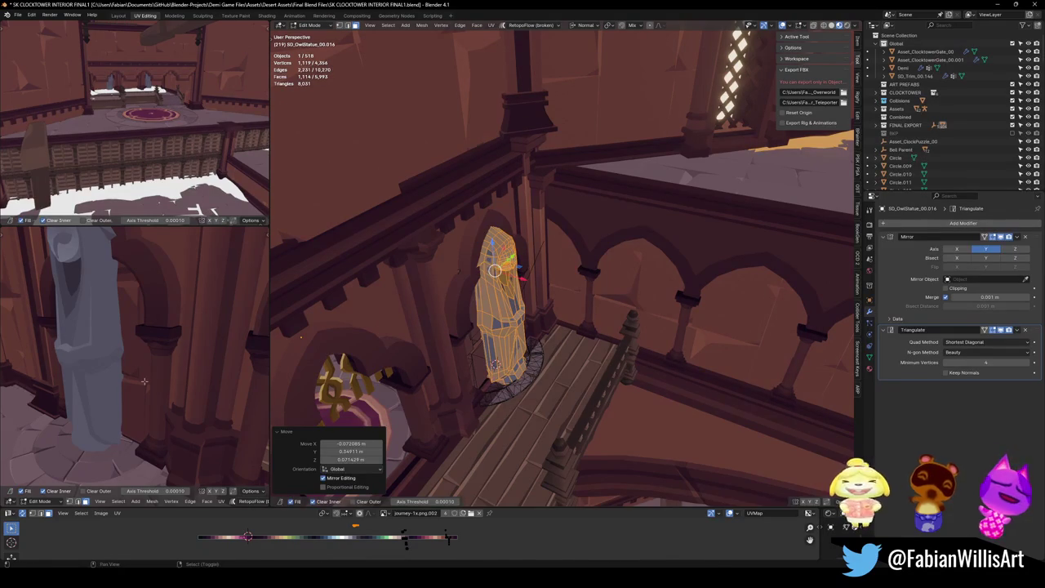
key("w")
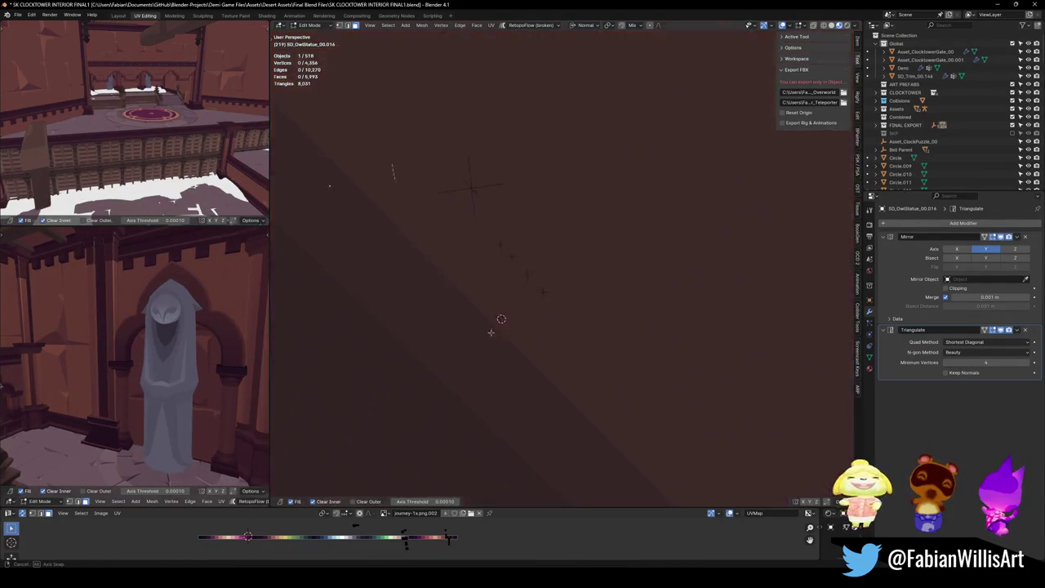
key("w")
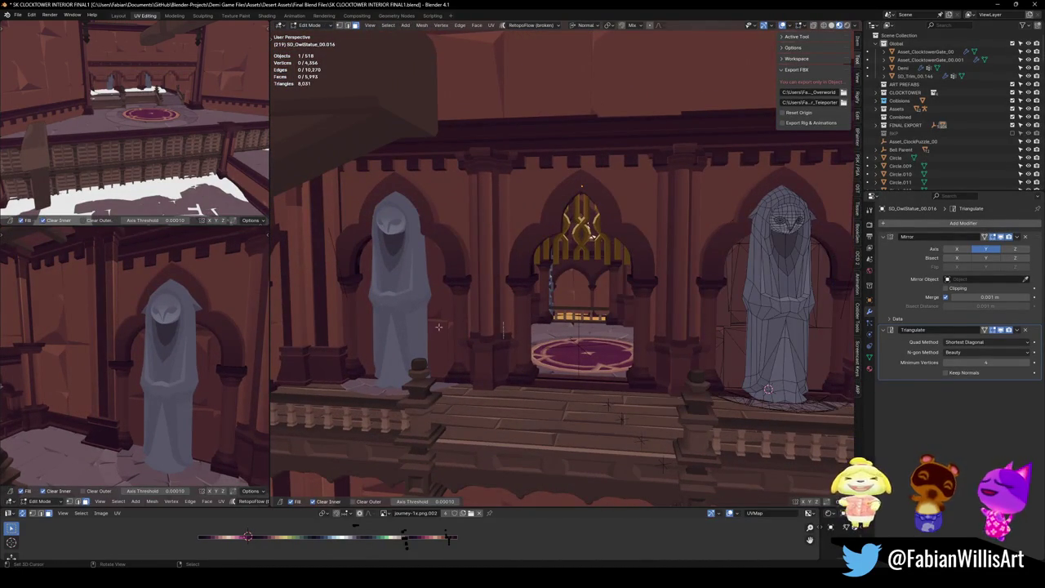
key("Tab")
key("KP_Decimal")
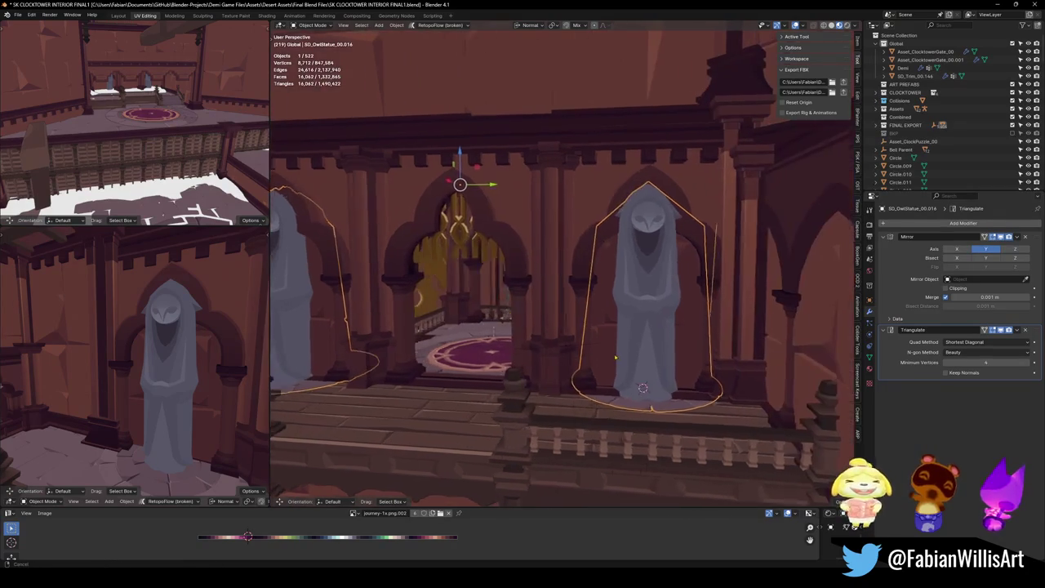
key("Tab")
key("x")
key("Escape")
key("x")
left_click(691, 201)
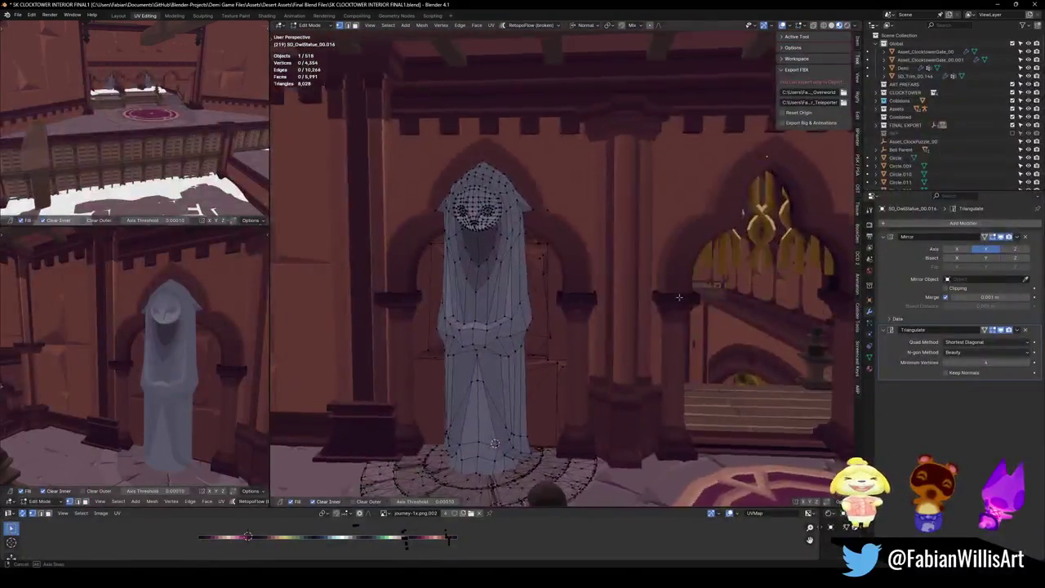
Return to Object Mode, deselect everything, and save the clocktower file
key("Tab")
key("alt+a")
key("ctrl+s")
key("shift+grave")
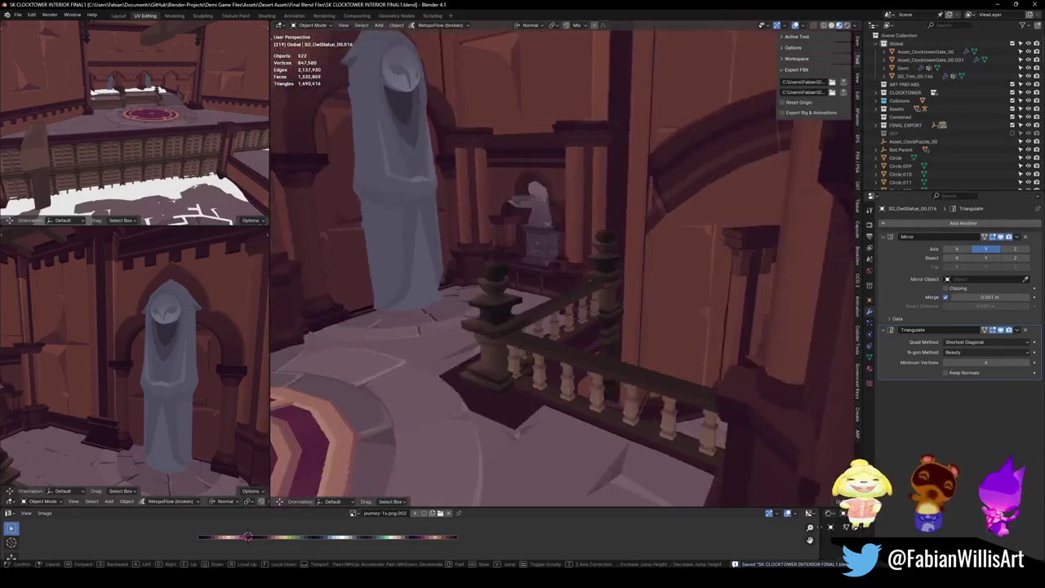
left_click(606, 316)
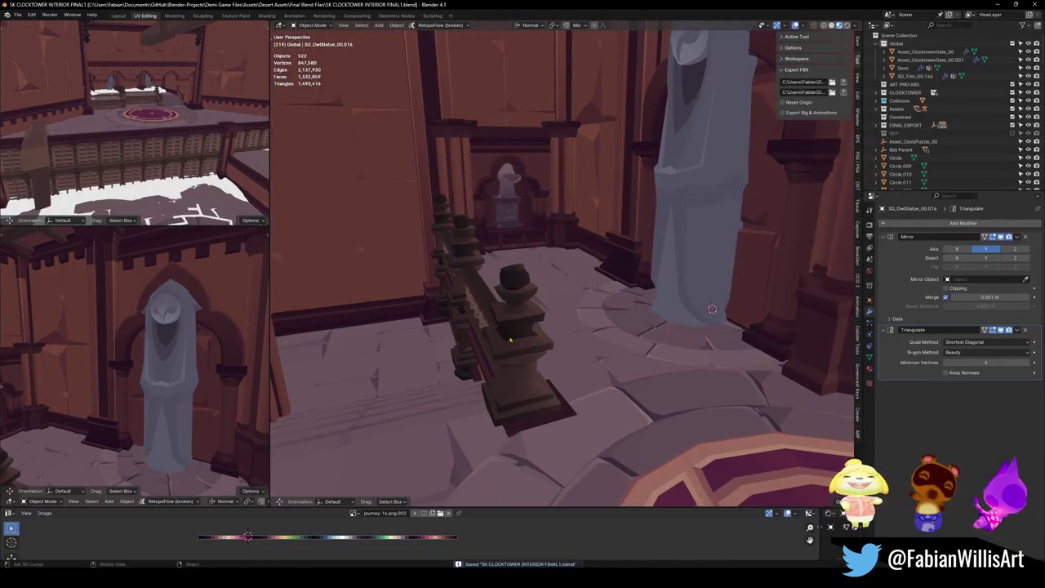
key("ctrl+z")
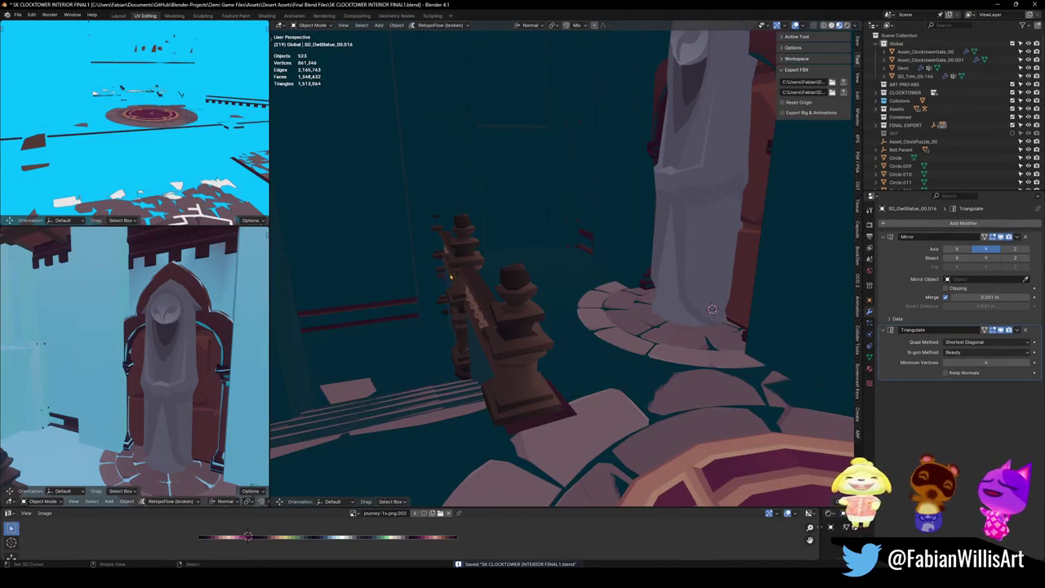
Bring the balcony railing into view and wrap it in a box collider
mouse_move(435, 208)
left_mouse_down()
mouse_move(552, 269)
mouse_move(562, 307)
left_mouse_up()
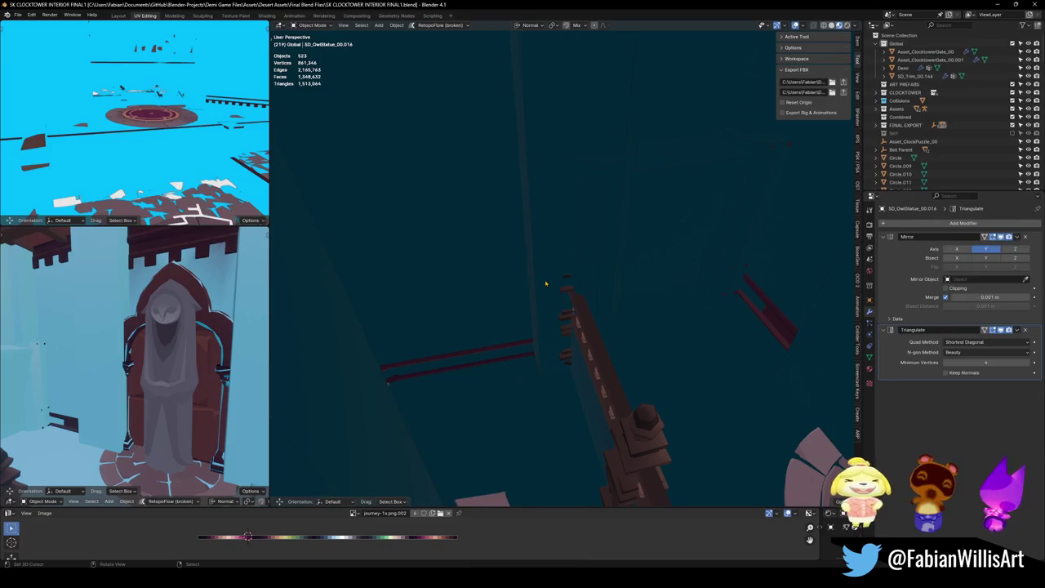
key("ctrl+z")
key("ctrl+z")
key("ctrl+z")
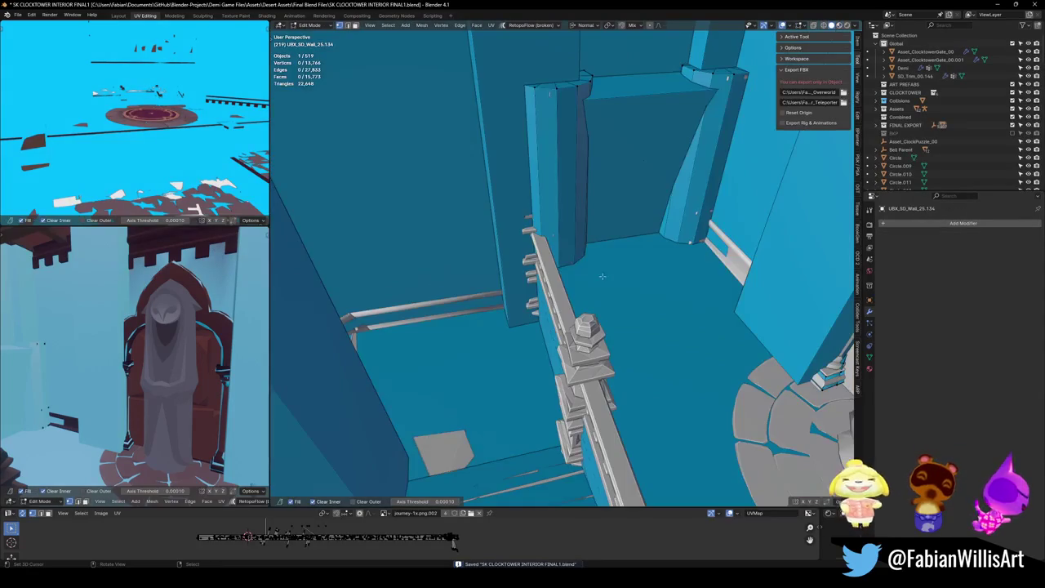
key("ctrl+z")
left_click_drag(558, 283, 585, 284)
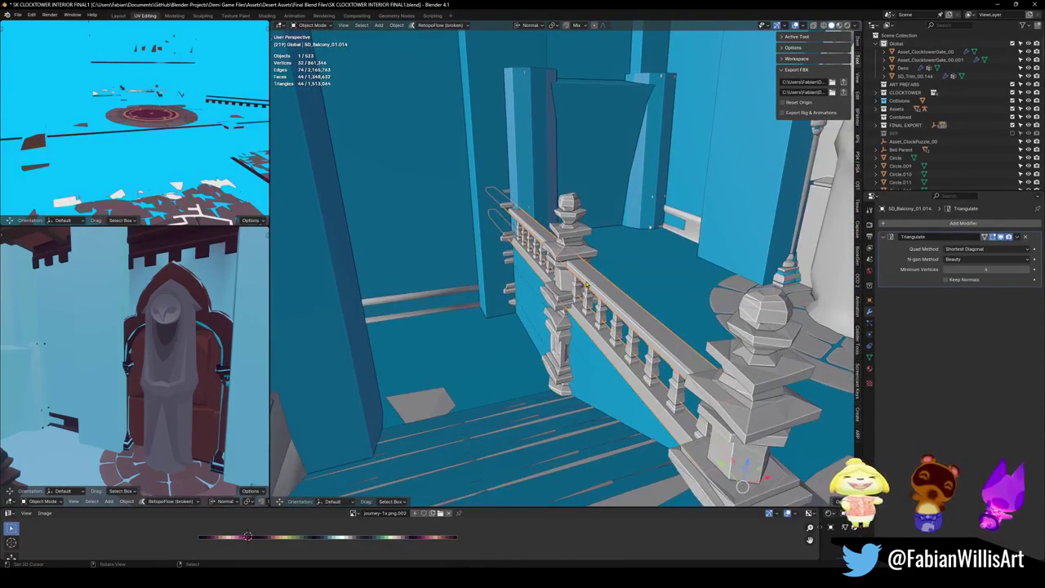
key("shift+alt+c")
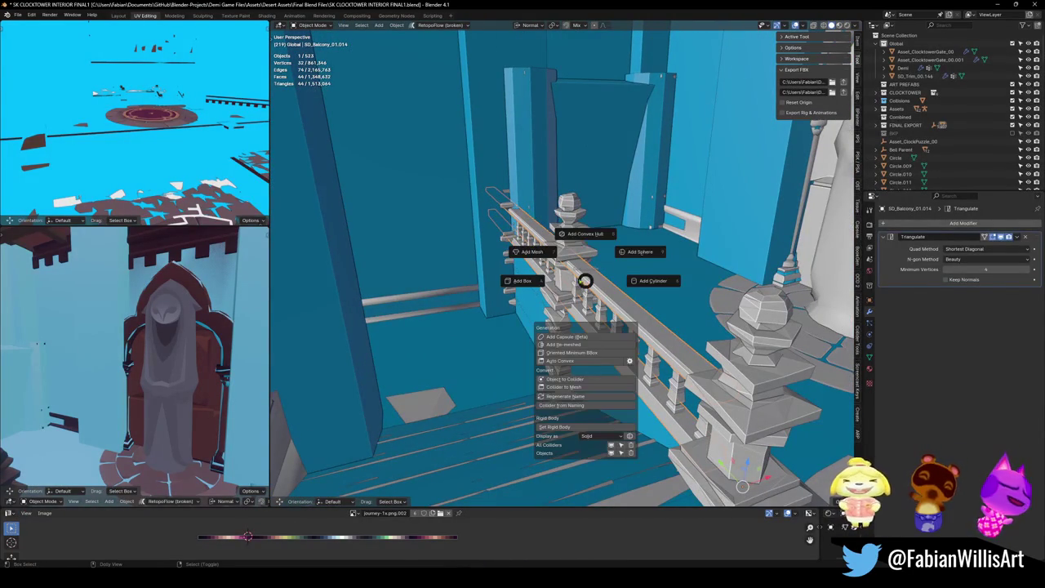
left_click(518, 285)
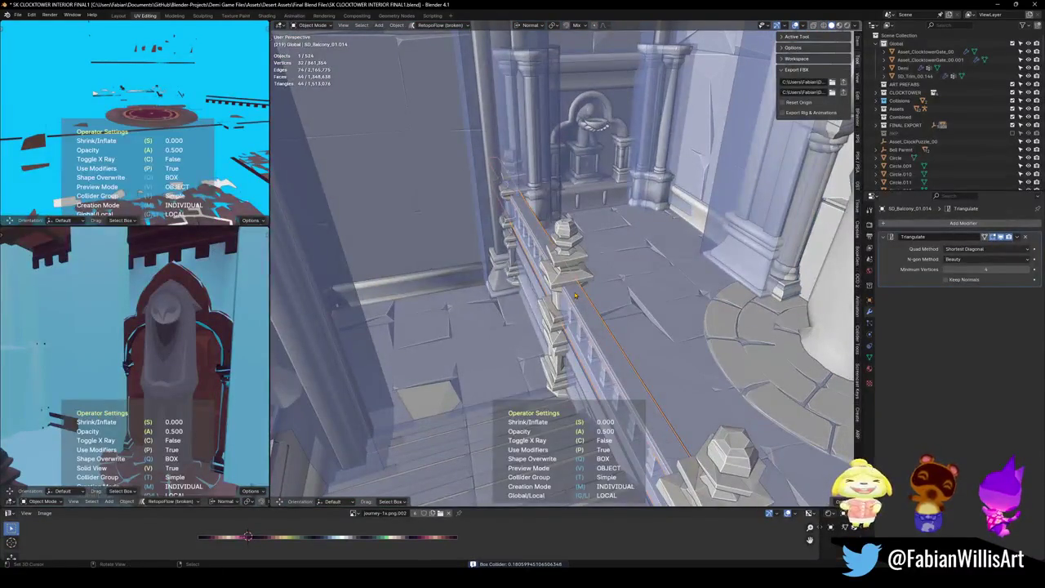
left_click(575, 296)
Try a box collider on the baluster array, then undo it and deselect
left_click(564, 279)
left_click_drag(564, 278, 575, 287)
key("shift+alt+c")
left_click(521, 283)
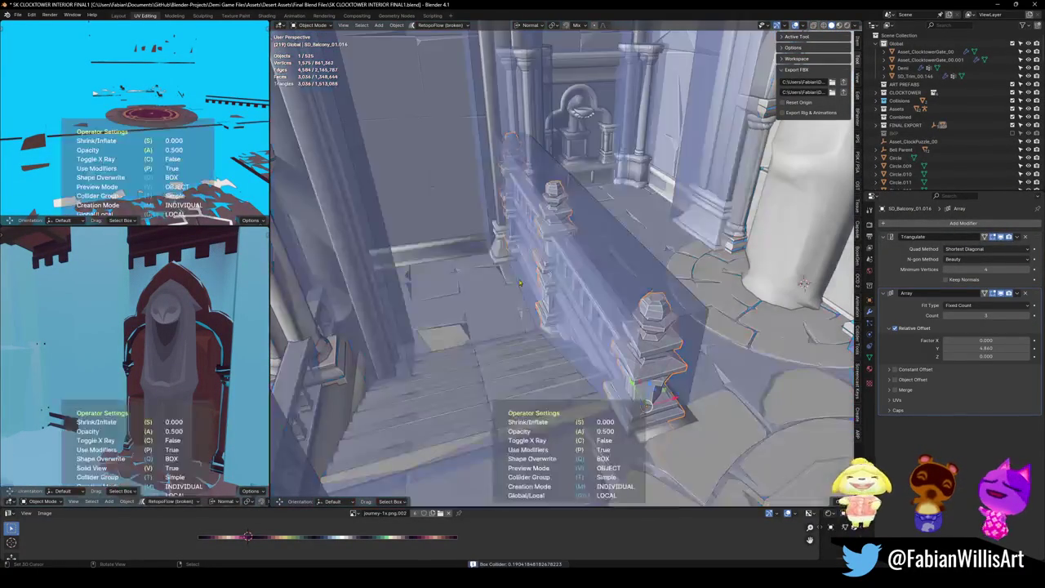
left_click(521, 284)
key("ctrl+z")
key("alt+a")
Select all the baluster geometry in Edit Mode and preview a mesh collider for it
left_click(655, 331)
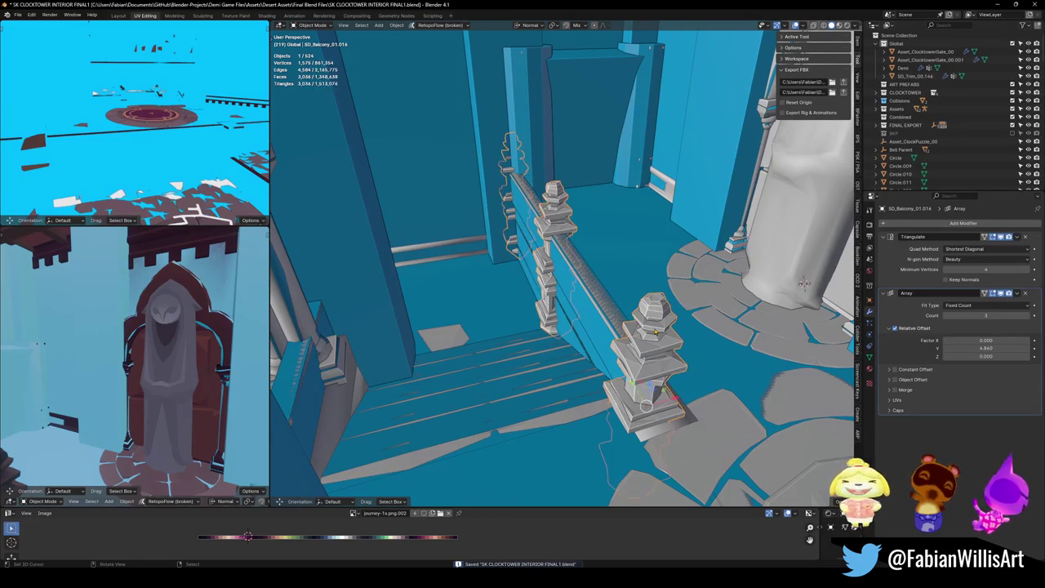
key("Tab")
key("a")
key("KP_Decimal")
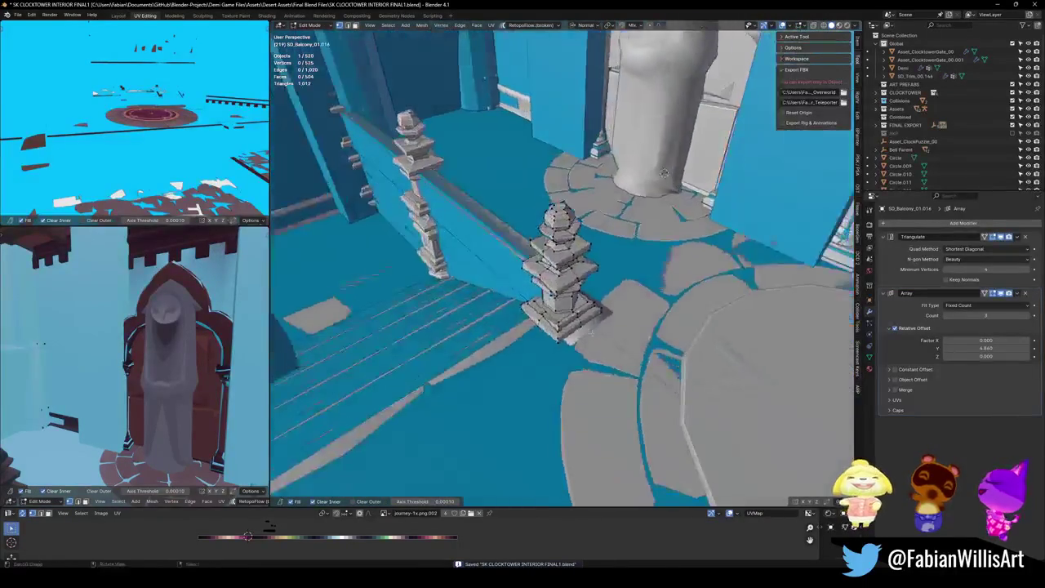
key("shift+c")
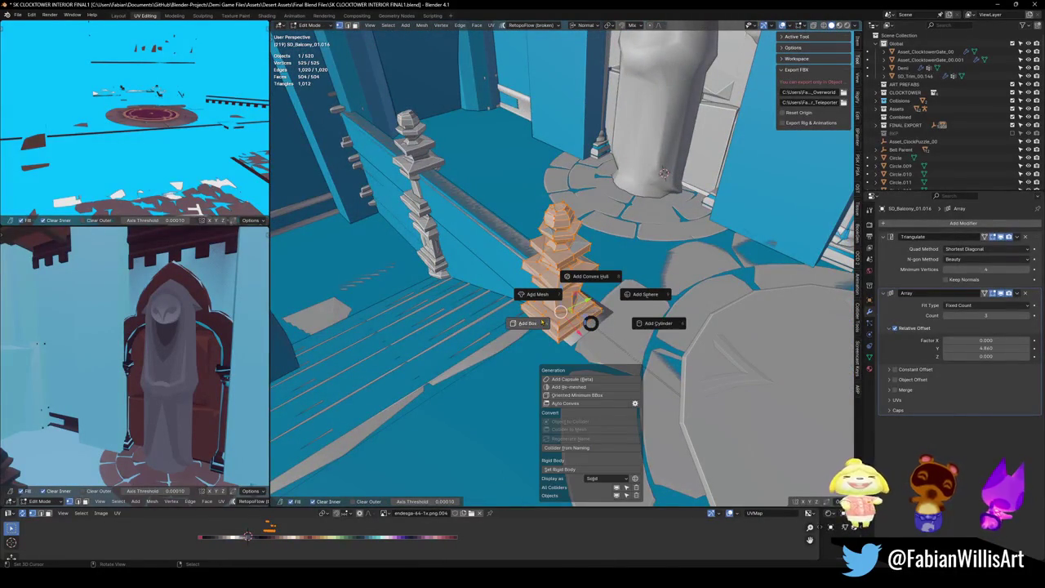
left_click(539, 324)
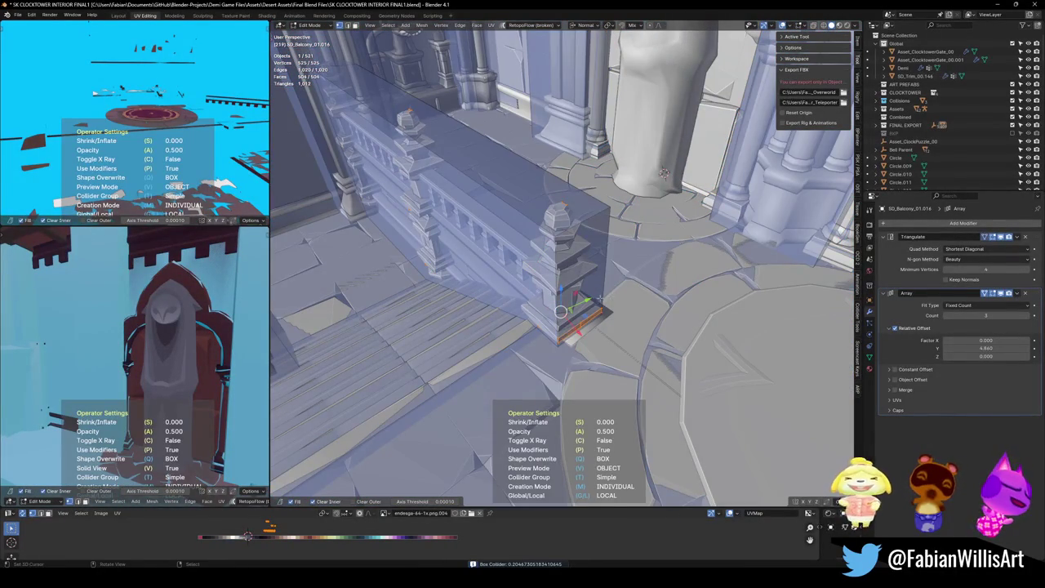
left_click(561, 311)
key("shift+c")
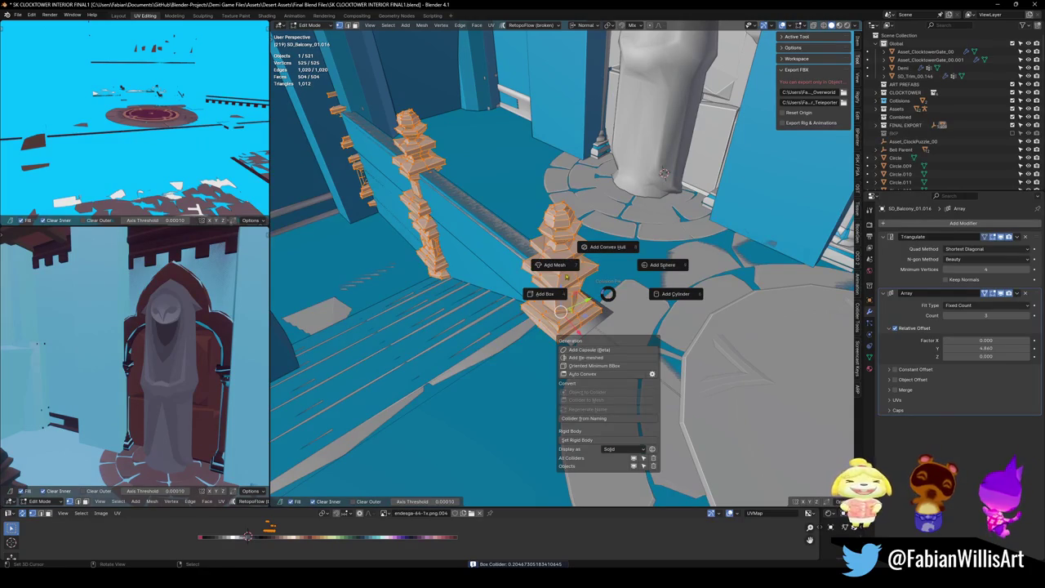
left_click(561, 311)
Lower the mesh collider's decimate ratio to 0.200, commit it, and save
left_click_drag(663, 173, 778, 273)
key("d")
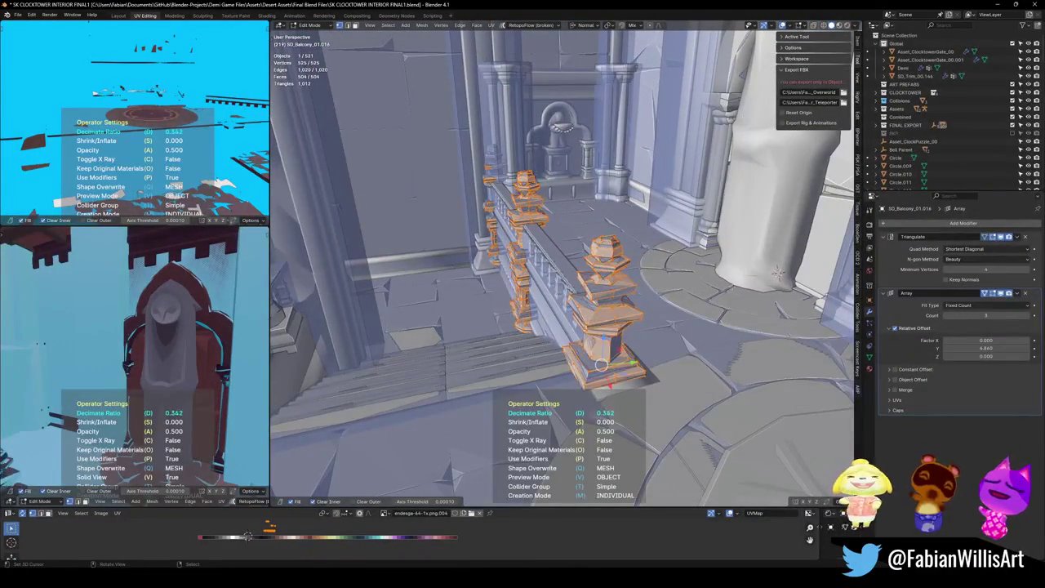
scroll(777, 274, "down", 3)
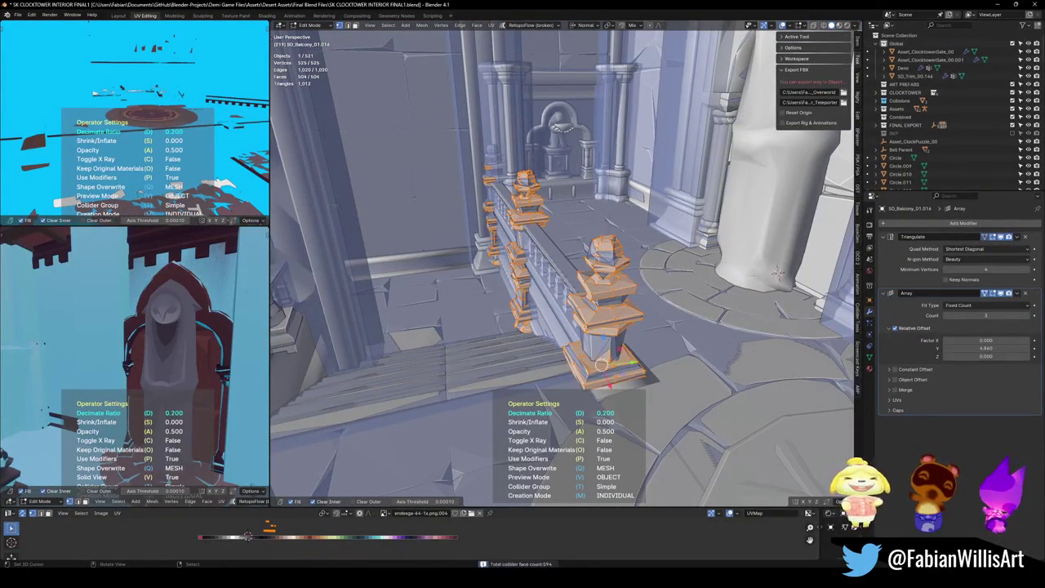
left_click(778, 274)
mouse_move(777, 273)
left_mouse_down()
mouse_move(595, 259)
mouse_move(815, 296)
mouse_move(748, 249)
left_mouse_up()
key("ctrl+s")
left_click(748, 249)
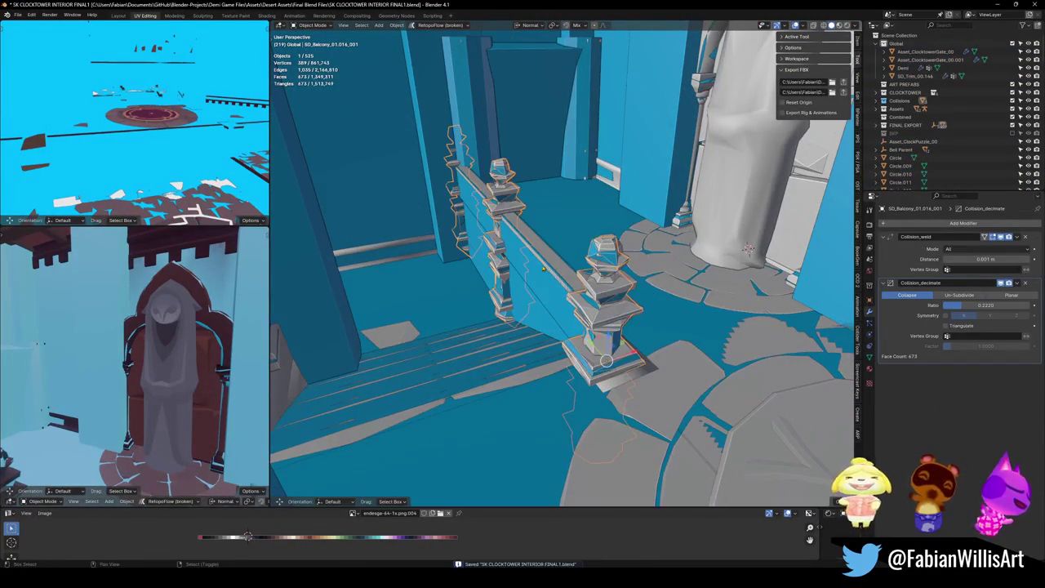
Join the balcony collision mesh and the wall collider into one object
left_click(597, 275, "shift")
key("q")
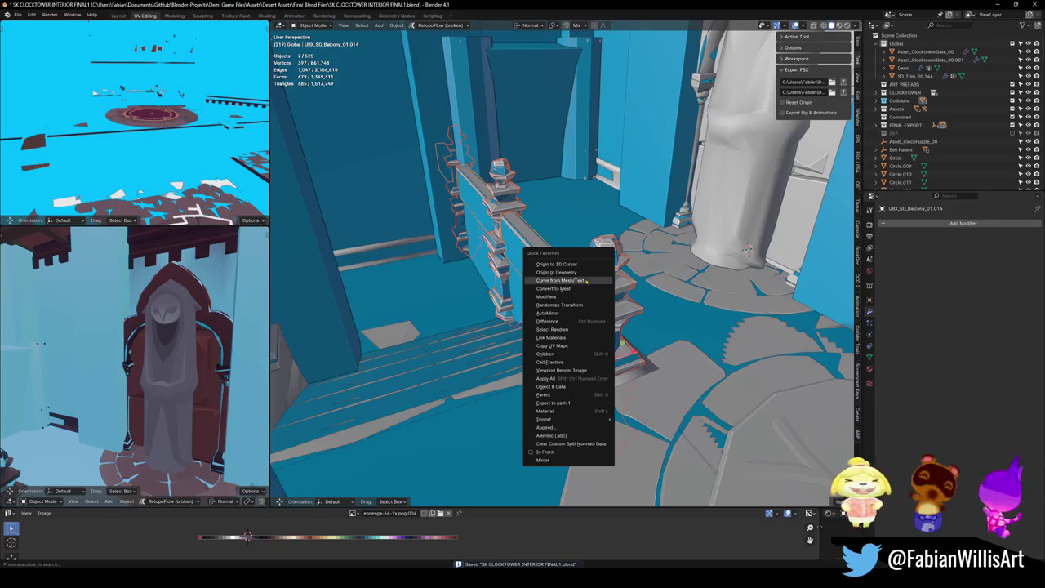
key("Escape")
left_click(526, 307, "shift")
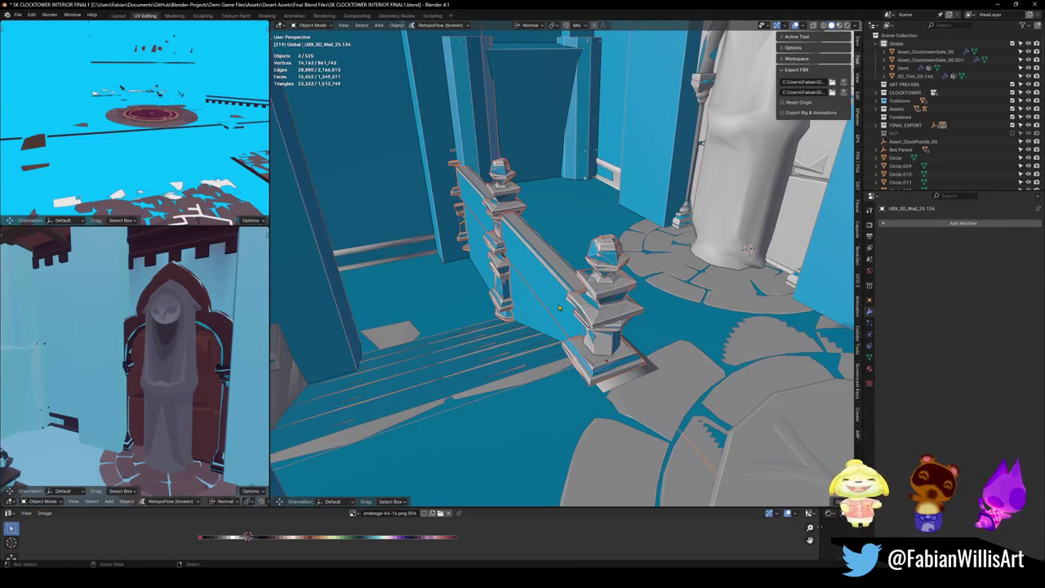
key("ctrl+j")
key("alt+a")
Select and frame owl statue SD_OwlStatue_00.016, save, and enter Edit Mode on it
left_click(748, 248)
key("KP_Decimal")
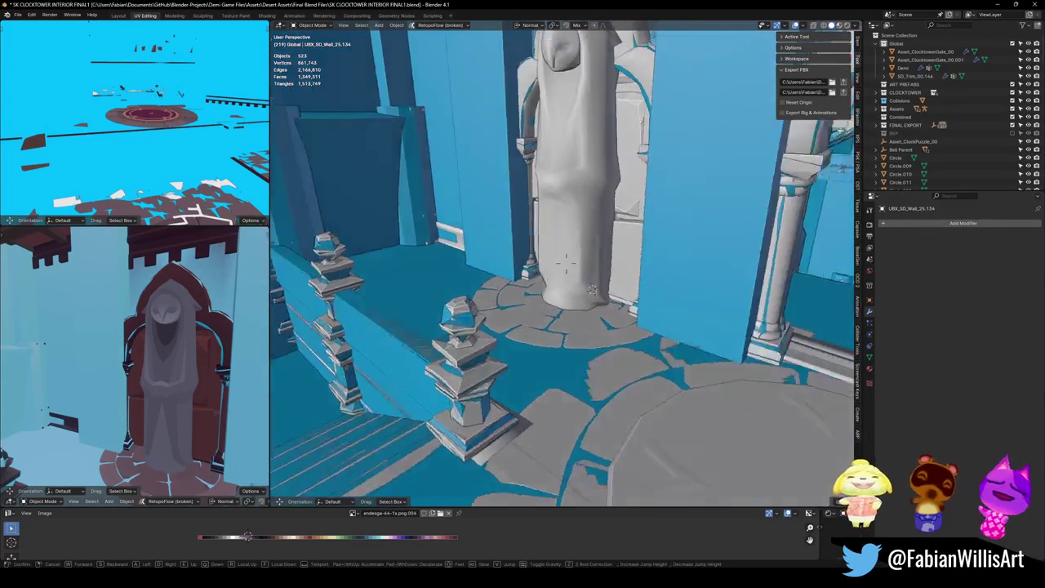
key("ctrl+s")
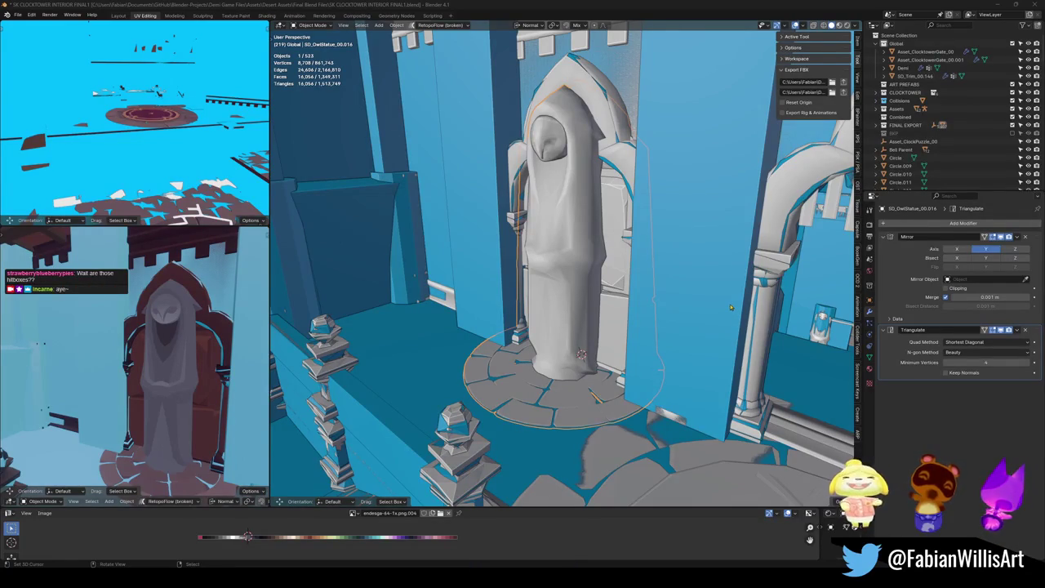
key("shift+grave")
key("ctrl+s")
key("w")
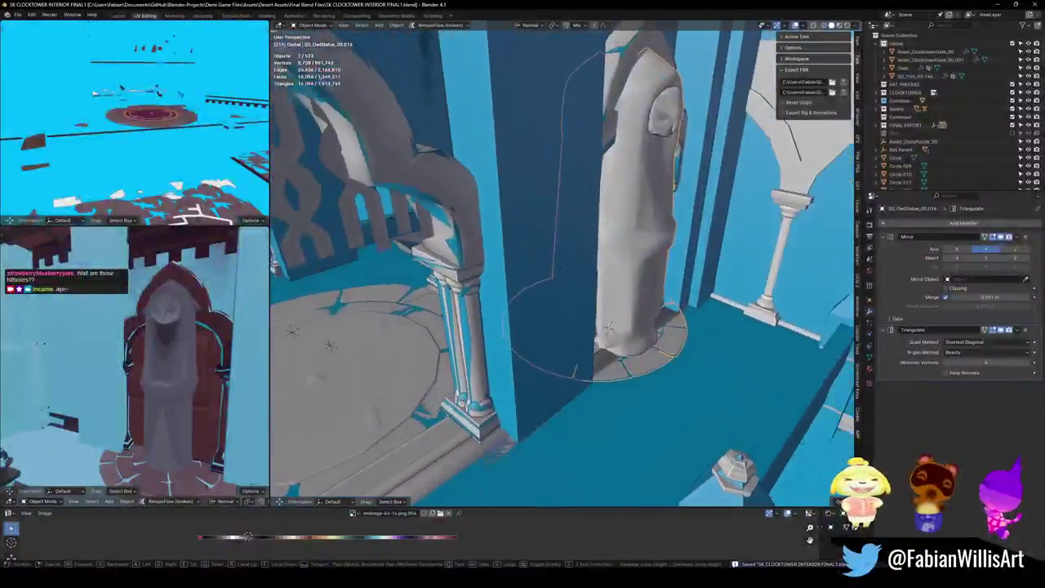
key("Return")
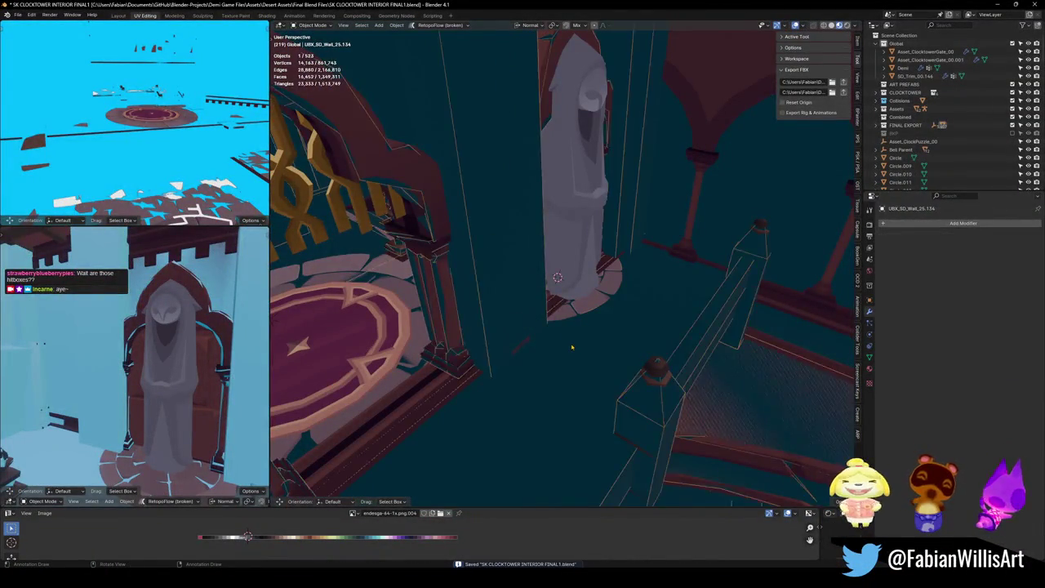
scroll(493, 276, "up", 5)
key("Tab")
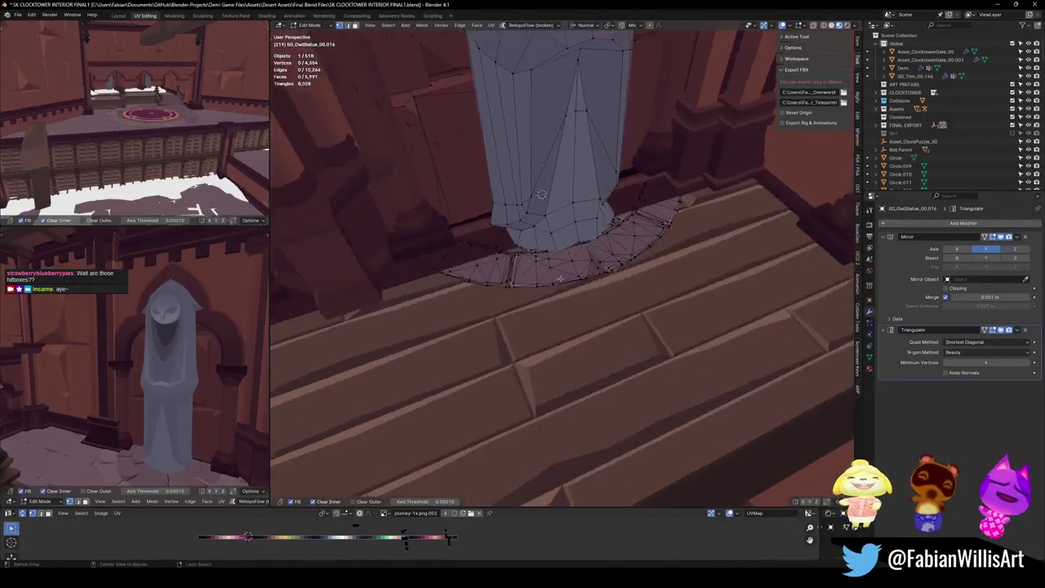
Select the linked arc pieces of the statue's base ring and delete their vertices
key("l")
key("shift+l")
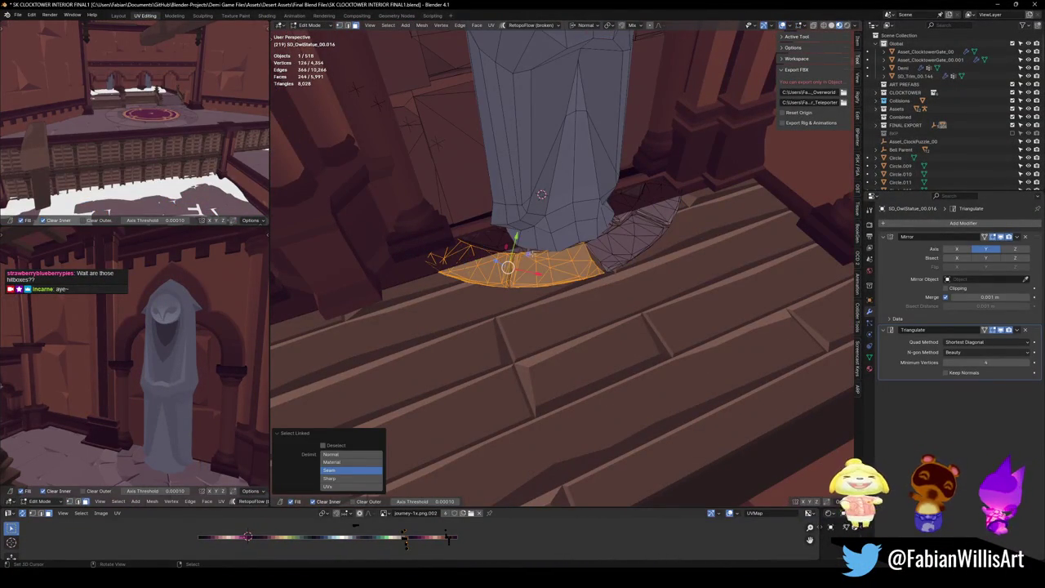
key("shift+l")
key("ctrl+z")
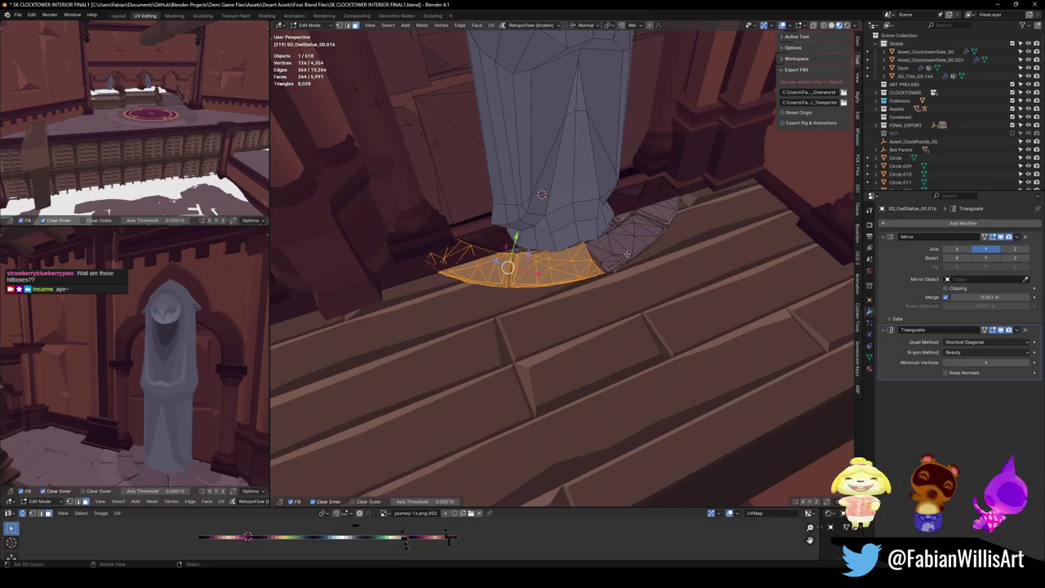
key("l")
key("l")
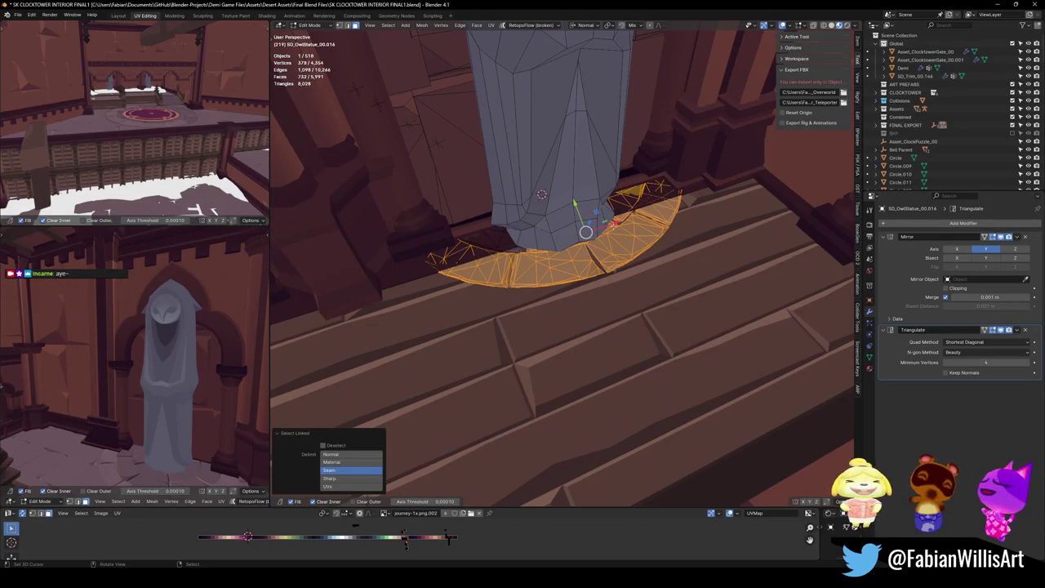
key("x")
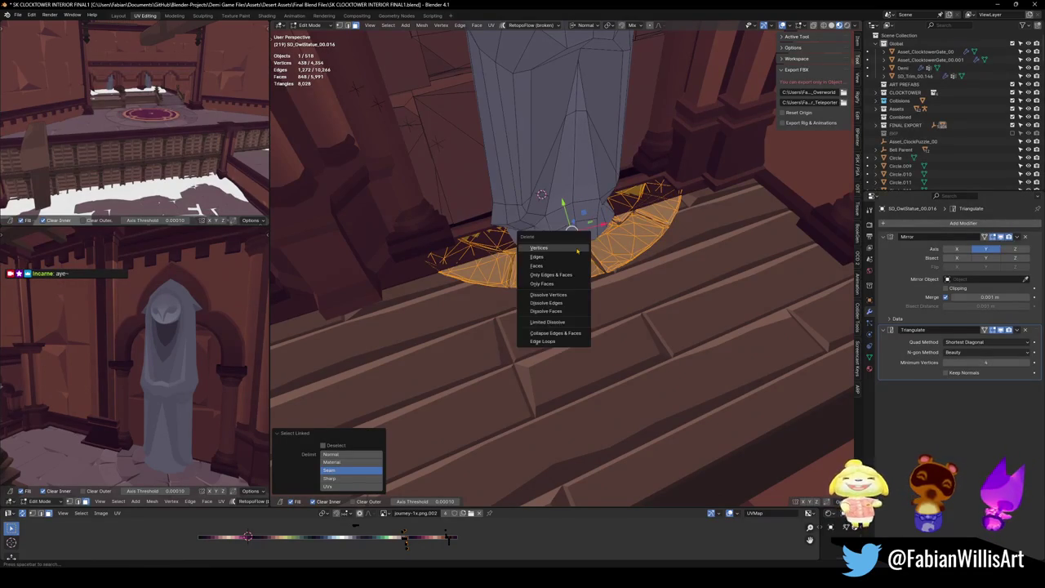
left_click(549, 247)
Isolate the arched door mesh behind the statue and inspect vertices on its edges
mouse_move(504, 283)
left_mouse_down()
mouse_move(580, 299)
mouse_move(508, 315)
mouse_move(701, 313)
left_mouse_up()
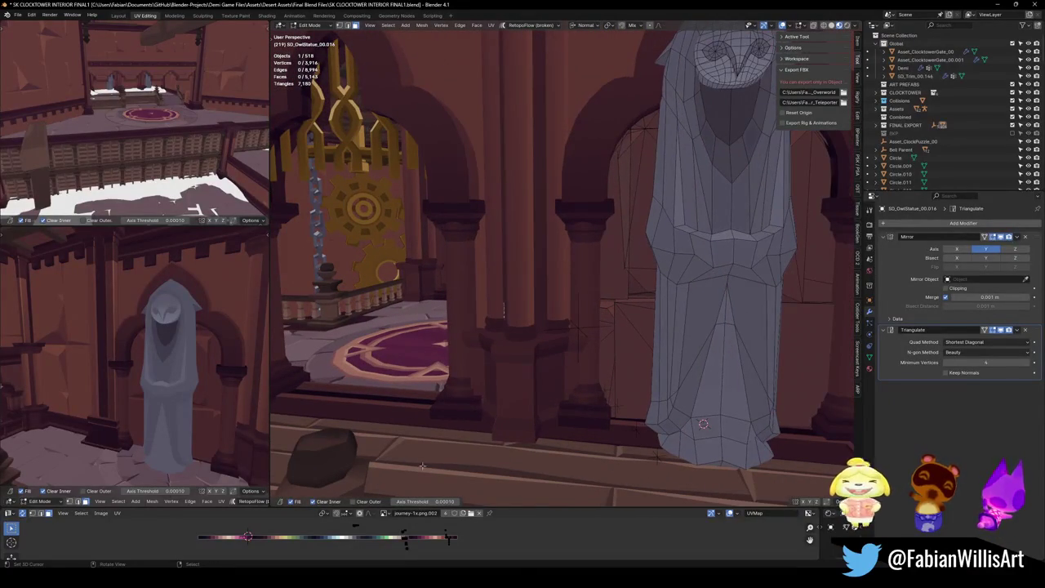
key("l")
key("shift+h")
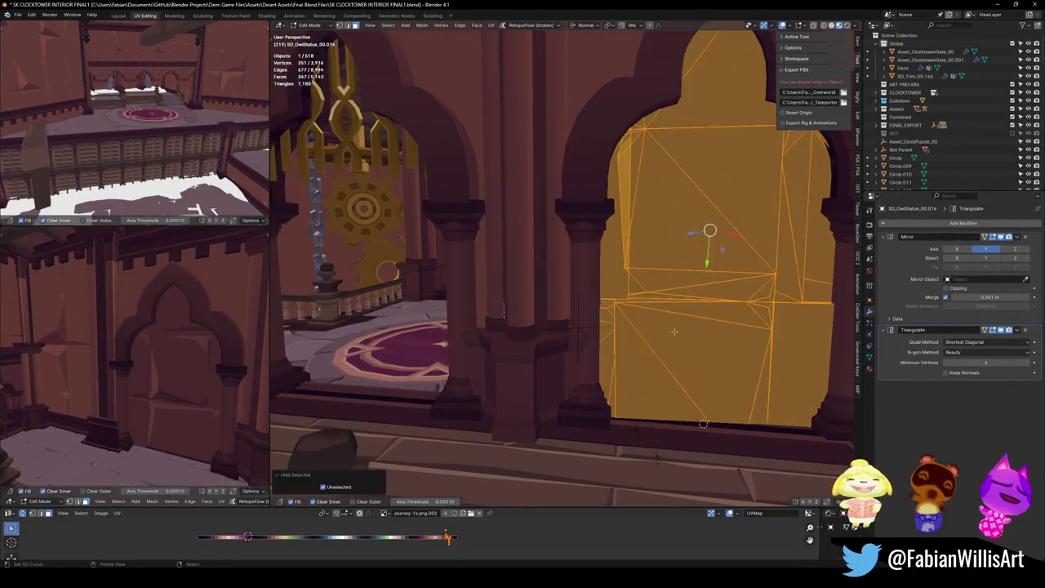
key("alt+a")
scroll(490, 270, "up", 6)
left_click(481, 248)
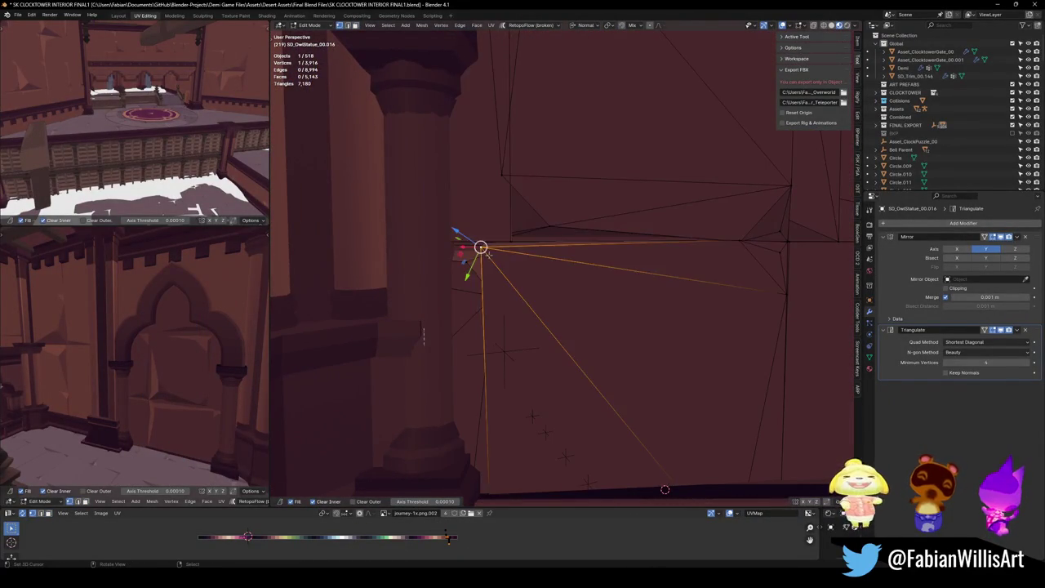
key("alt+a")
scroll(612, 300, "down", 5)
left_click(612, 280)
key("alt+a")
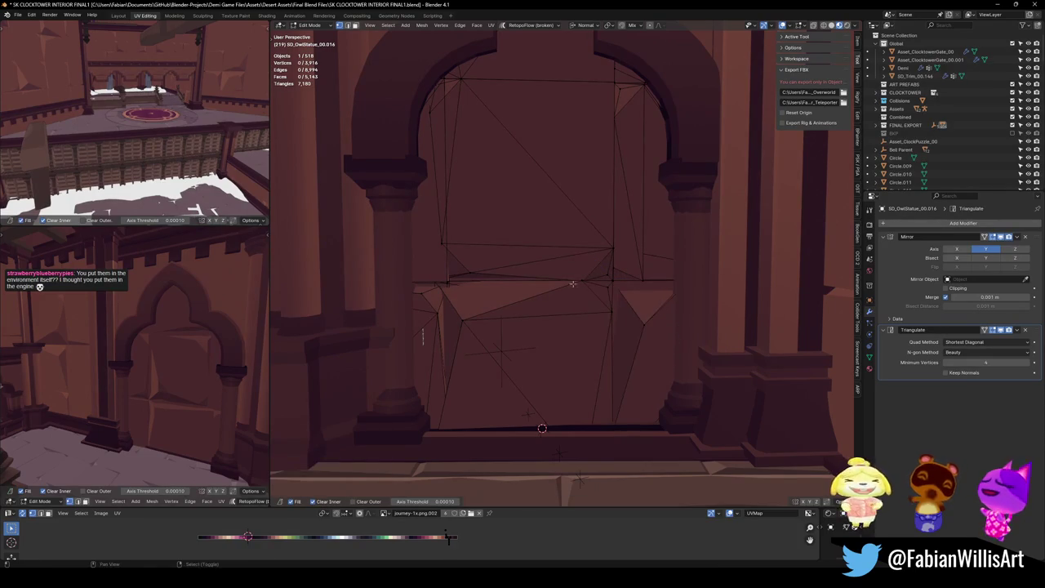
scroll(572, 283, "down", 3)
Save the blend file and return to Object Mode with nothing selected
key("ctrl+s")
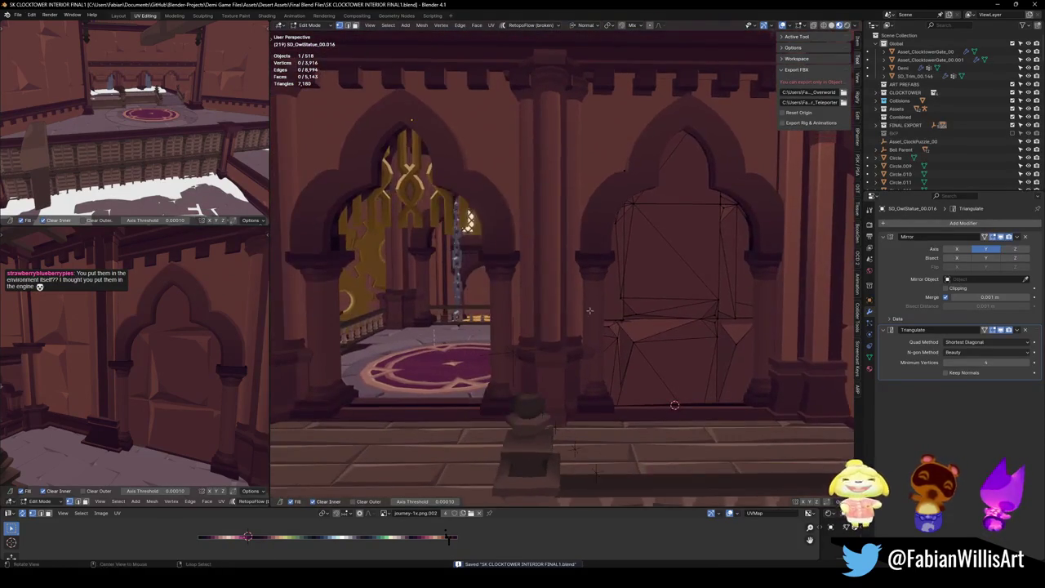
scroll(590, 310, "down", 2)
key("Tab")
key("alt+a")
scroll(605, 298, "down", 3)
mouse_move(605, 298)
left_mouse_down()
mouse_move(531, 323)
mouse_move(409, 431)
left_mouse_up()
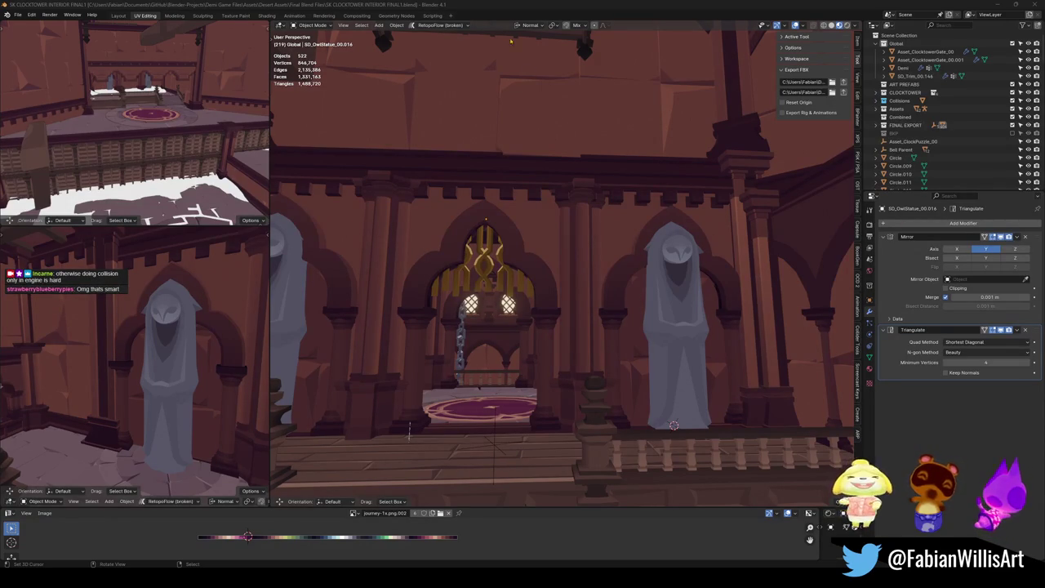
Walk through the central arch to the balcony niche, then select and frame SD_OwlStatue_00.014
key("shift+grave")
key("w")
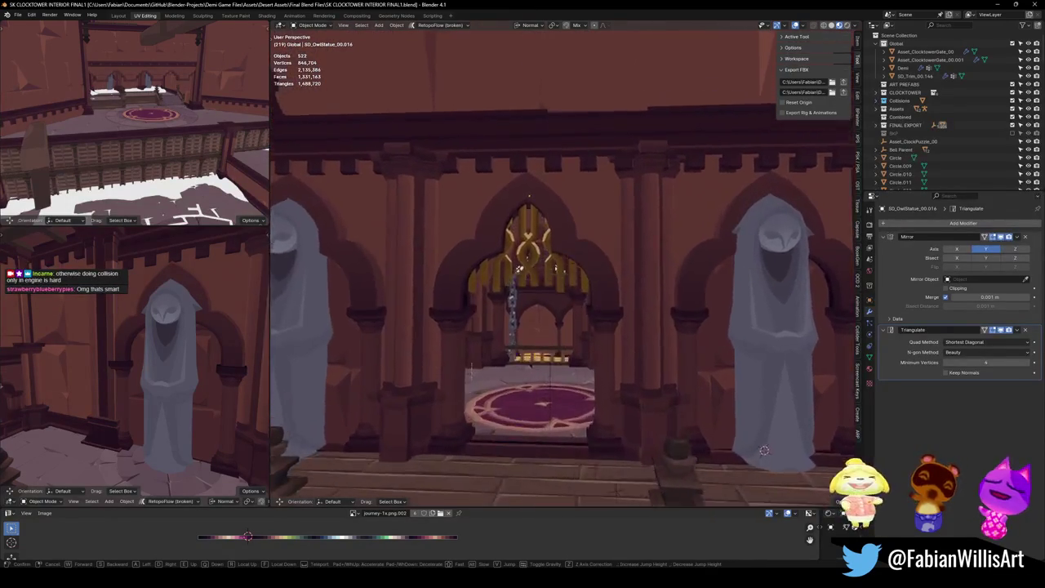
key("Return")
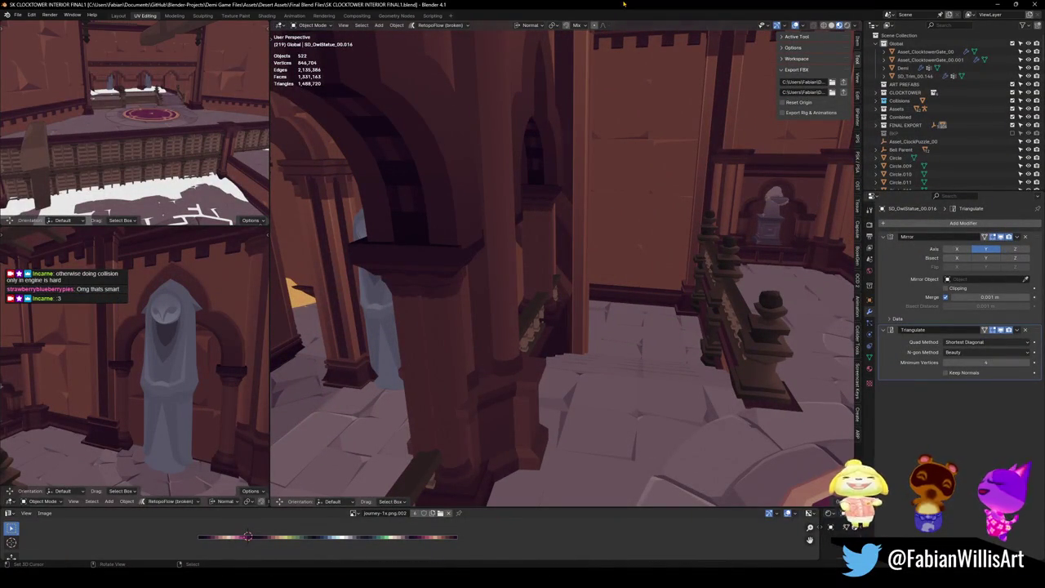
key("shift+grave")
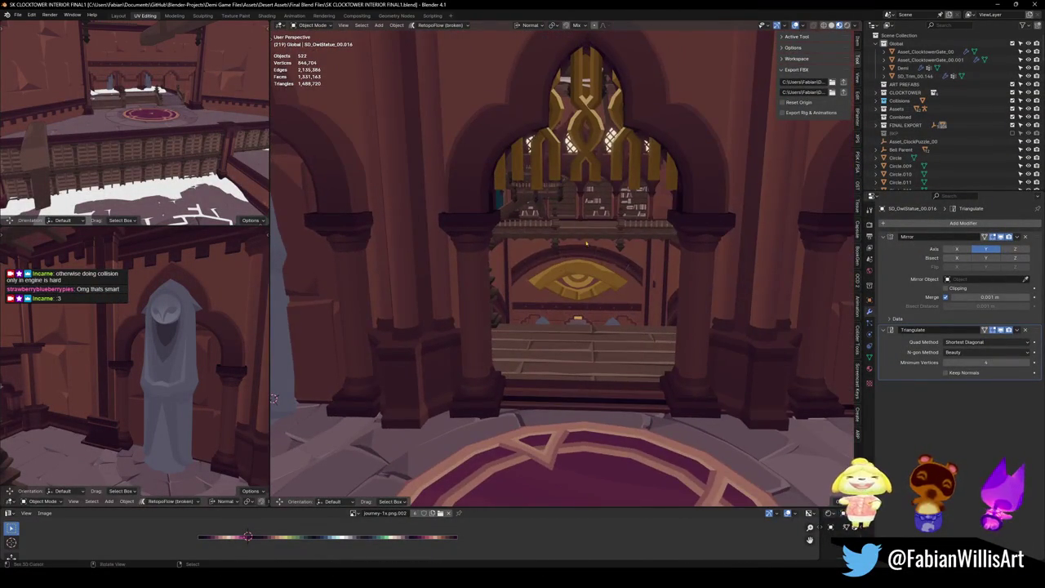
key("ctrl+s")
key("e")
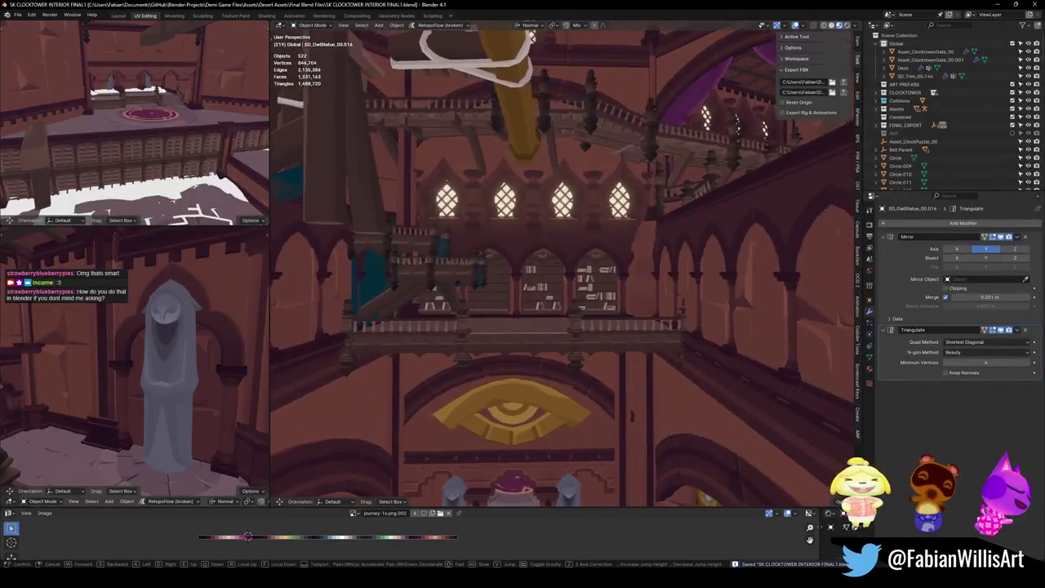
key("w")
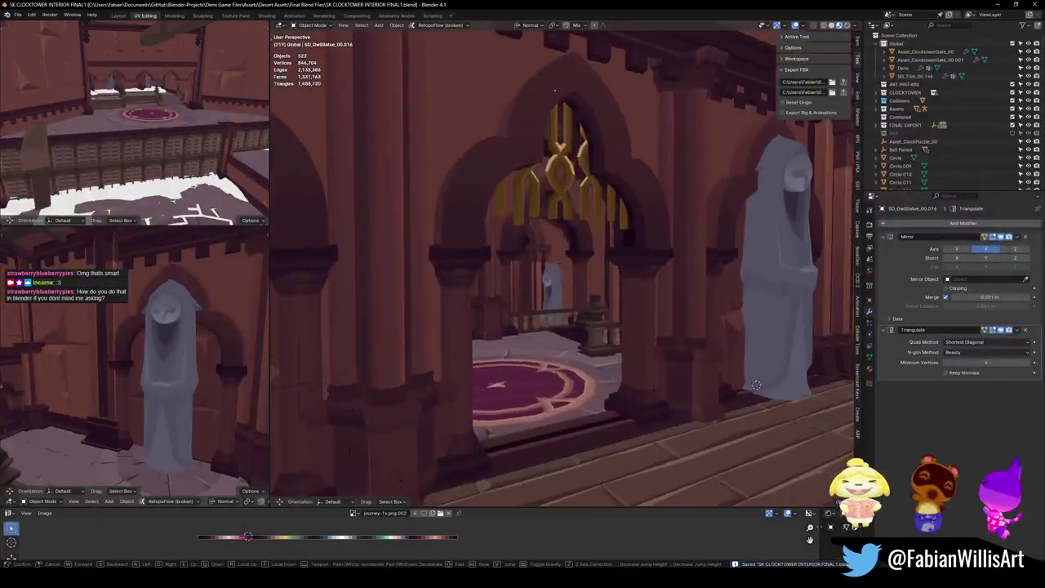
key("Return")
key("ctrl+s")
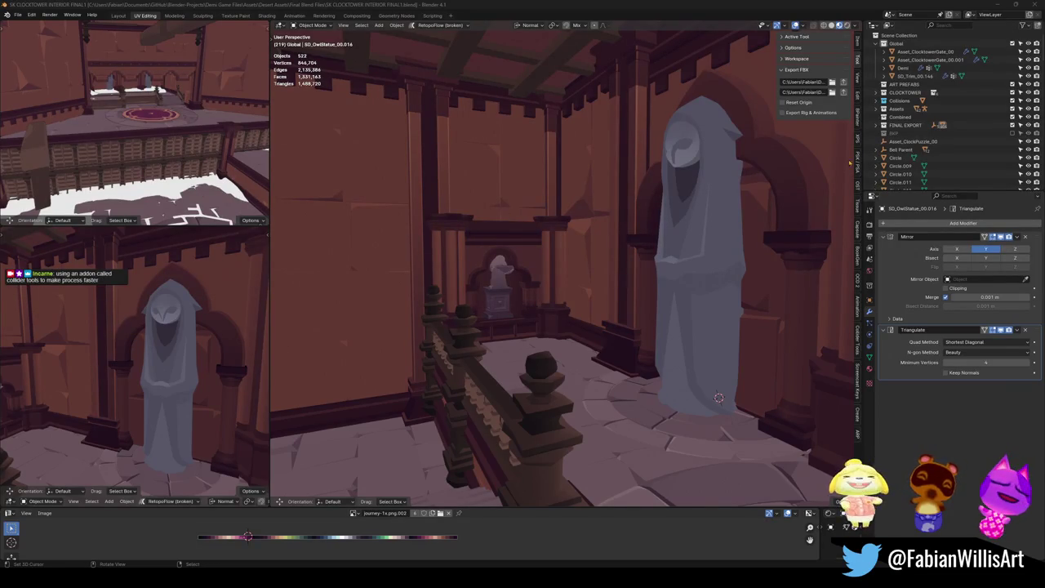
left_click(718, 398)
key("KP_Decimal")
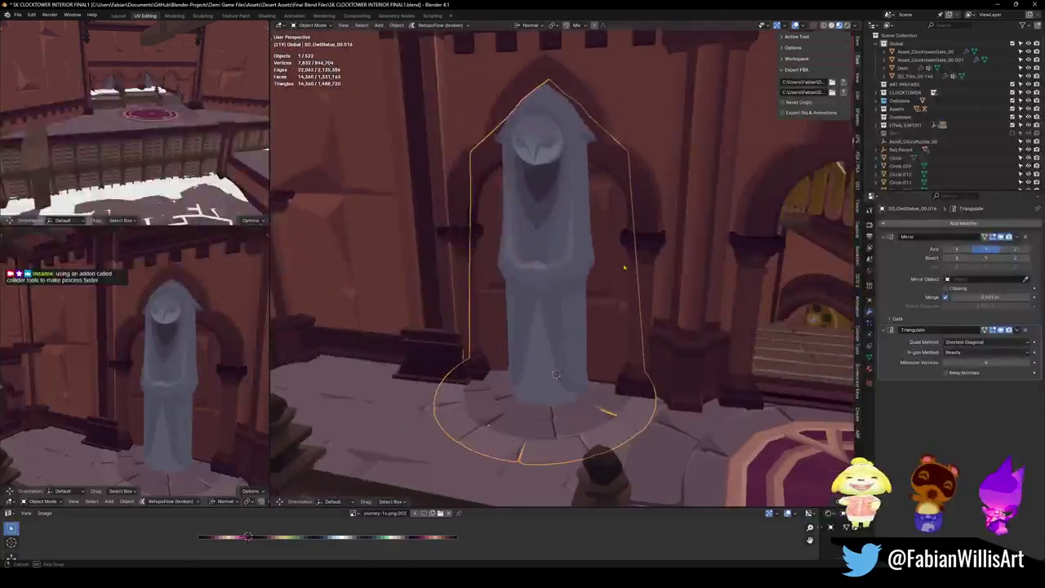
Enter Edit Mode on the owl statue and select its connected body mesh
key("shift+alt+c")
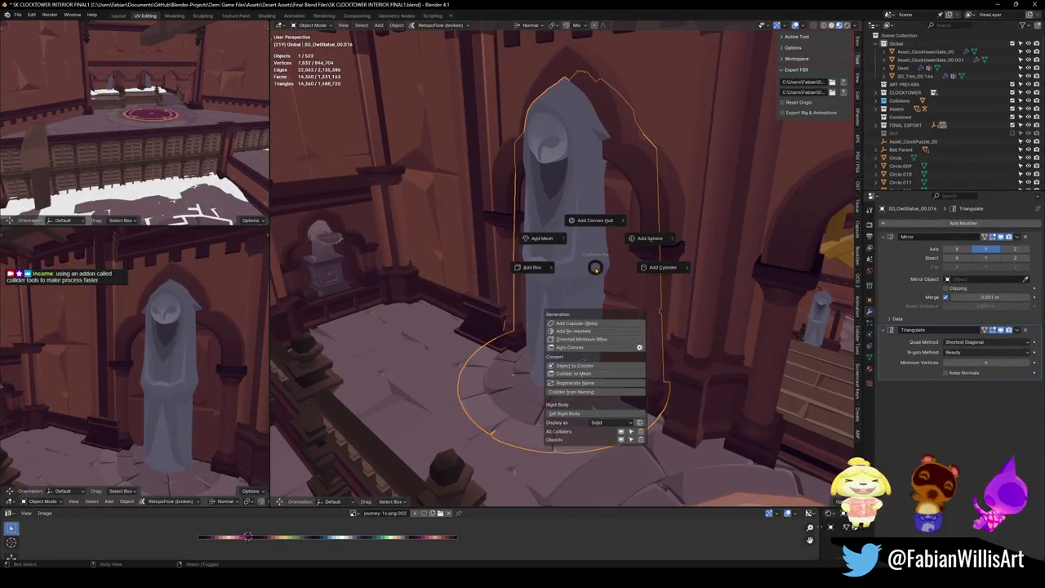
key("Escape")
key("Tab")
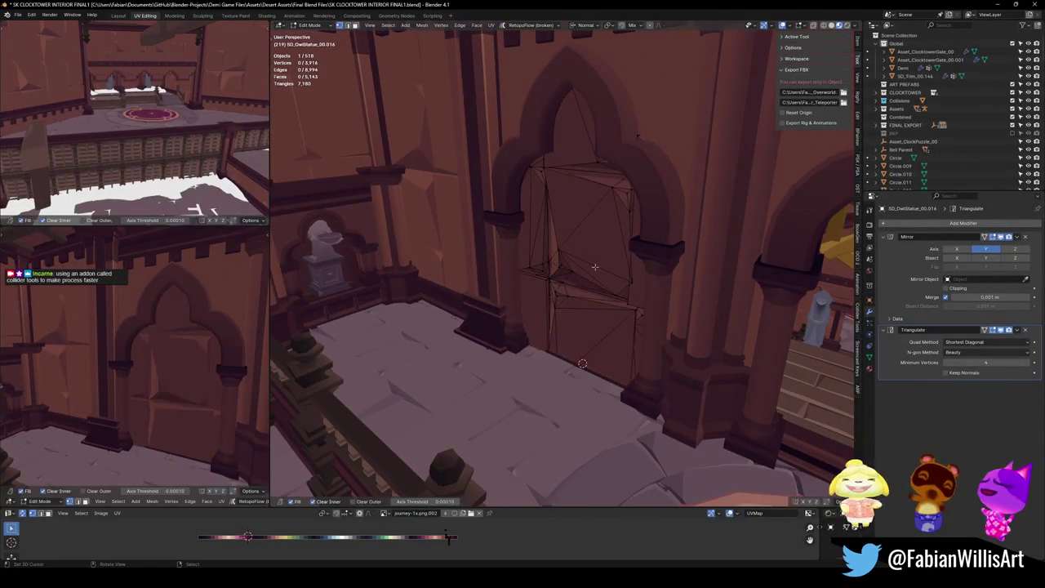
key("Tab")
key("Tab")
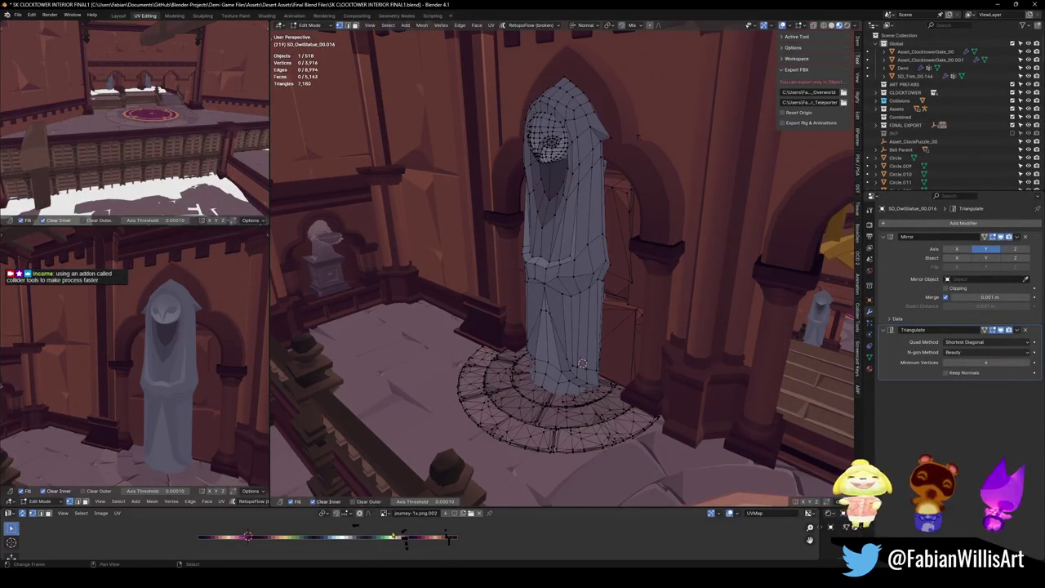
key("l")
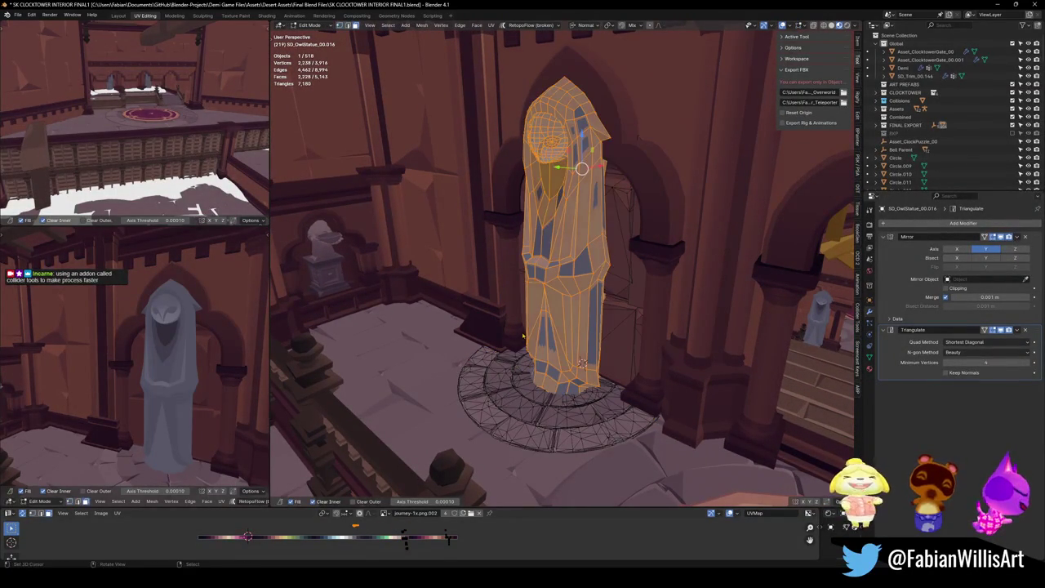
Add a decimated mesh collider around the statue at ratio 0.082 (912 faces)
key("shift+alt+c")
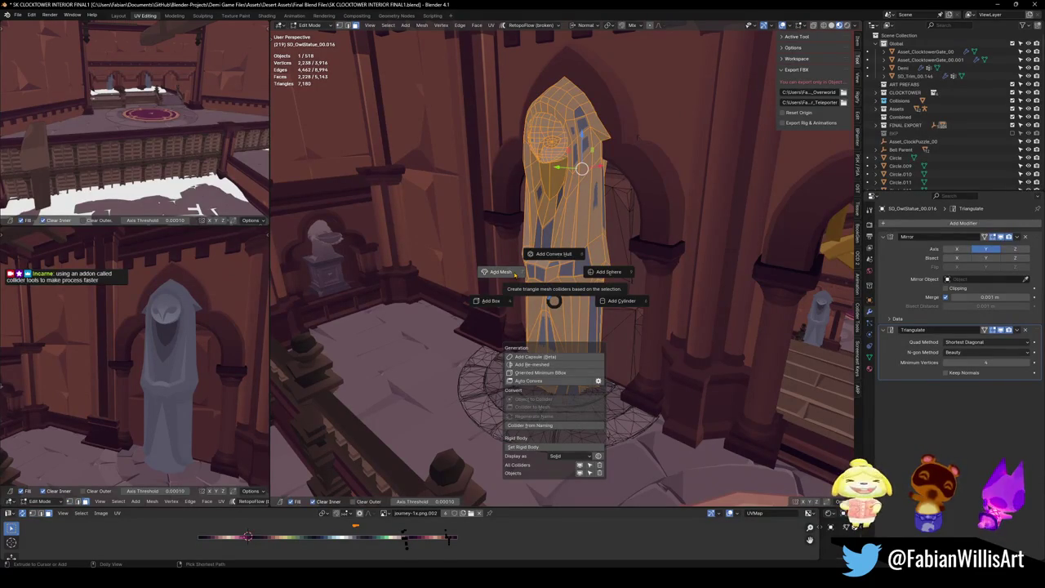
left_click(555, 256)
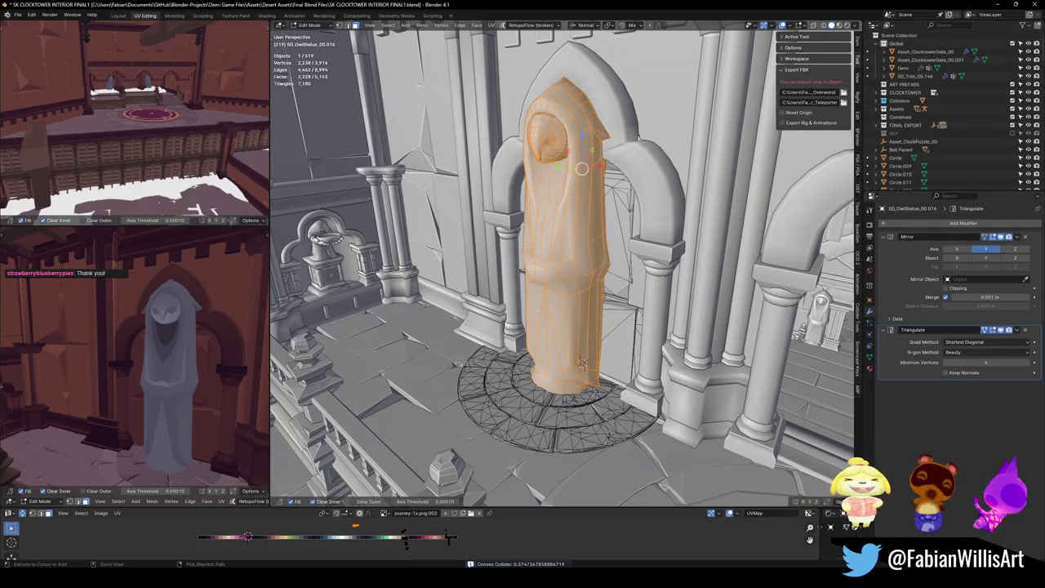
key("shift+c")
left_click(486, 282)
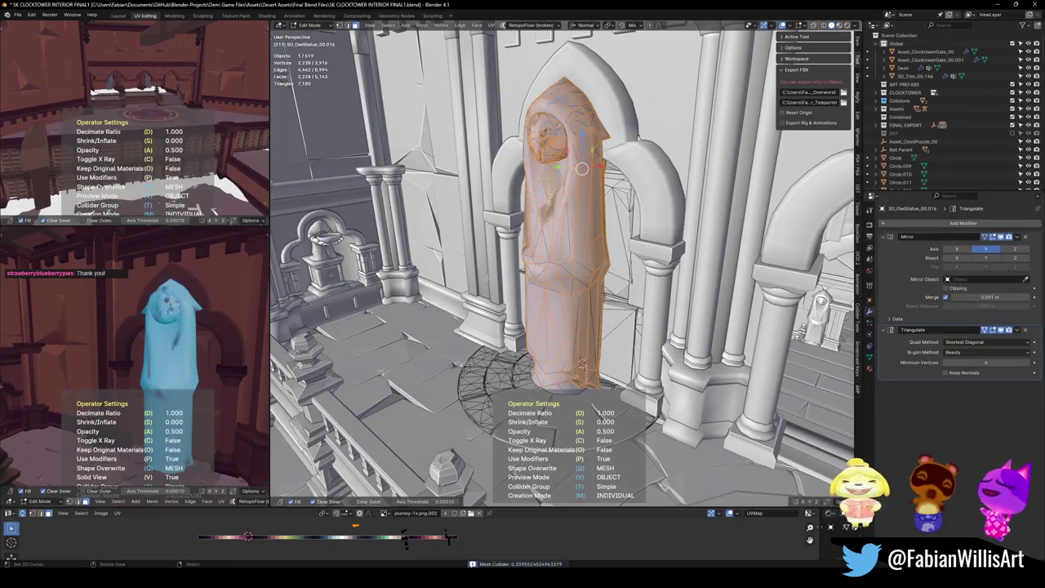
mouse_move(563, 245)
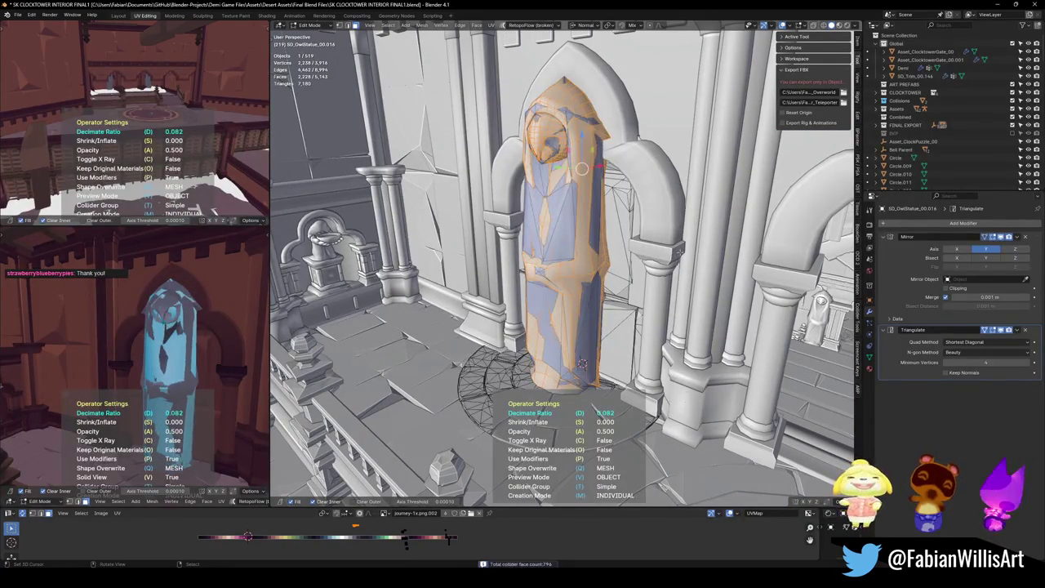
key("Return")
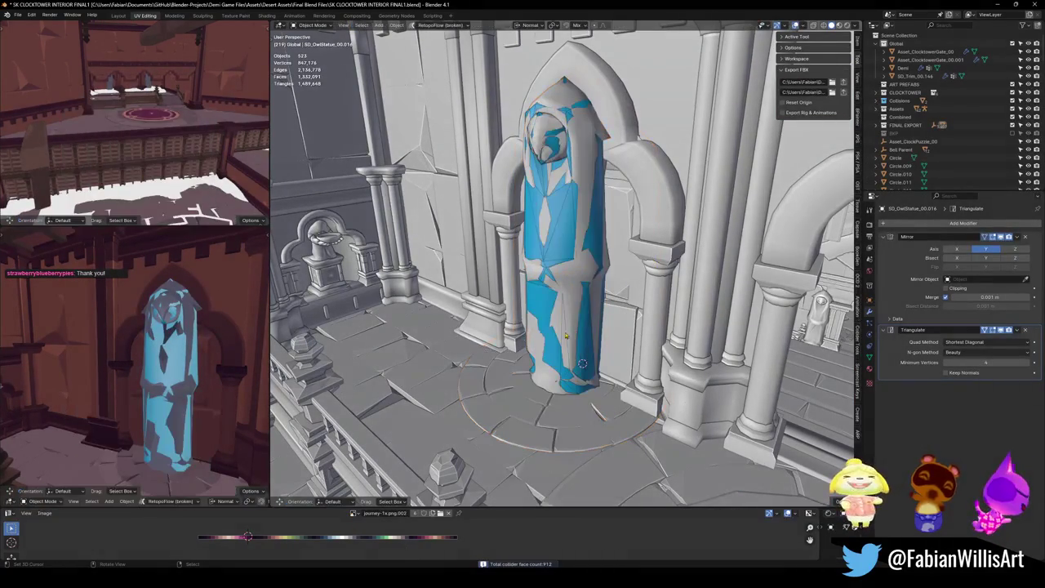
Clear the selection, return to Object Mode, and unhide all the collision objects
key("alt+a")
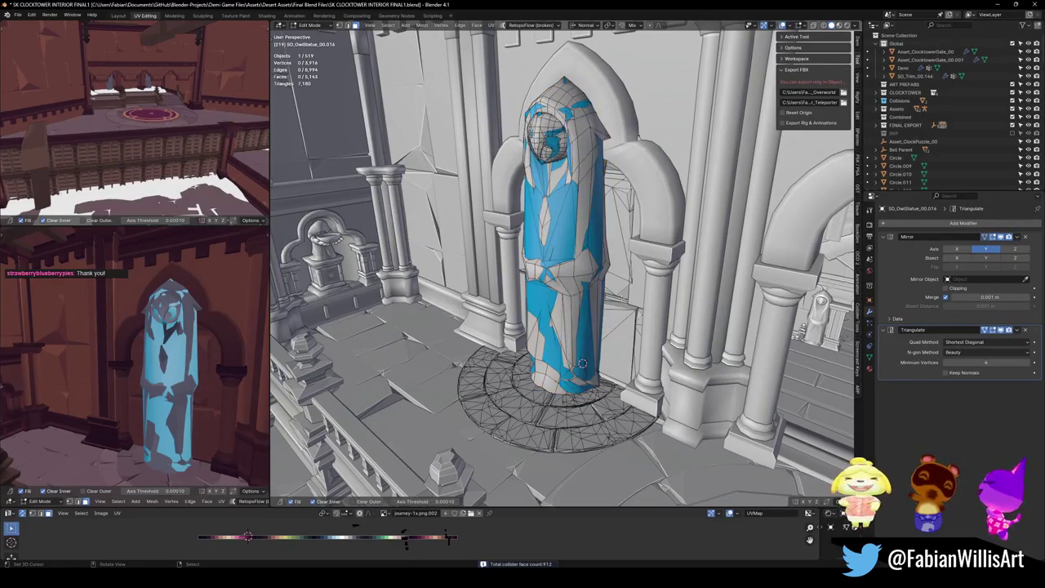
key("Tab")
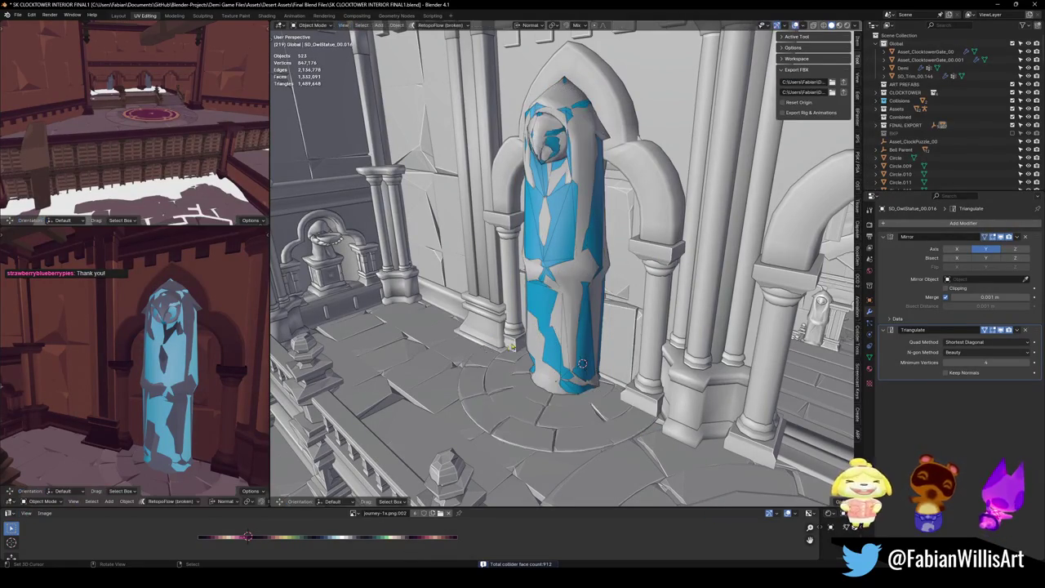
scroll(582, 365, "down", 2)
key("alt+h")
scroll(579, 349, "up", 3)
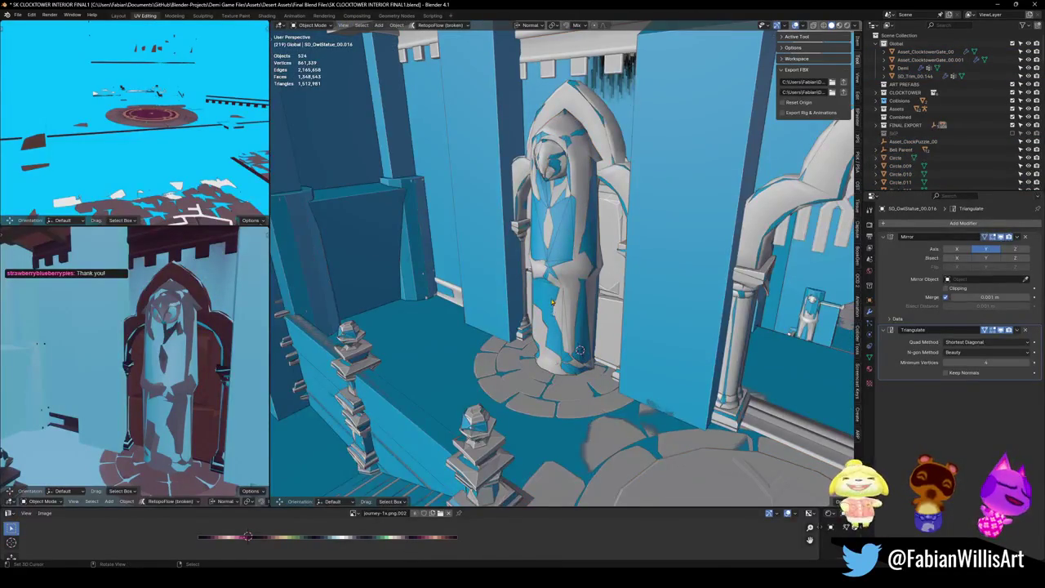
left_click(578, 350)
key("shift+grave")
key("Escape")
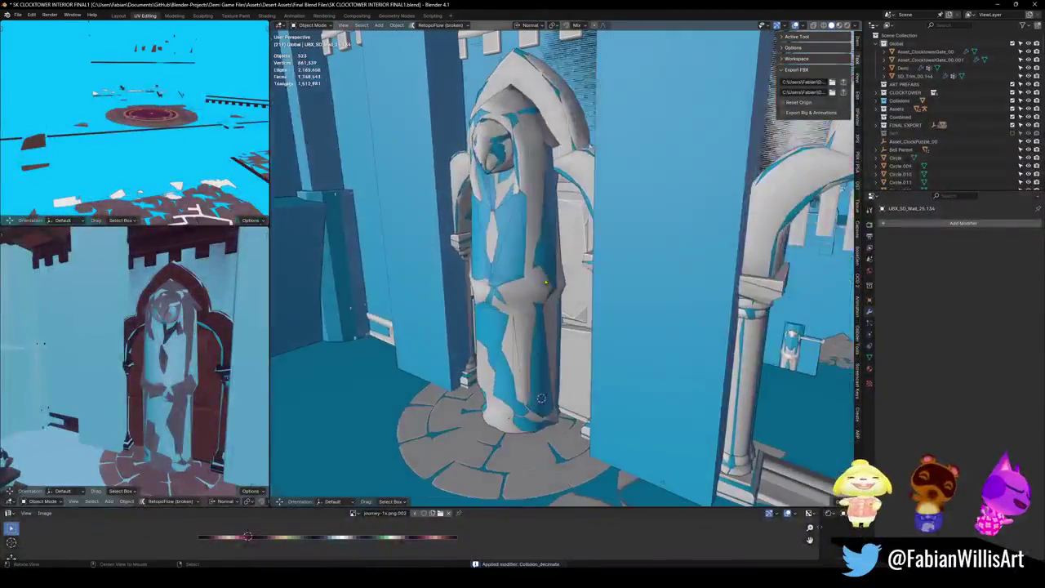
left_click(562, 260)
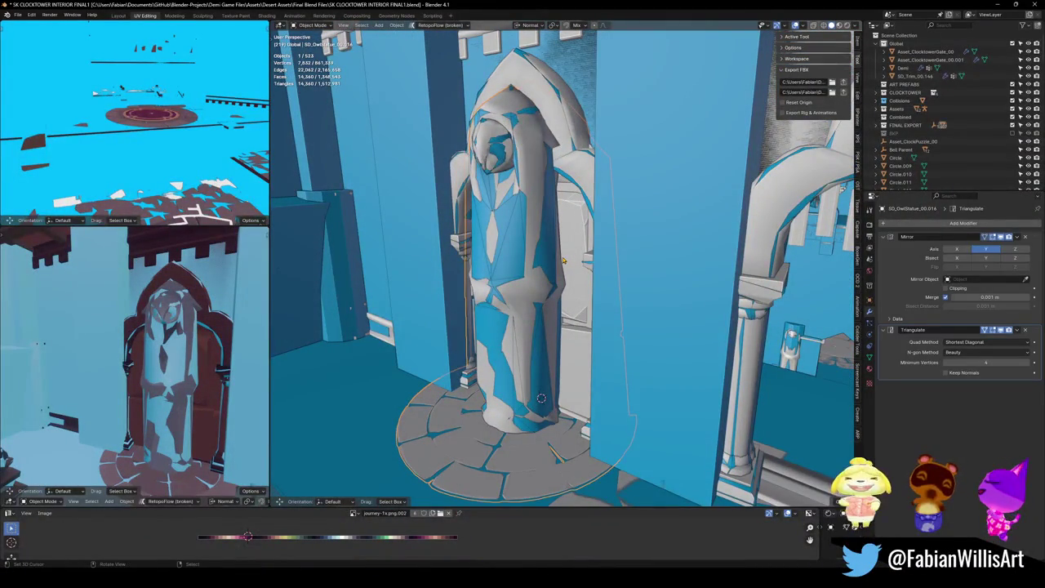
key("alt+a")
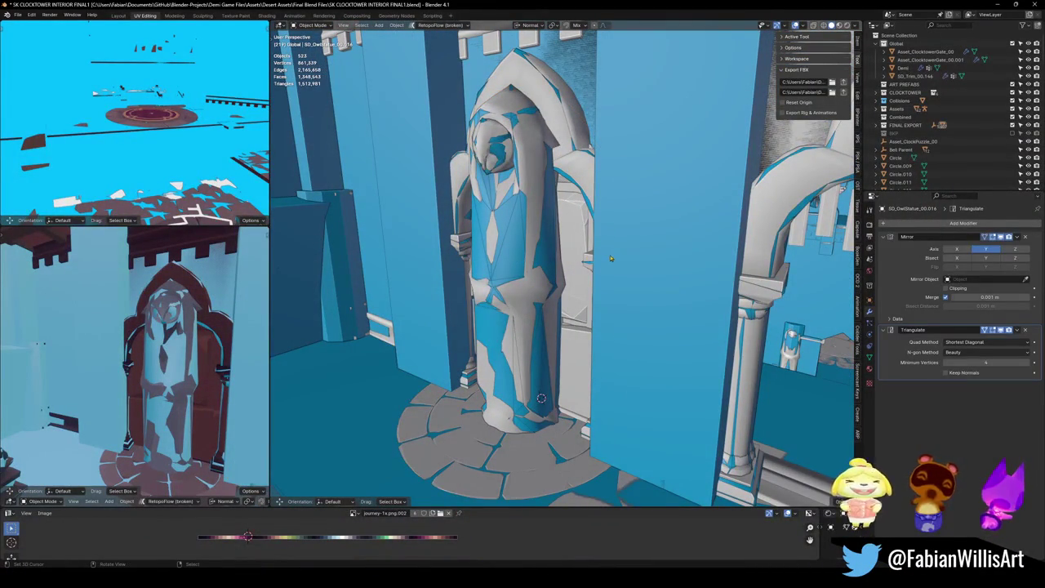
left_click(575, 295)
key("Tab")
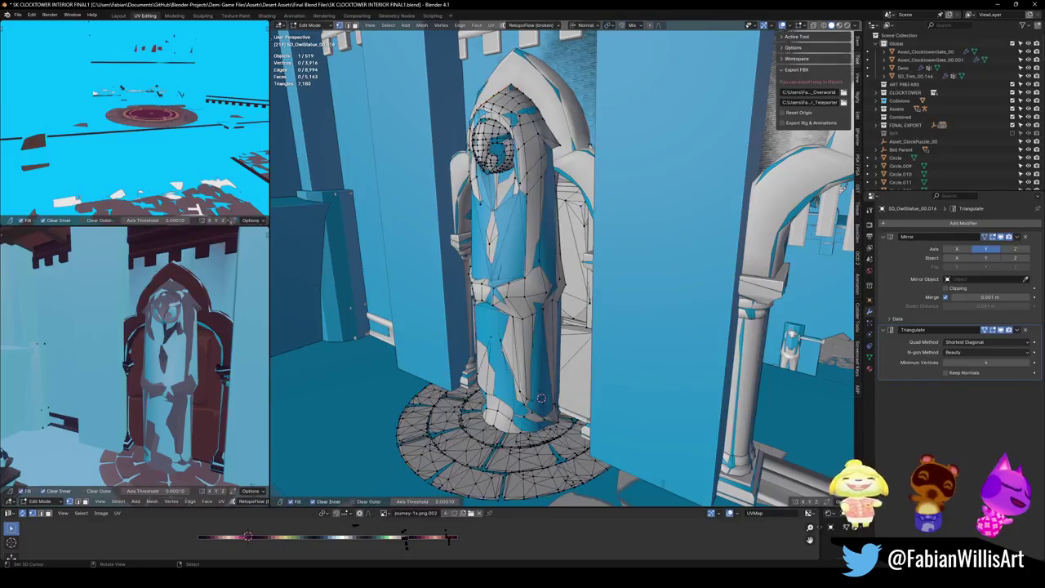
key("a")
key("alt+a")
key("l")
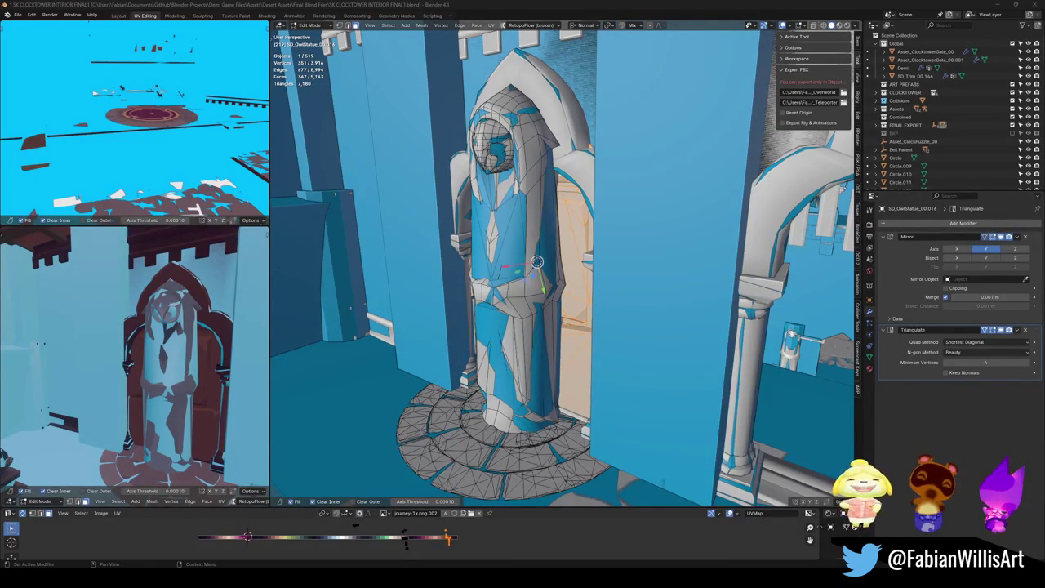
scroll(563, 261, "up", 5)
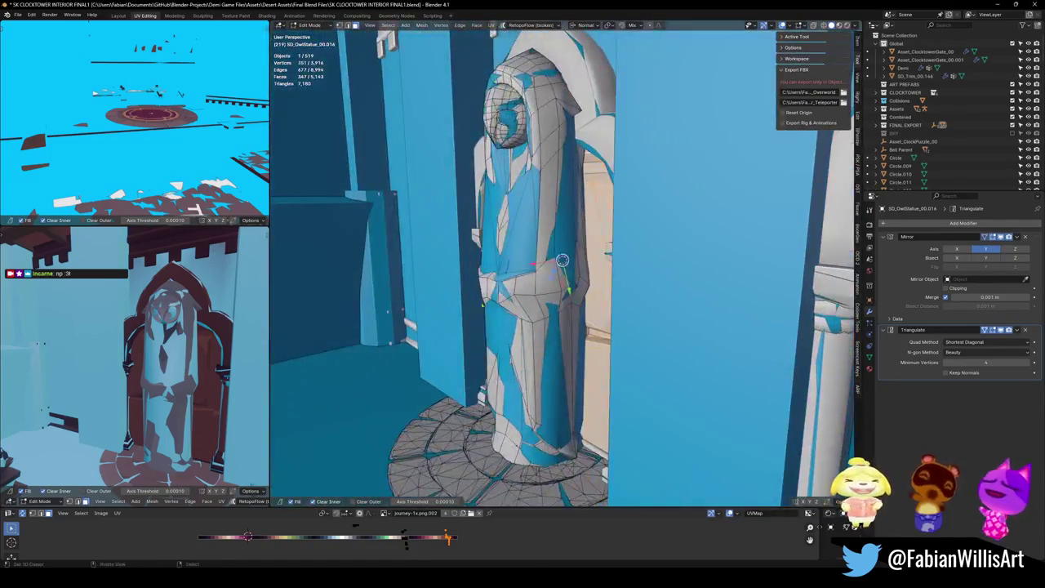
key("Tab")
left_click(547, 291)
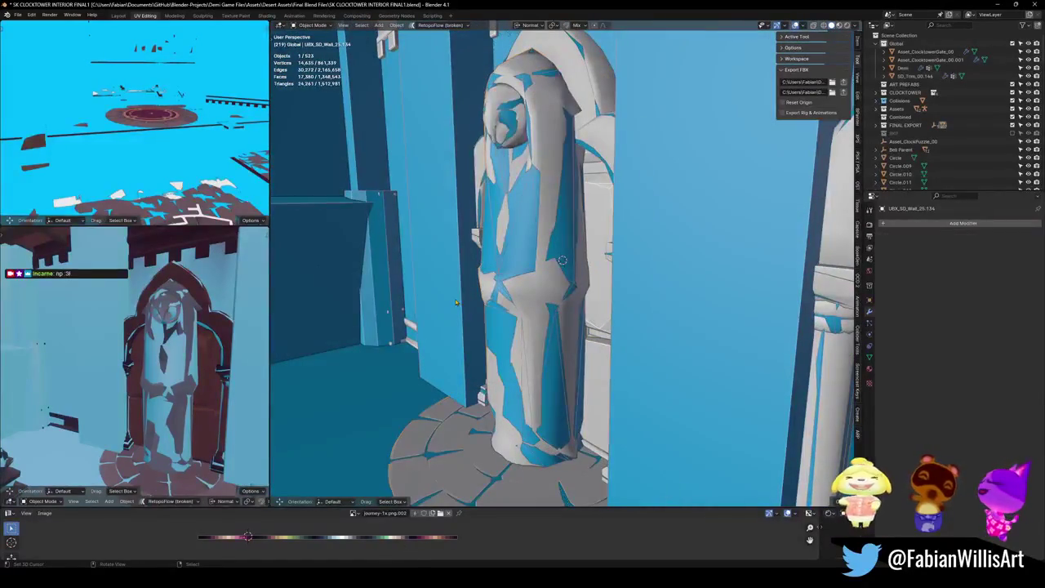
Add a new cube inside the UBX_SD_Wall_25.134 collider mesh and scale it down
key("Tab")
key("alt+a")
key("shift+a")
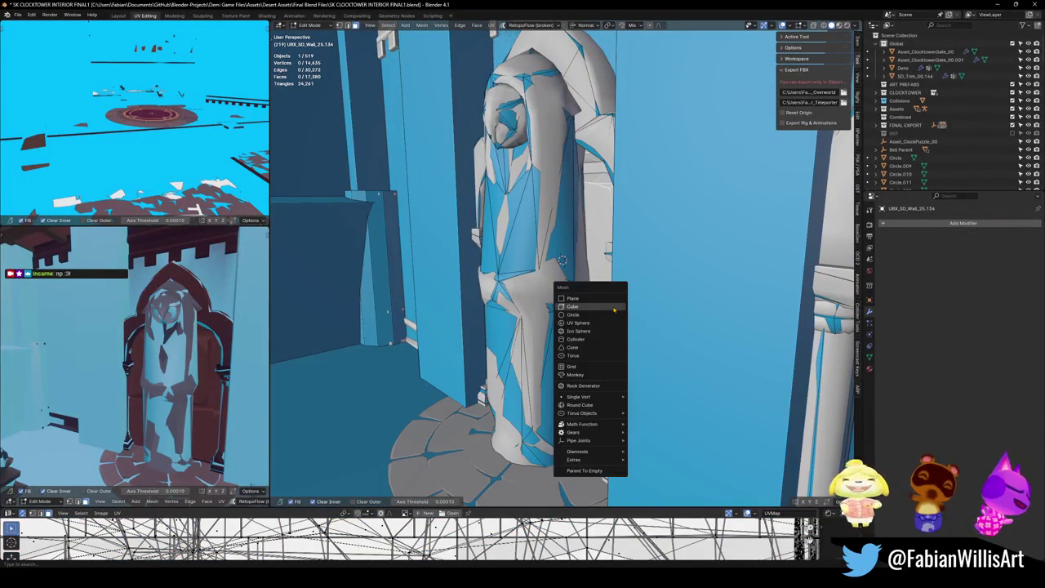
left_click(604, 307)
scroll(604, 294, "up", 3)
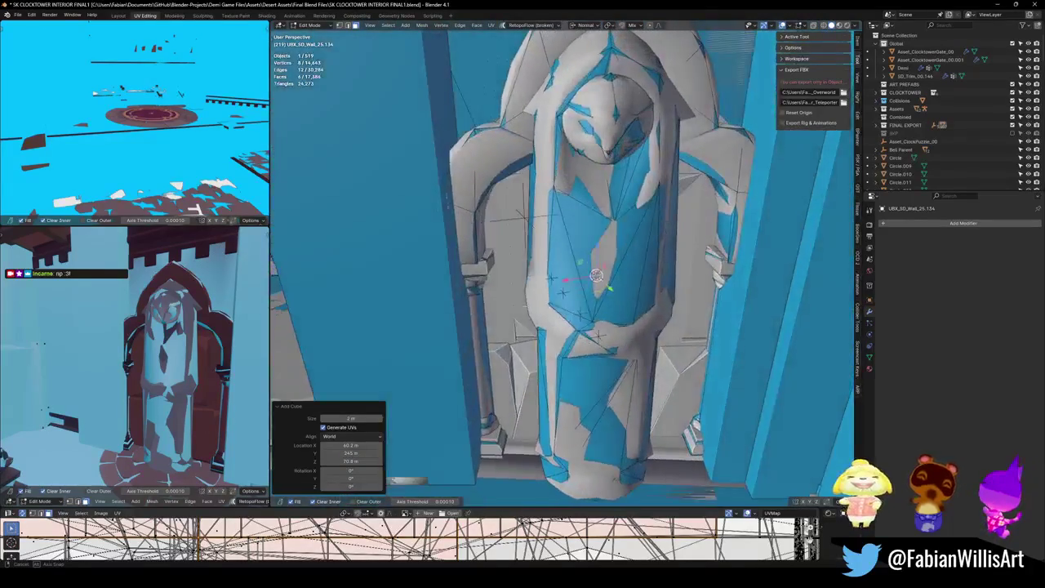
key("s")
left_click(670, 284)
scroll(621, 294, "down", 3)
scroll(621, 294, "up", 3)
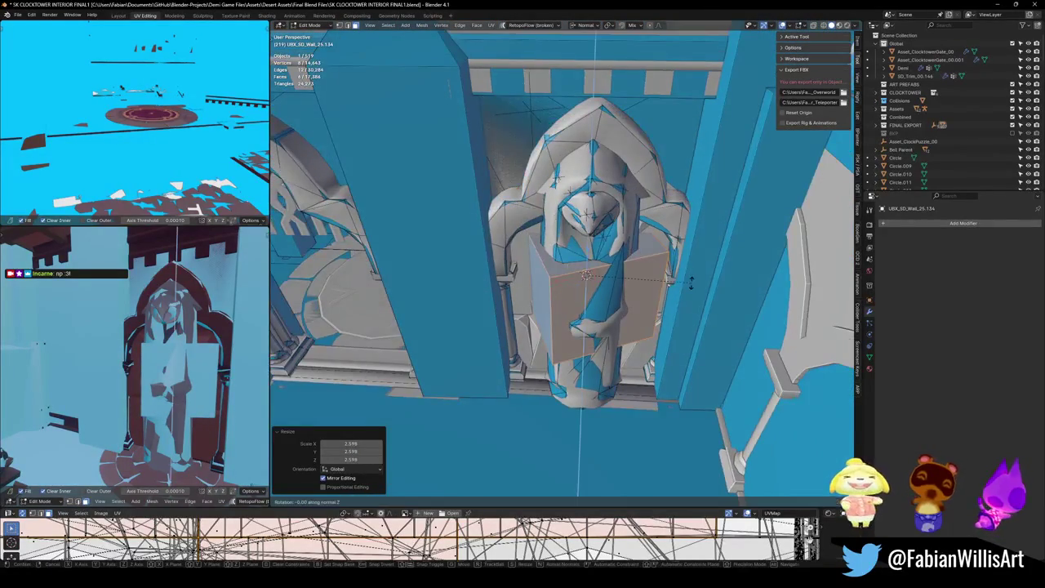
key("r")
right_click(545, 307)
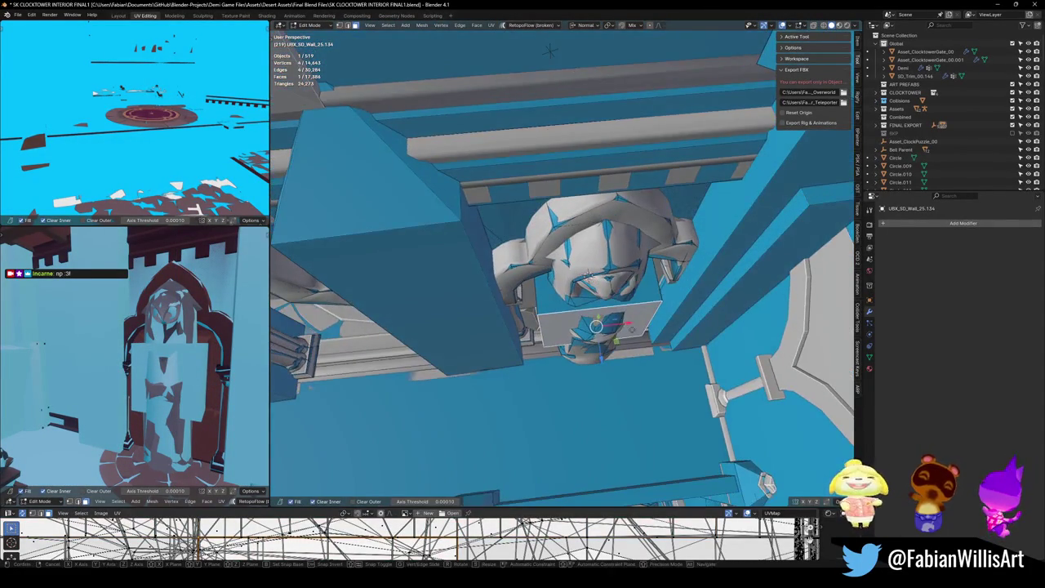
Push the cube's faces outward along their normals to surround the owl statue
left_click(586, 281)
key("g")
key("z")
key("z")
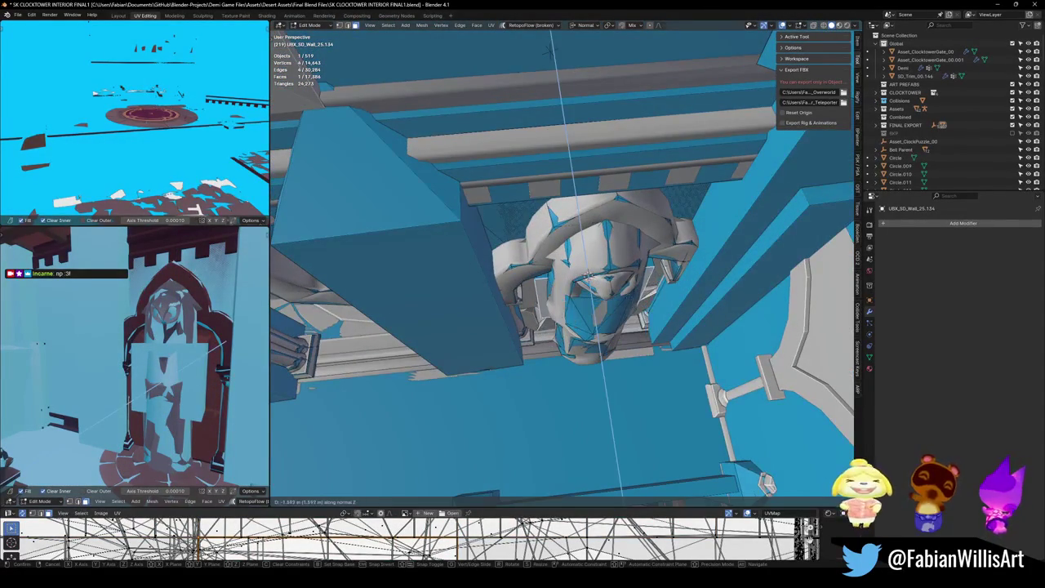
left_click(588, 277)
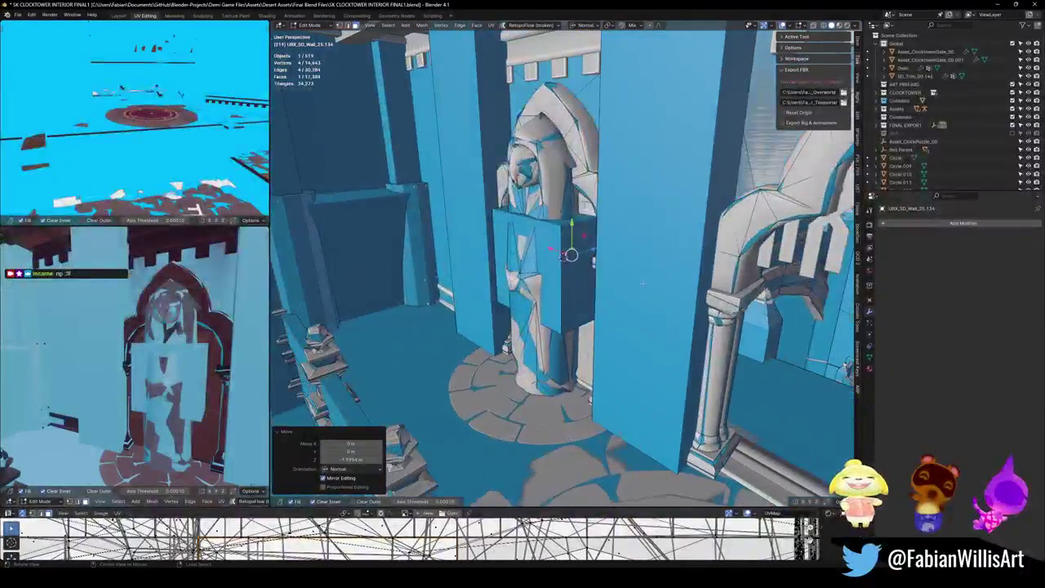
key("h")
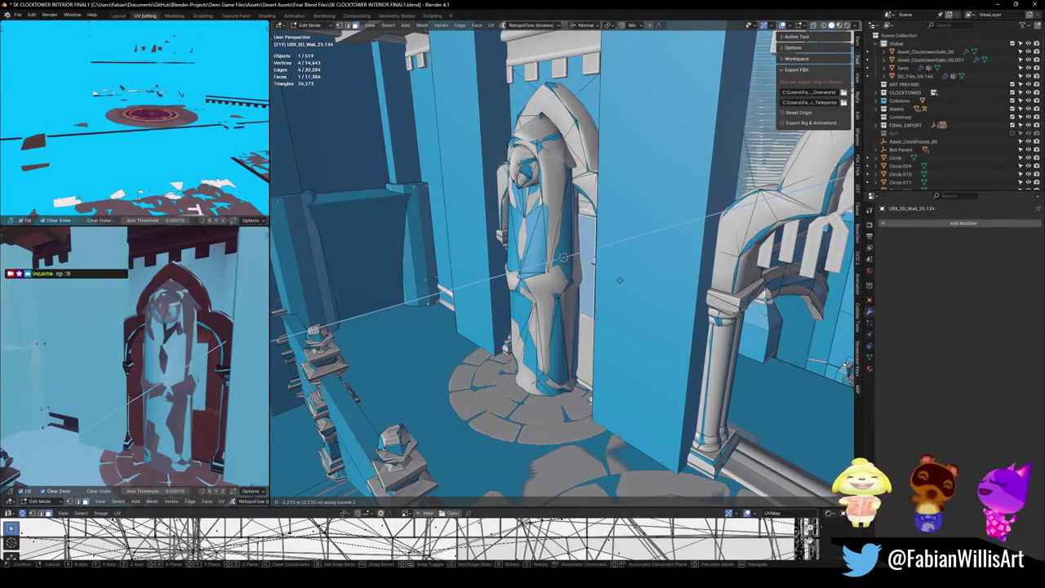
key("alt+h")
key("g")
key("z")
key("z")
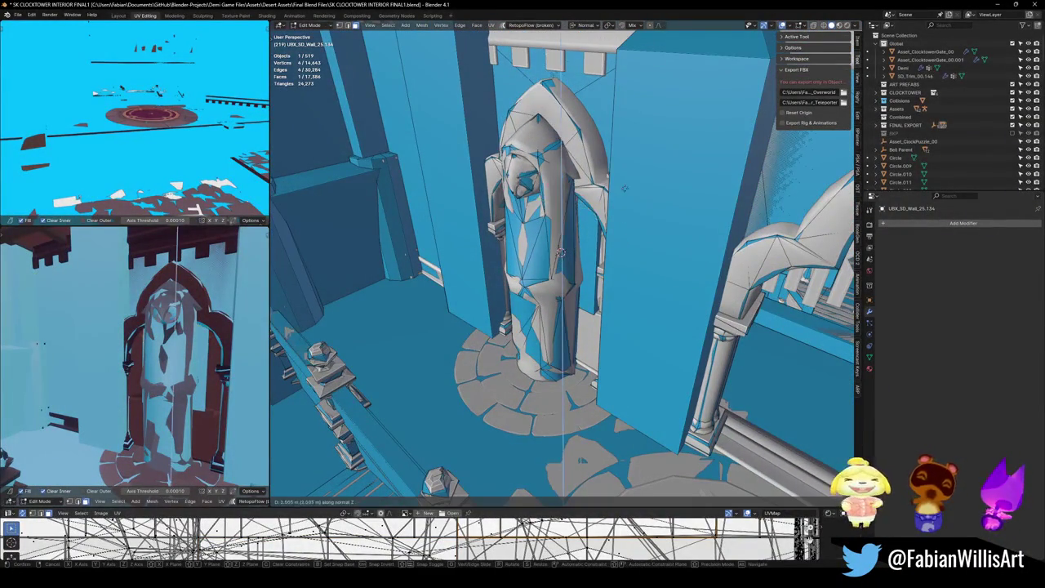
left_click(622, 101)
scroll(591, 214, "up", 3)
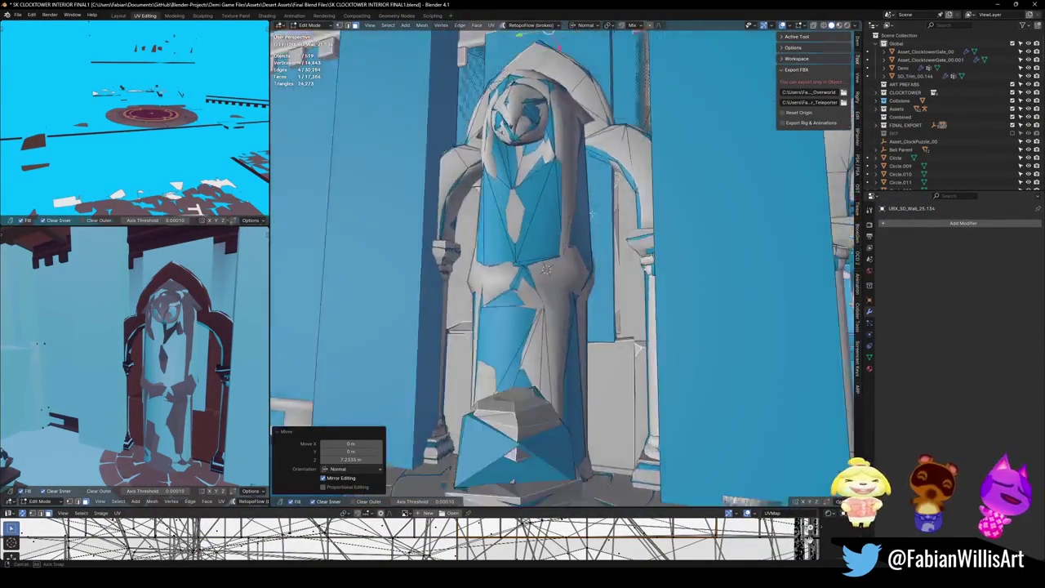
left_click_drag(591, 213, 582, 231)
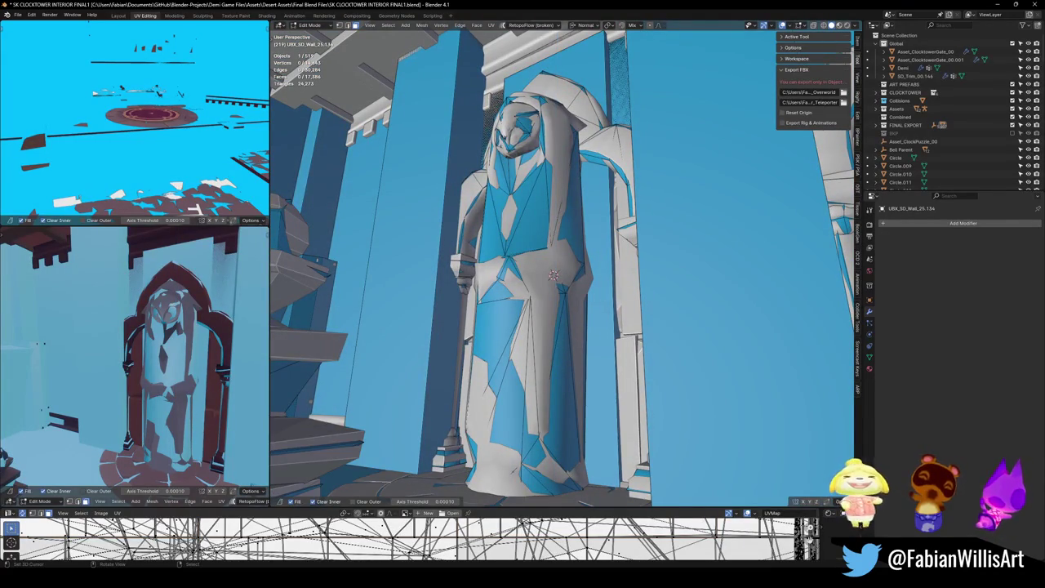
Move the selected vertices vertically to fit the statue, then save the file
key("g")
key("z")
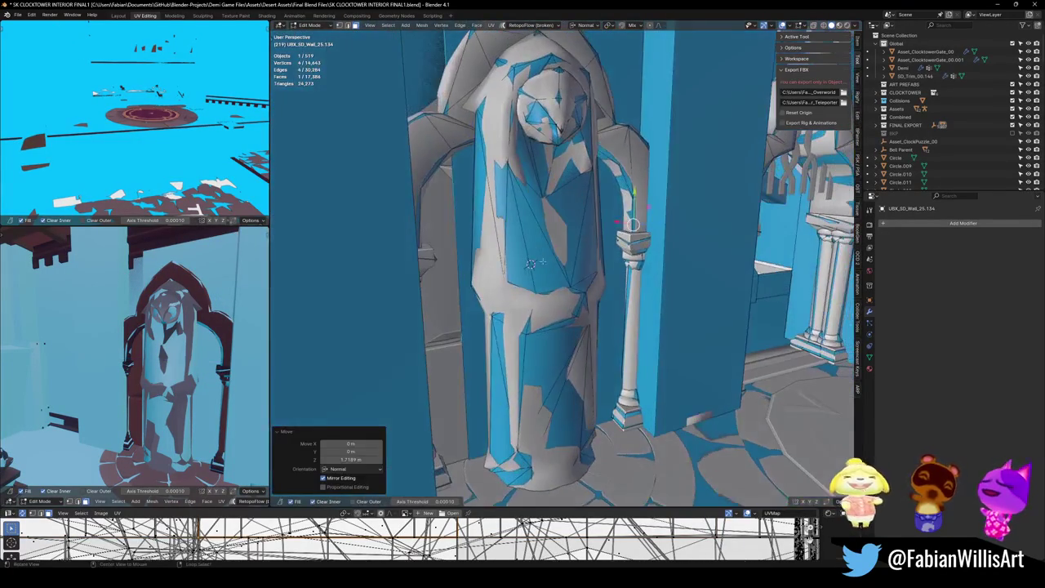
left_click_drag(542, 262, 455, 257)
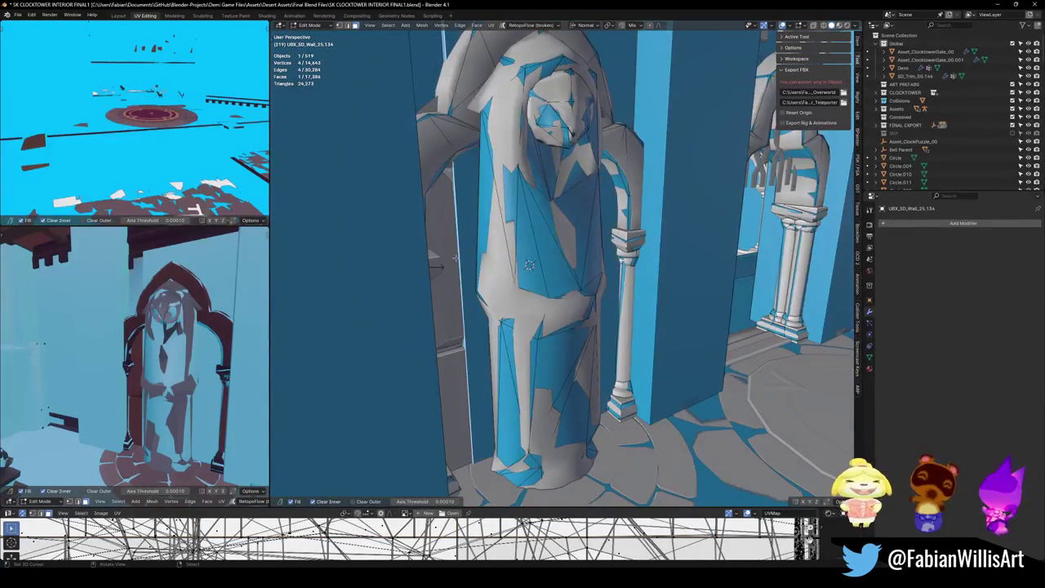
scroll(529, 263, "down", 5)
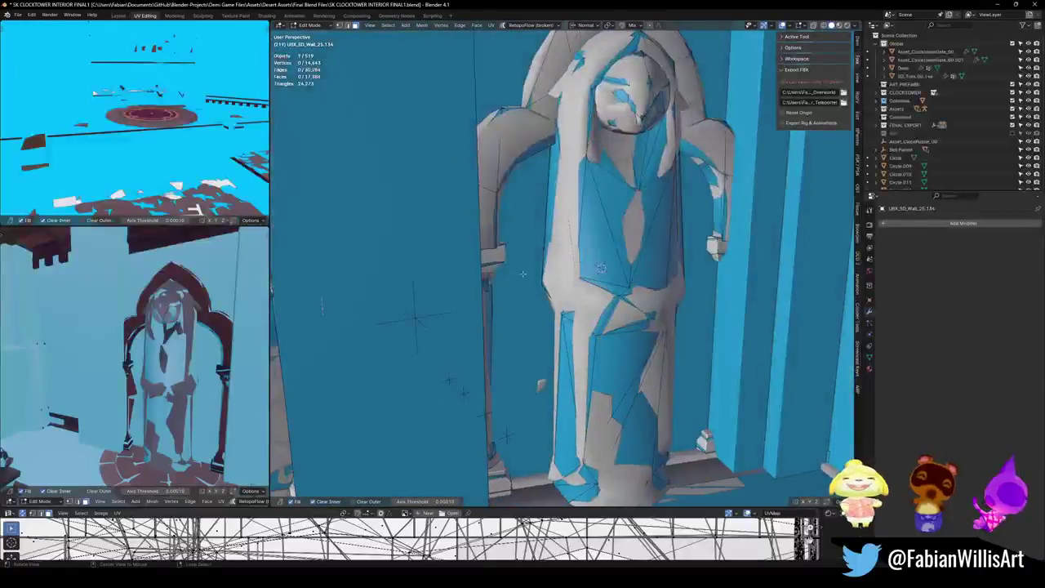
mouse_move(511, 420)
left_mouse_down()
mouse_move(578, 271)
mouse_move(560, 283)
left_mouse_up()
key("ctrl+s")
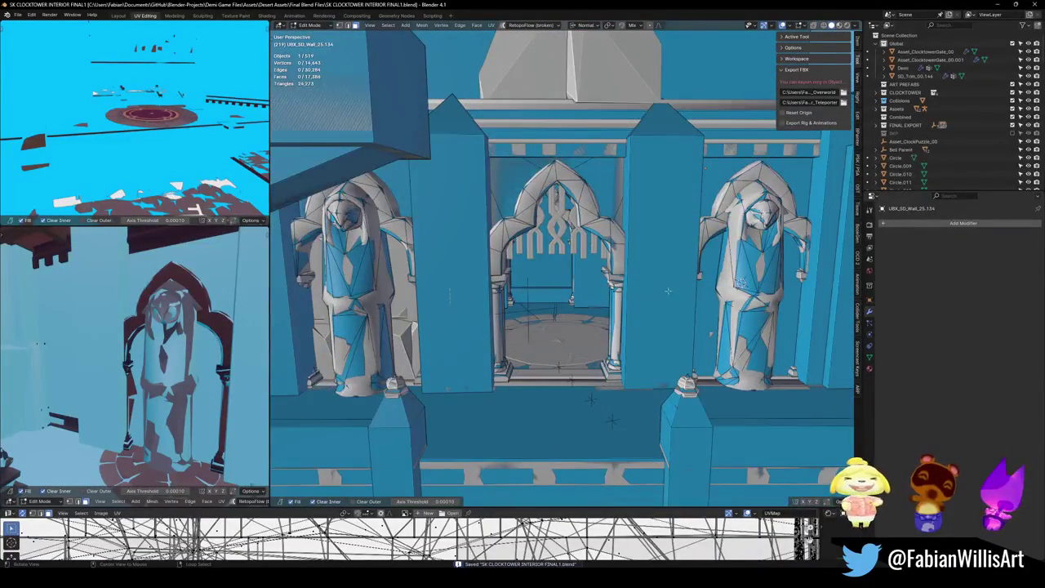
Duplicate the right statue's box collider and slide it horizontally around the other owl statue
left_click_drag(667, 291, 694, 311)
left_click(750, 281, "shift")
key("shift+d")
key("Escape")
left_click_drag(718, 293, 751, 310)
key("g")
key("shift+z")
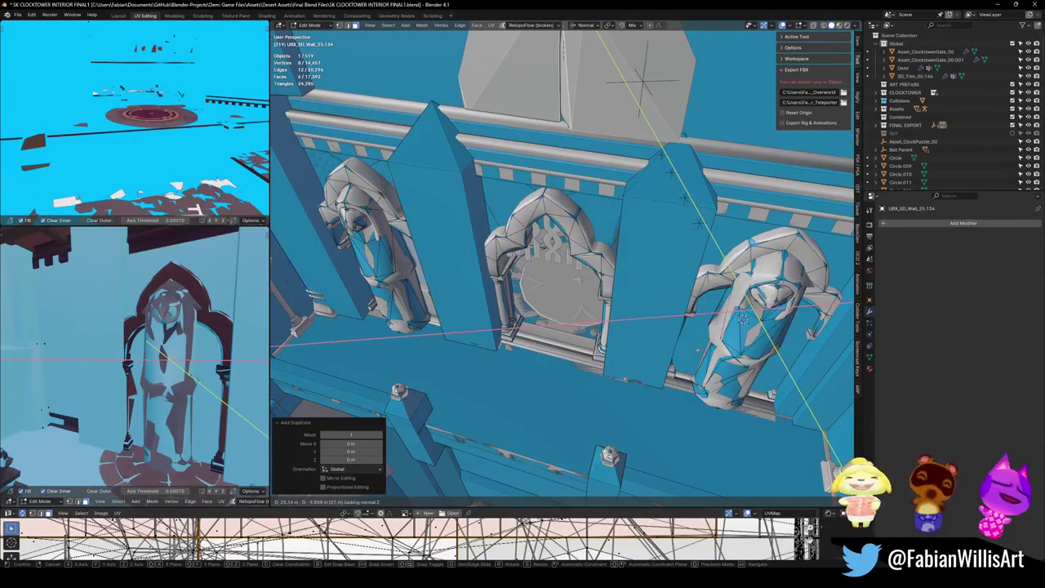
left_click(743, 319)
mouse_move(743, 319)
left_mouse_down()
mouse_move(715, 301)
mouse_move(553, 266)
mouse_move(645, 272)
mouse_move(567, 291)
mouse_move(611, 295)
left_mouse_up()
Return to Object Mode and select the SD_CLOCKTOWER_INTERIOR root object
key("alt+a")
key("Tab")
left_click(721, 275)
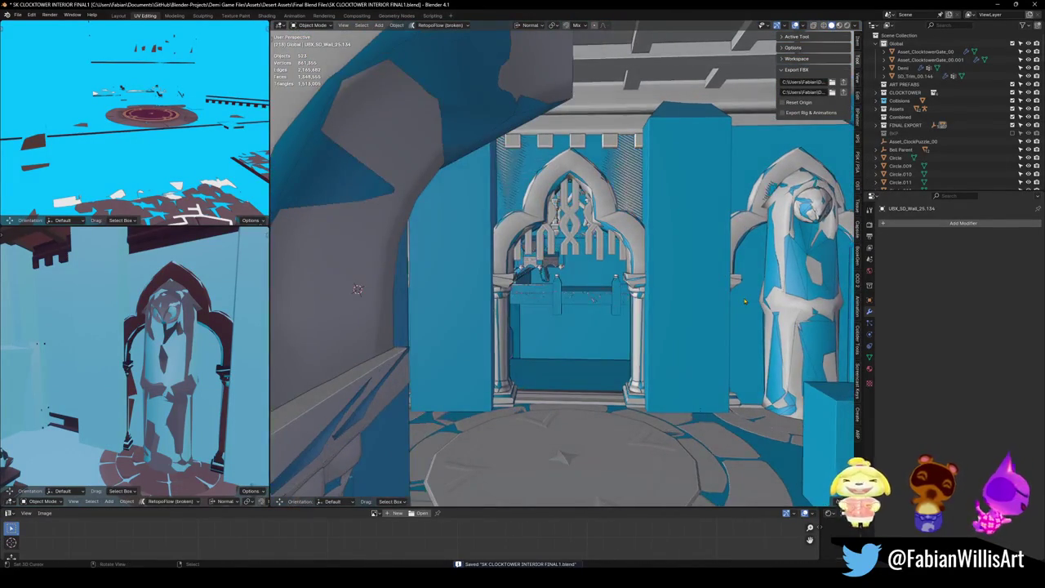
mouse_move(721, 278)
left_mouse_down()
mouse_move(720, 296)
mouse_move(647, 278)
left_mouse_up()
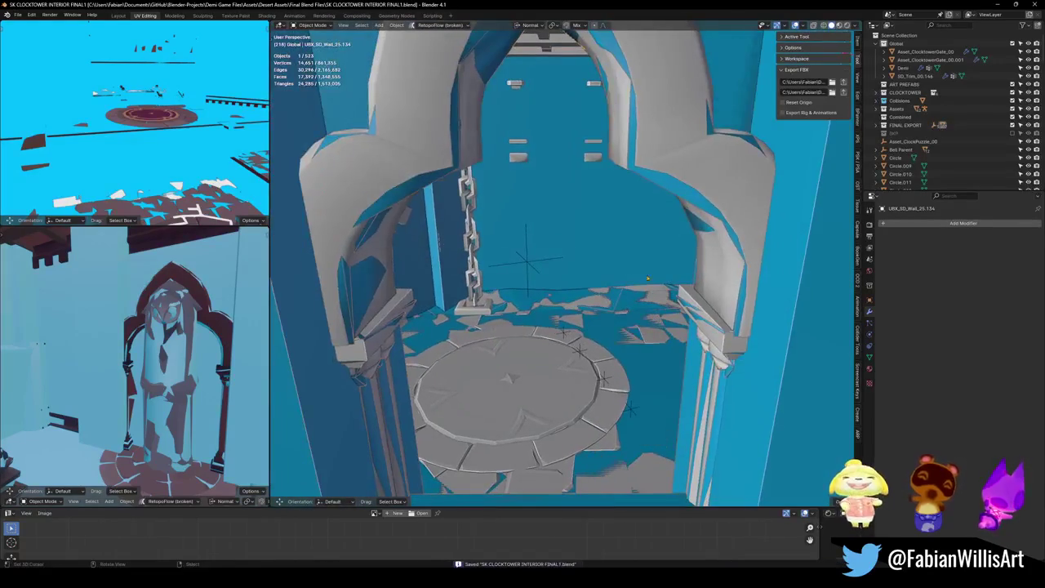
left_click(529, 264)
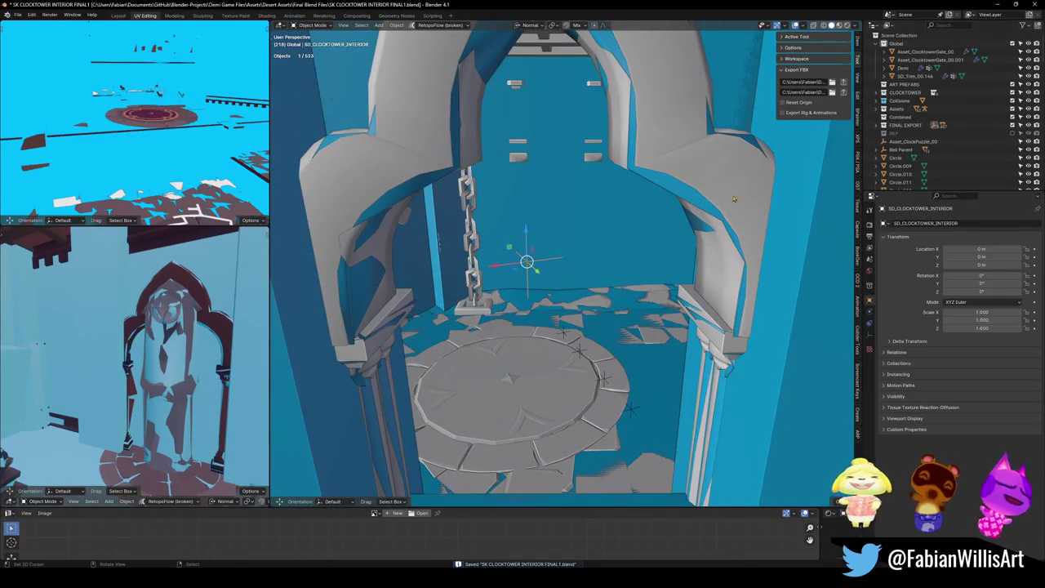
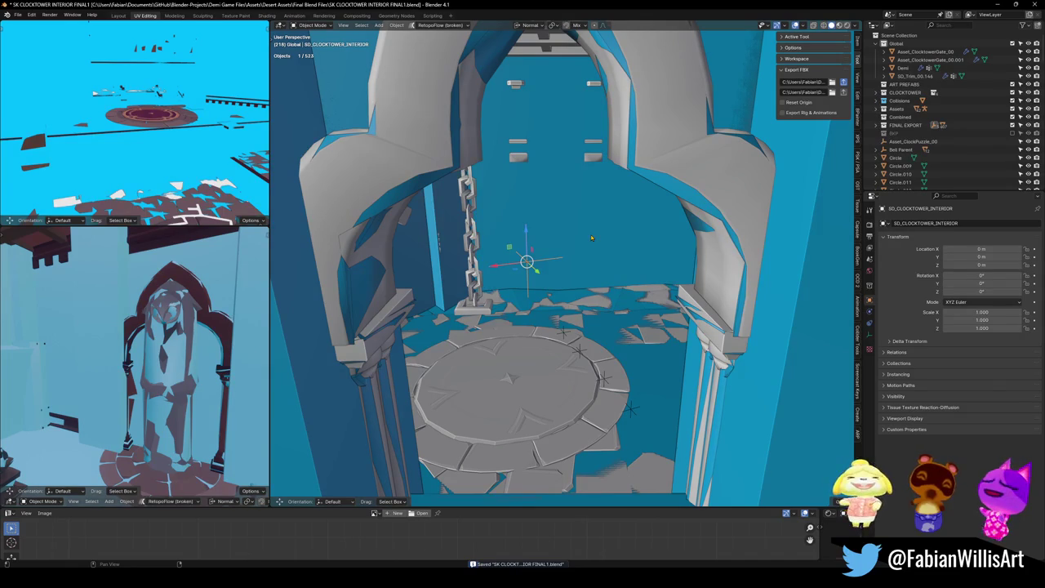
Clear the selection and delete the Breakable Planks Holder from the scene
key("shift+g")
left_click(592, 238)
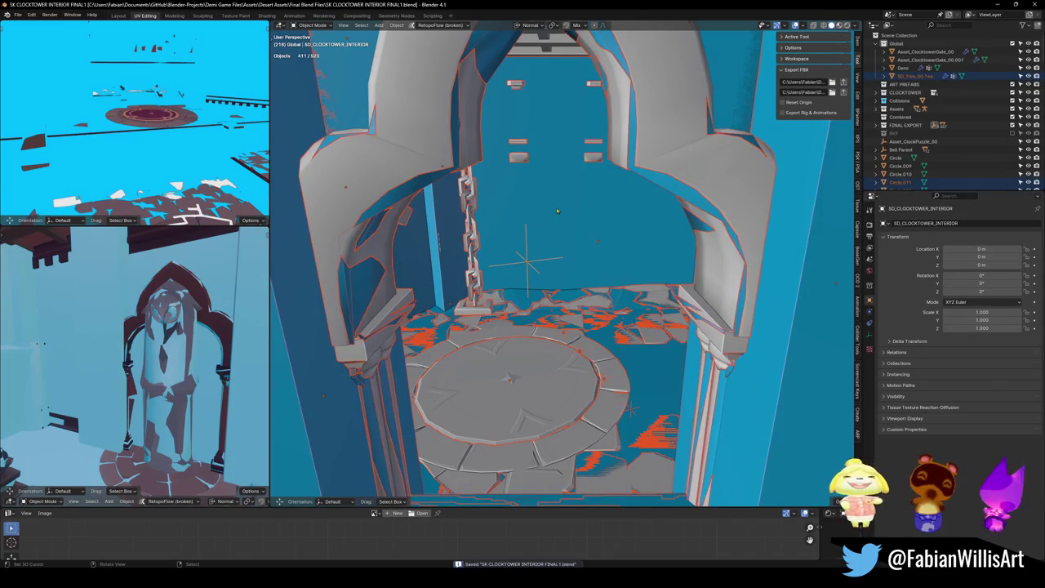
key("alt+a")
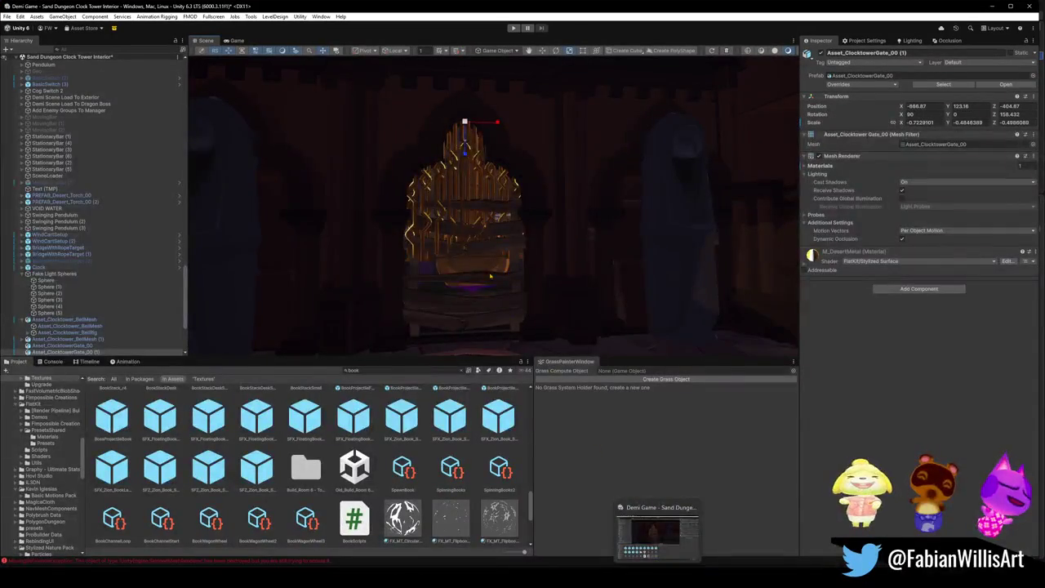
left_click(506, 249)
mouse_move(508, 250)
left_mouse_down()
mouse_move(550, 237)
mouse_move(532, 261)
mouse_move(539, 257)
left_mouse_up()
scroll(576, 257, "down", 5)
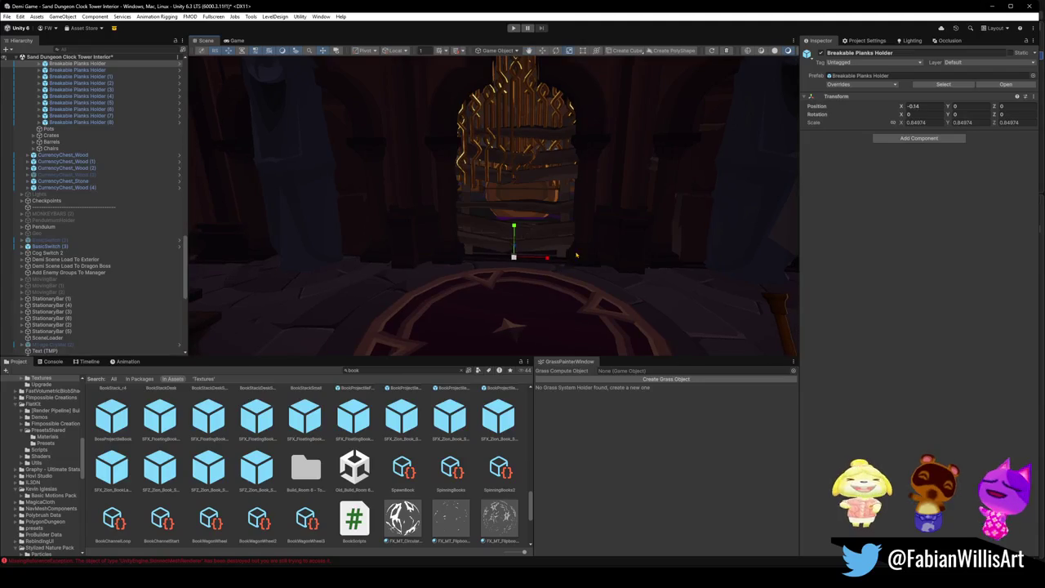
key("Delete")
key("ctrl+z")
key("Delete")
Delete the extra clocktower gate copy, Asset_ClocktowerGate_00 (1)
left_click_drag(574, 249, 549, 208)
scroll(548, 208, "up", 5)
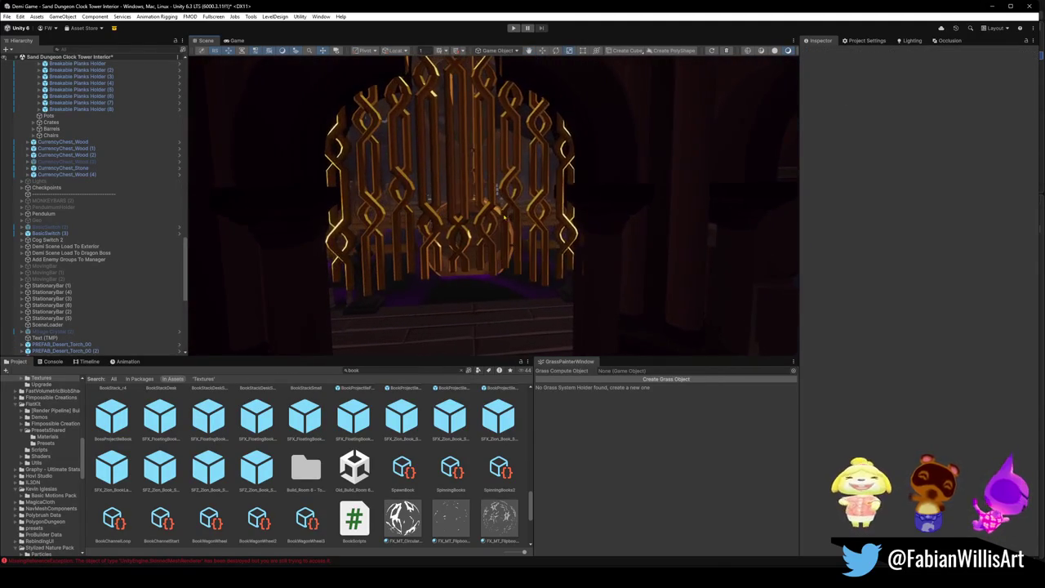
left_click(503, 214)
key("Delete")
Look over the large pendulum, then select Void Water 3 and its VOID WATER parent group
mouse_move(531, 249)
left_mouse_down()
mouse_move(564, 248)
mouse_move(539, 273)
left_mouse_up()
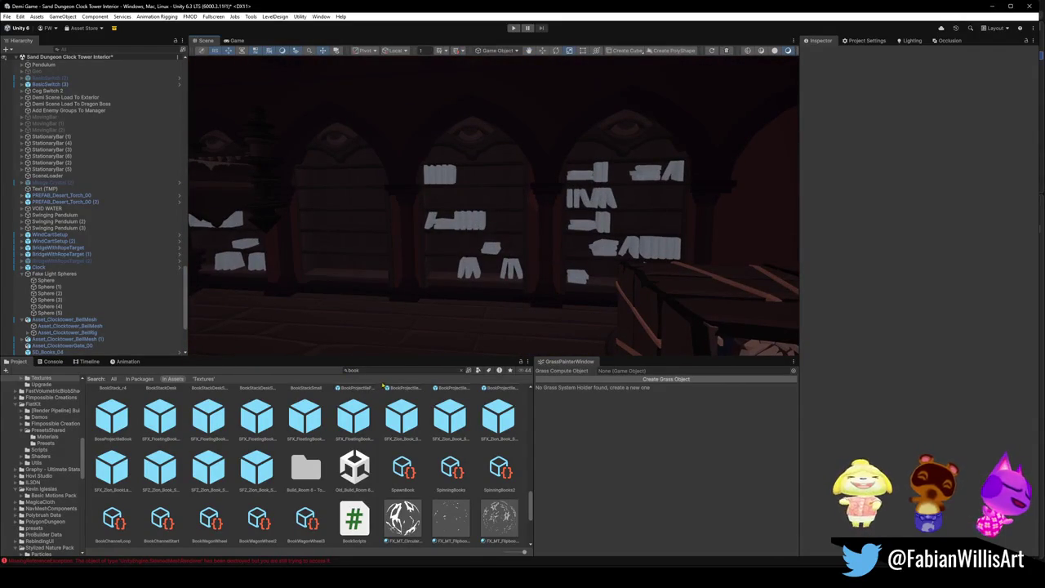
type("greatest")
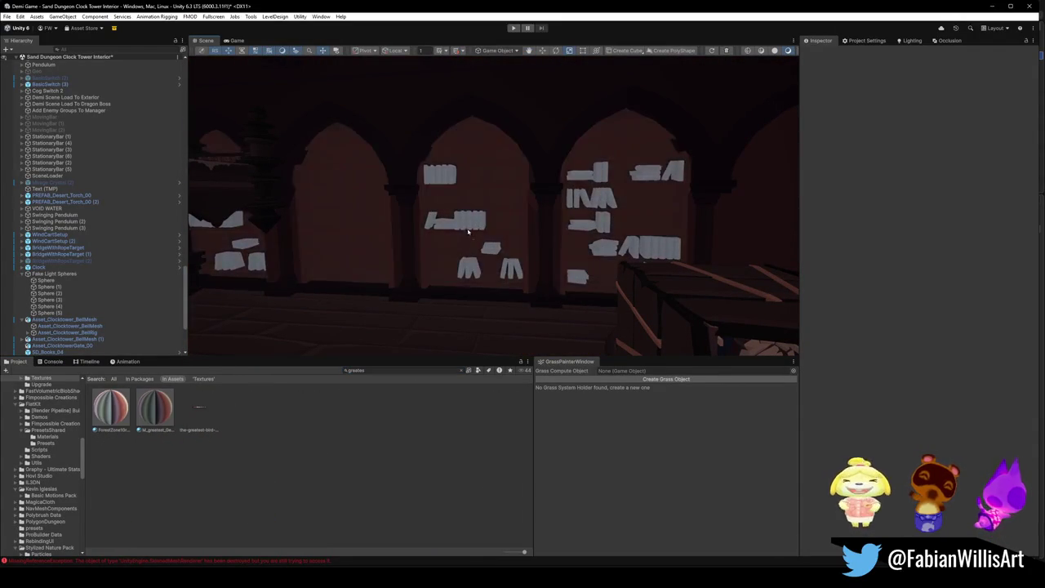
mouse_move(476, 224)
left_mouse_down()
mouse_move(432, 240)
mouse_move(630, 288)
left_mouse_up()
scroll(511, 256, "down", 5)
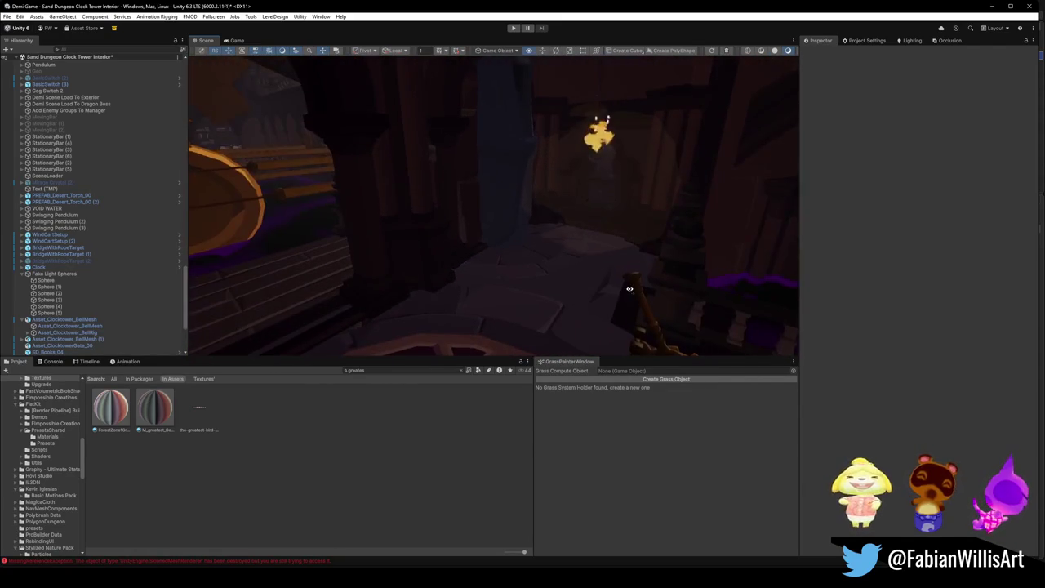
mouse_move(475, 374)
left_mouse_down()
mouse_move(432, 287)
mouse_move(391, 284)
left_mouse_up()
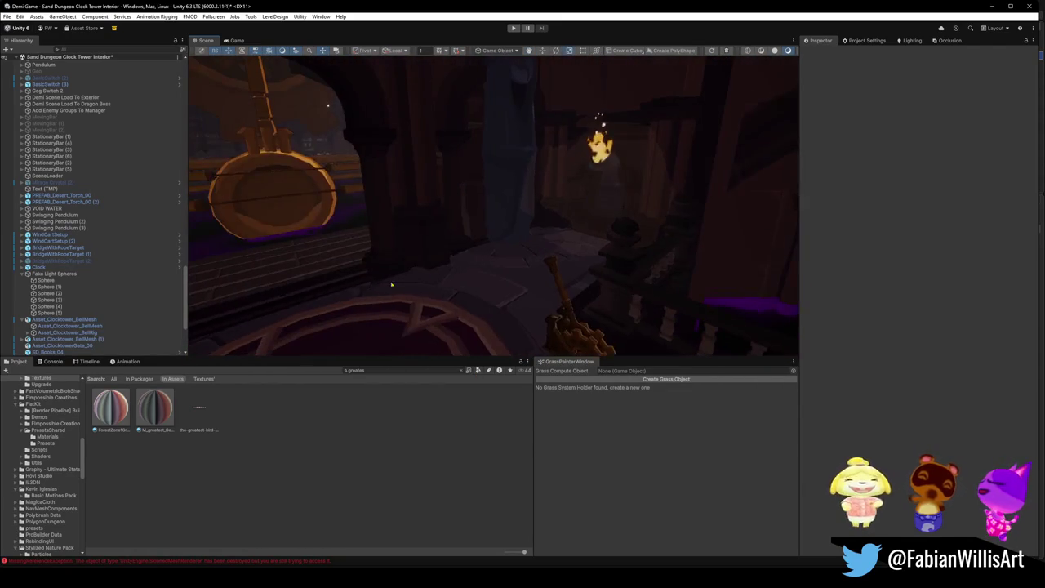
left_click(345, 216)
left_click(472, 200)
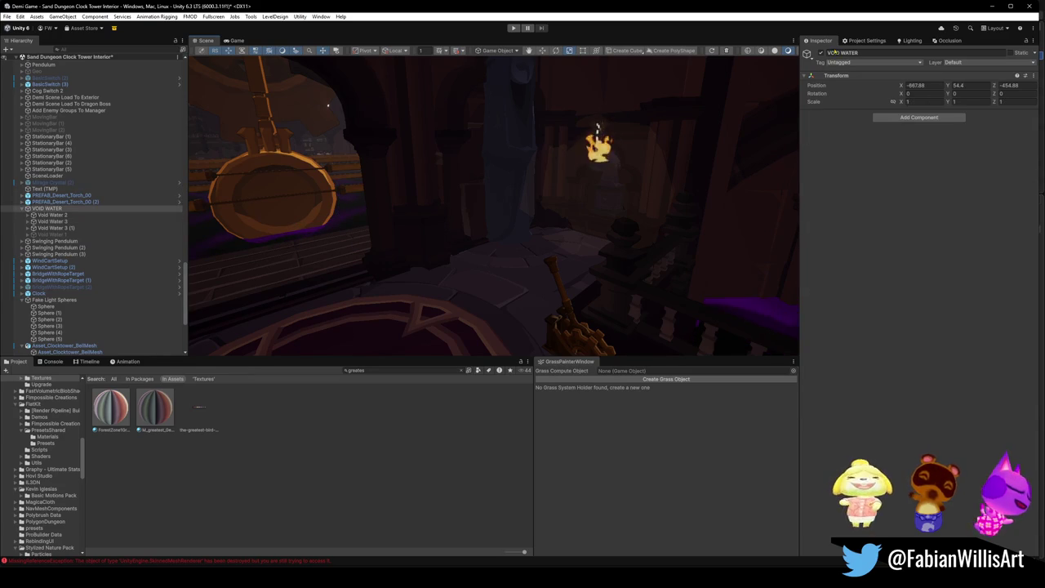
Inspect the Breakable Planks Holder and SD_CLOCKTOWER_Interior object near the torch and balcony
mouse_move(472, 204)
left_mouse_down()
mouse_move(454, 229)
mouse_move(618, 247)
mouse_move(660, 237)
mouse_move(663, 205)
left_mouse_up()
mouse_move(516, 272)
left_mouse_down()
mouse_move(621, 276)
mouse_move(441, 254)
mouse_move(426, 269)
mouse_move(438, 297)
mouse_move(427, 296)
mouse_move(522, 275)
mouse_move(488, 275)
mouse_move(672, 274)
mouse_move(501, 278)
mouse_move(590, 264)
mouse_move(673, 280)
mouse_move(531, 289)
mouse_move(548, 255)
left_mouse_up()
left_click(517, 291)
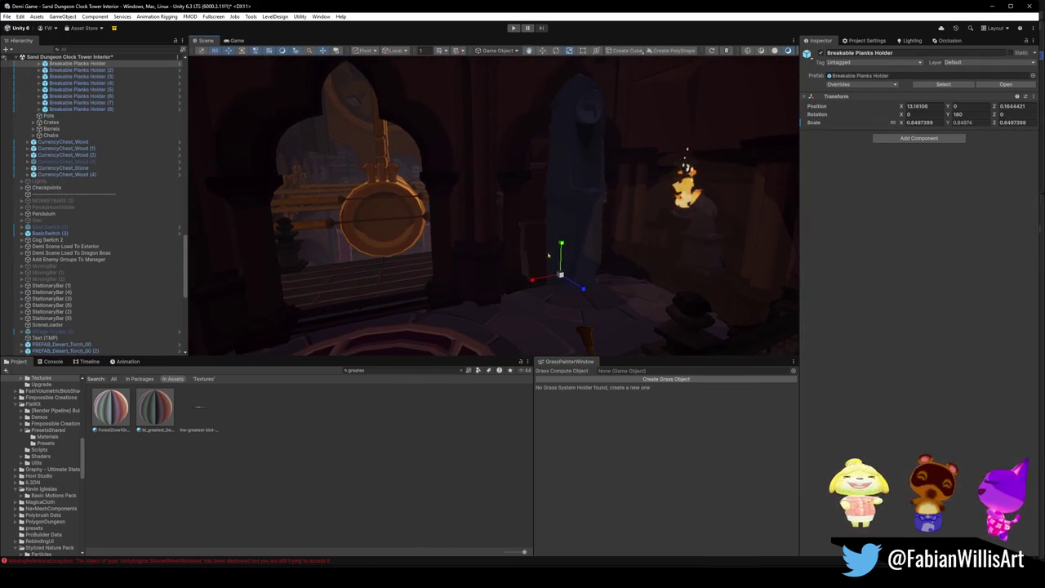
left_click(498, 202)
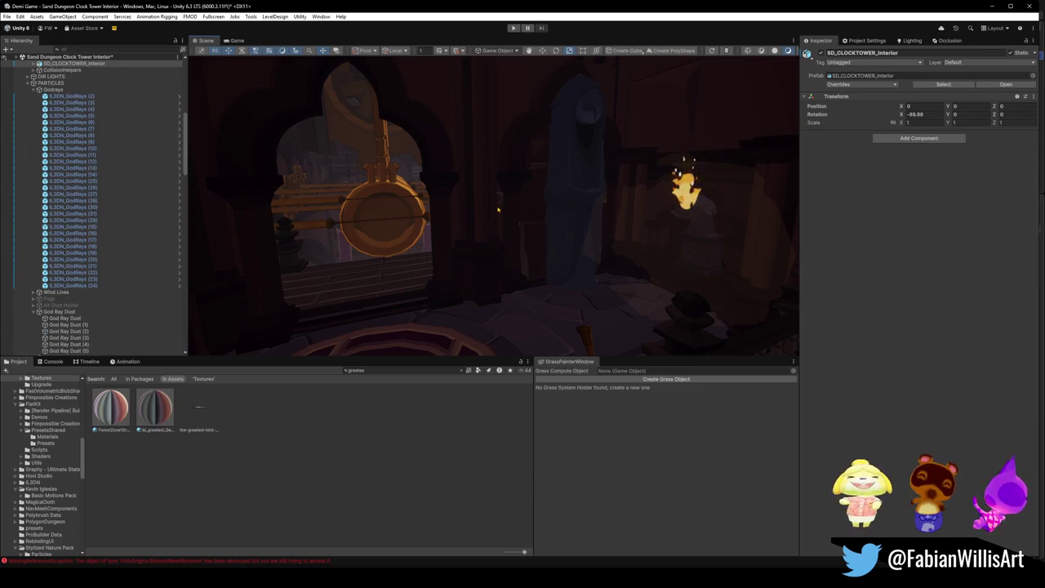
left_click(548, 234)
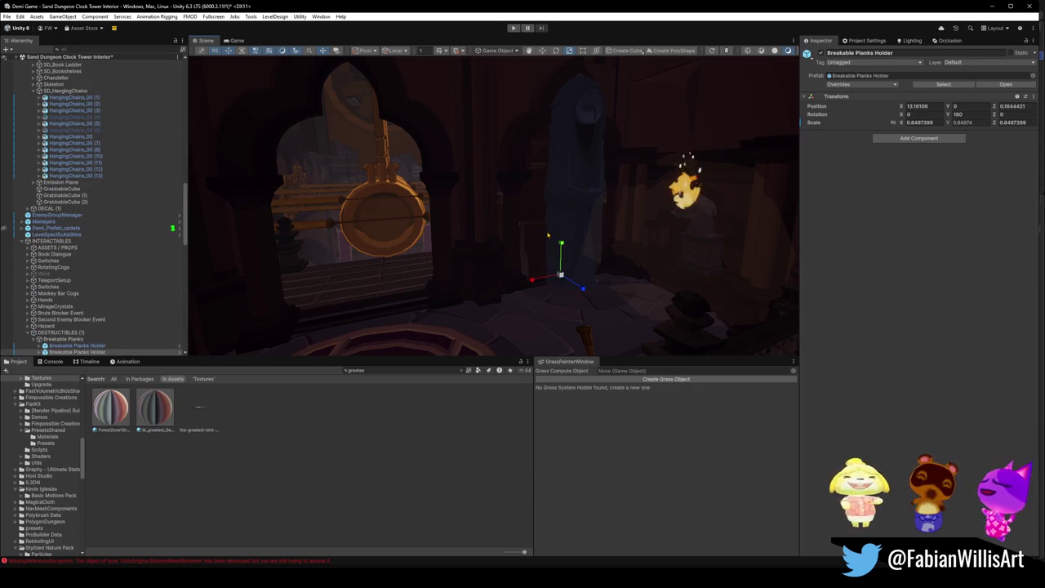
left_click_drag(548, 237, 610, 259)
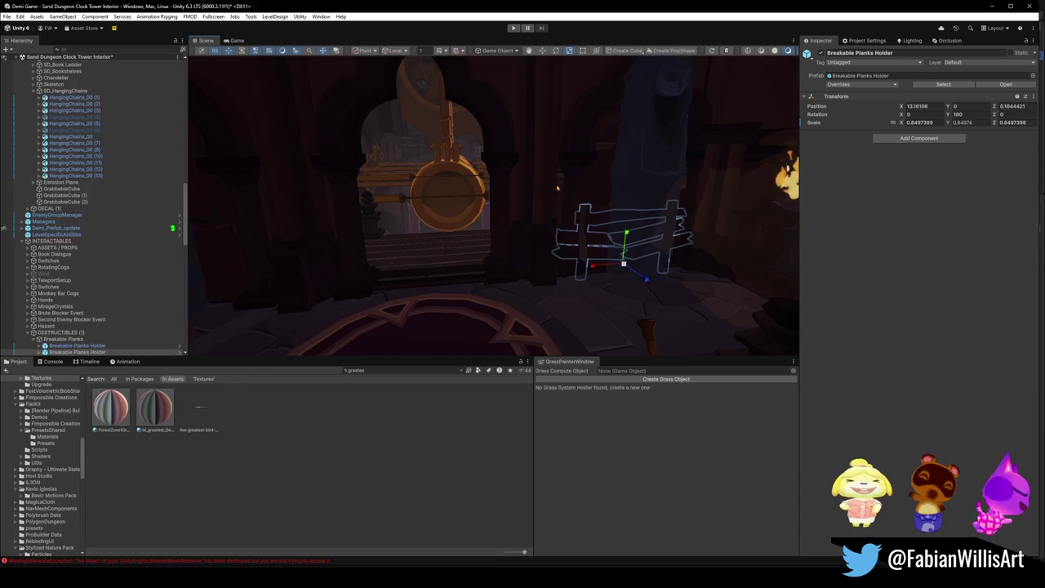
mouse_move(572, 241)
left_mouse_down()
mouse_move(543, 228)
mouse_move(513, 233)
mouse_move(555, 228)
left_mouse_up()
left_click(497, 222)
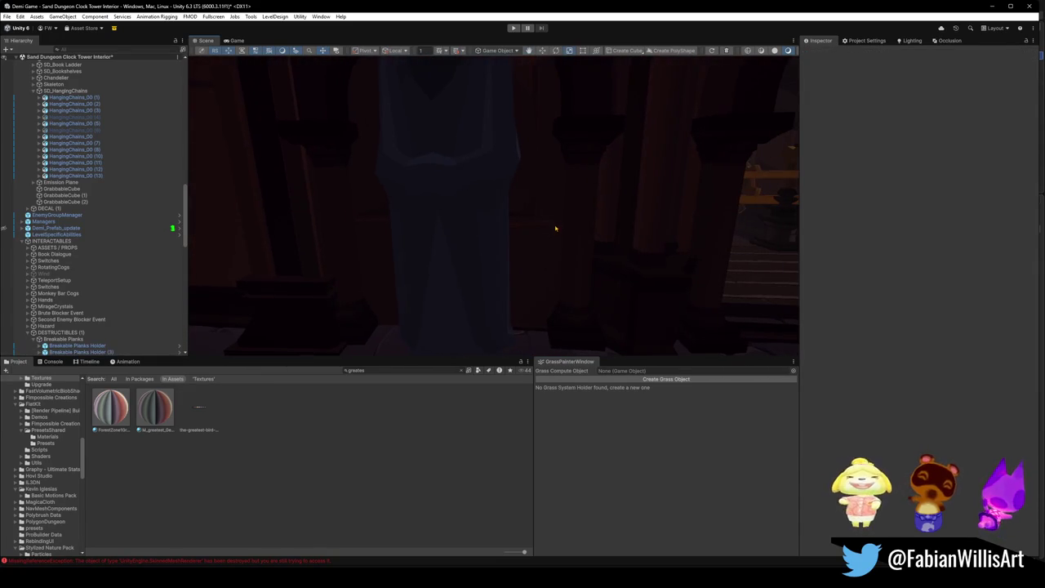
left_click(551, 231)
Inspect the owl statue, the SD_Trim_00.116 trim piece and Breakable Planks Holder (3)
left_click(534, 235)
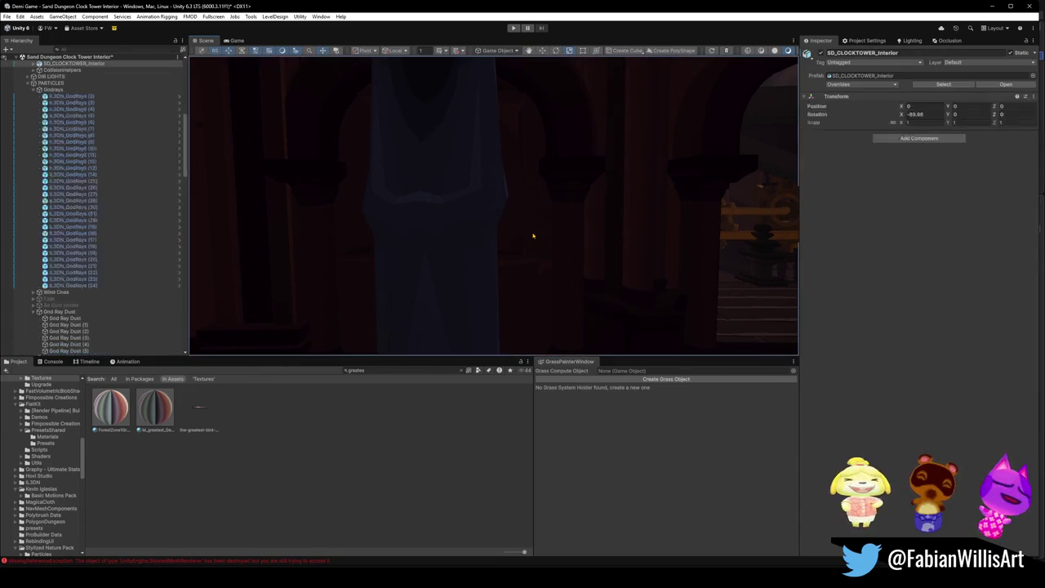
left_click(529, 193)
mouse_move(529, 193)
left_mouse_down()
mouse_move(516, 202)
mouse_move(523, 180)
mouse_move(495, 259)
mouse_move(509, 228)
mouse_move(573, 210)
mouse_move(550, 212)
mouse_move(740, 289)
mouse_move(534, 303)
mouse_move(479, 269)
left_mouse_up()
left_click(527, 203)
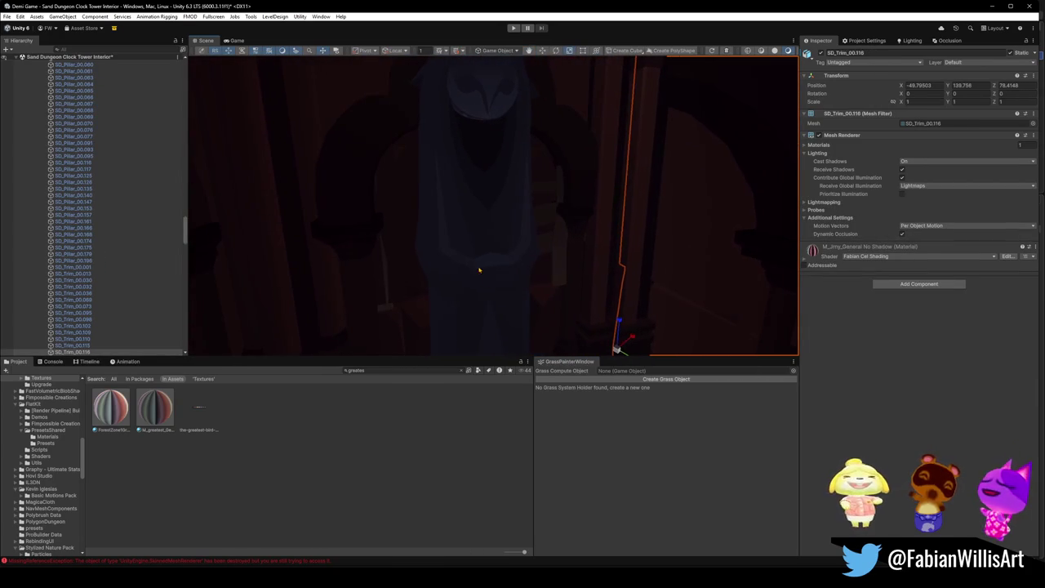
left_click(562, 259)
left_click(618, 276)
mouse_move(618, 276)
left_mouse_down()
mouse_move(499, 273)
mouse_move(666, 264)
mouse_move(653, 259)
mouse_move(630, 283)
mouse_move(540, 291)
mouse_move(583, 275)
mouse_move(446, 259)
mouse_move(522, 256)
mouse_move(477, 165)
left_mouse_up()
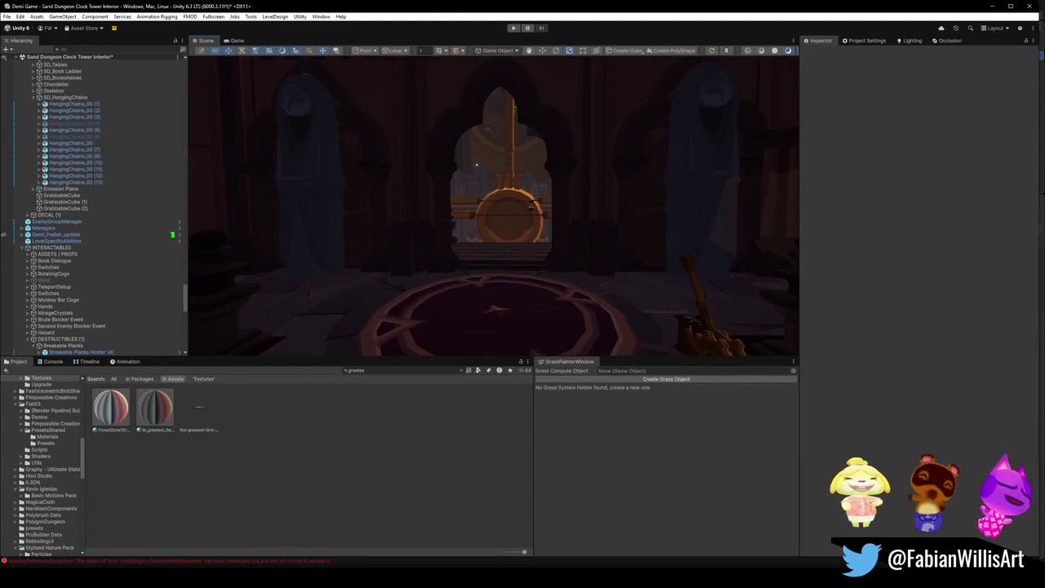
Duplicate the SM_Prop_Candle_Chandelier_02 (3) chandelier, creating SM_Prop_Candle_Chandelier_02 (7)
mouse_move(475, 247)
left_mouse_down()
mouse_move(635, 296)
mouse_move(619, 287)
mouse_move(629, 263)
mouse_move(672, 225)
mouse_move(736, 270)
mouse_move(768, 261)
mouse_move(411, 182)
mouse_move(527, 231)
mouse_move(522, 258)
mouse_move(369, 269)
mouse_move(513, 303)
mouse_move(531, 277)
mouse_move(688, 263)
mouse_move(578, 282)
left_mouse_up()
left_click(521, 258)
left_click(530, 274)
key("ctrl+d")
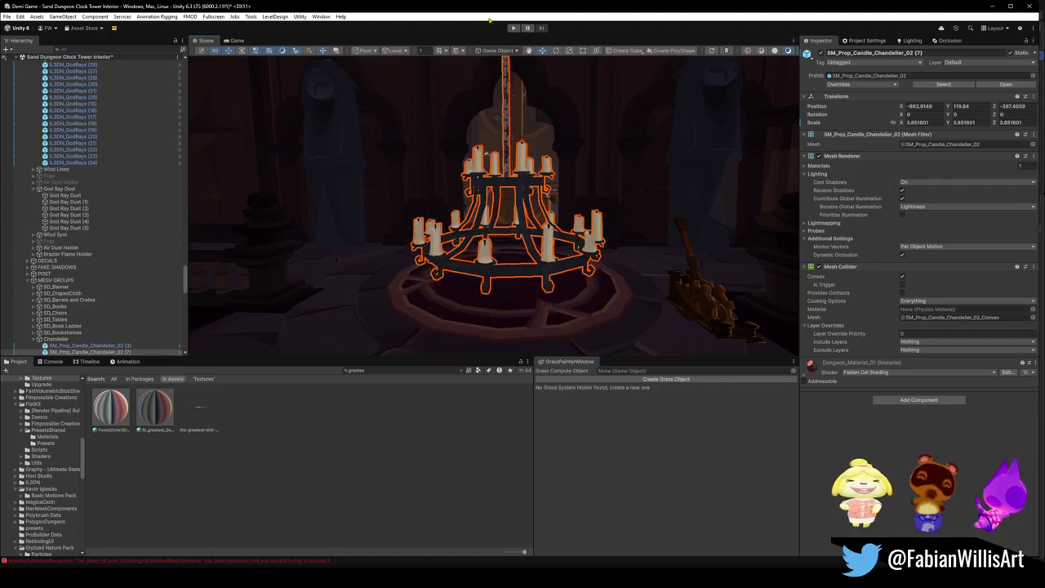
Frame and select the duplicated chandelier above the floor circle
key("f")
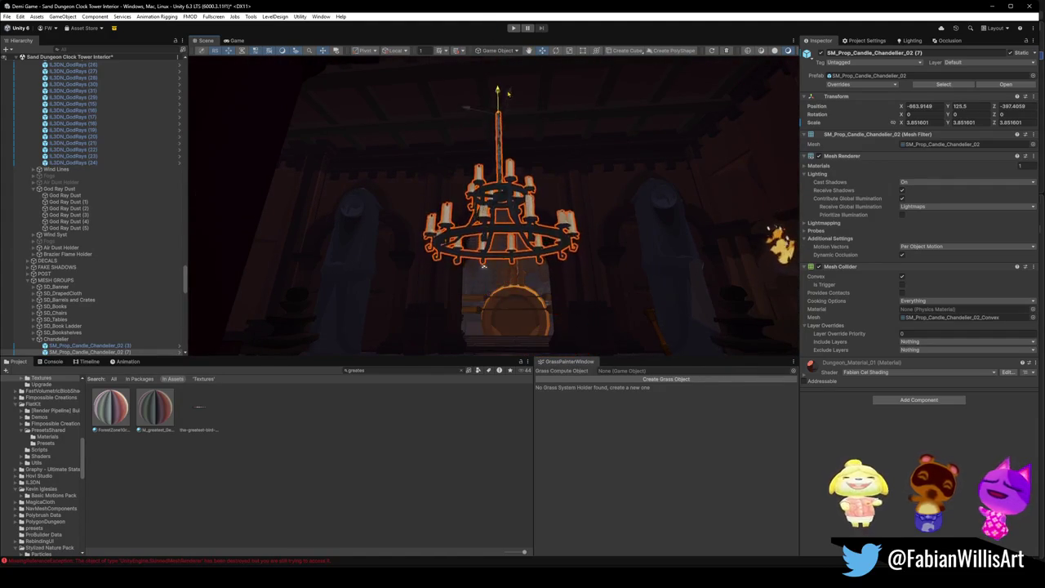
mouse_move(484, 265)
left_mouse_down()
mouse_move(528, 283)
mouse_move(498, 290)
left_mouse_up()
left_click(493, 245)
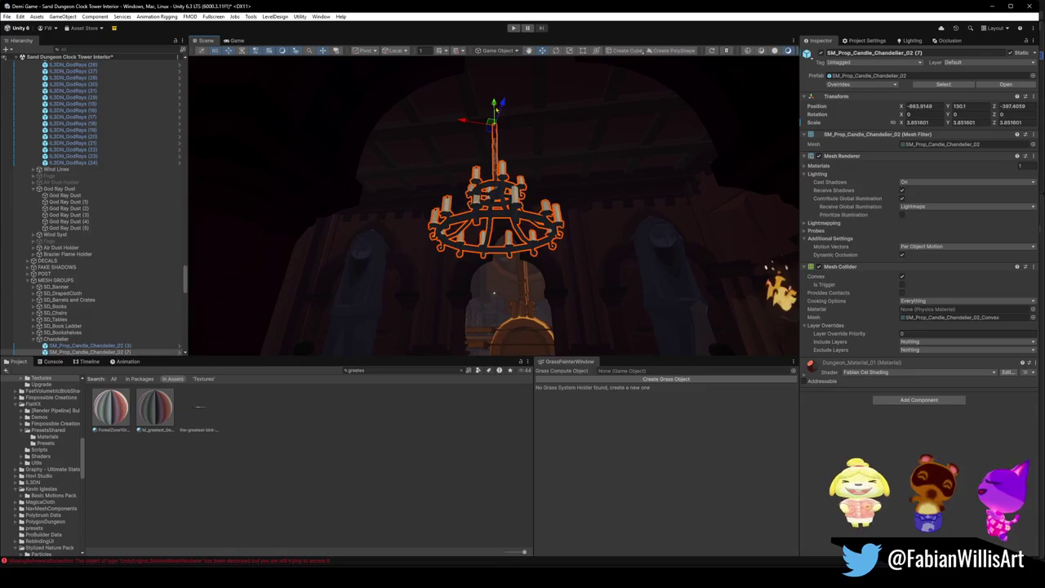
left_click_drag(498, 118, 525, 224)
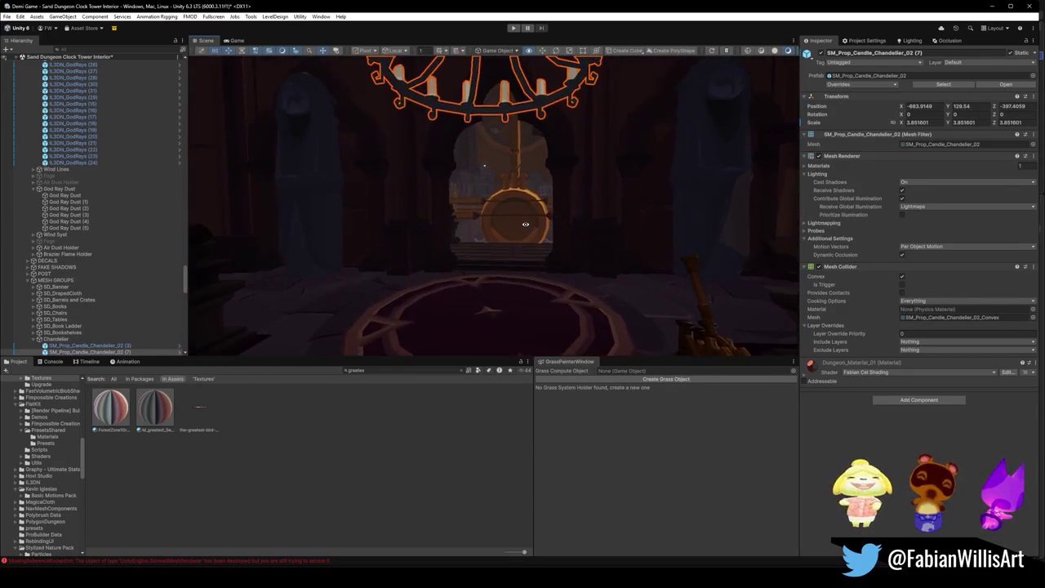
Frame the pendulum and fly through the tower to check the chandelier's new height
left_click(521, 201)
key("f")
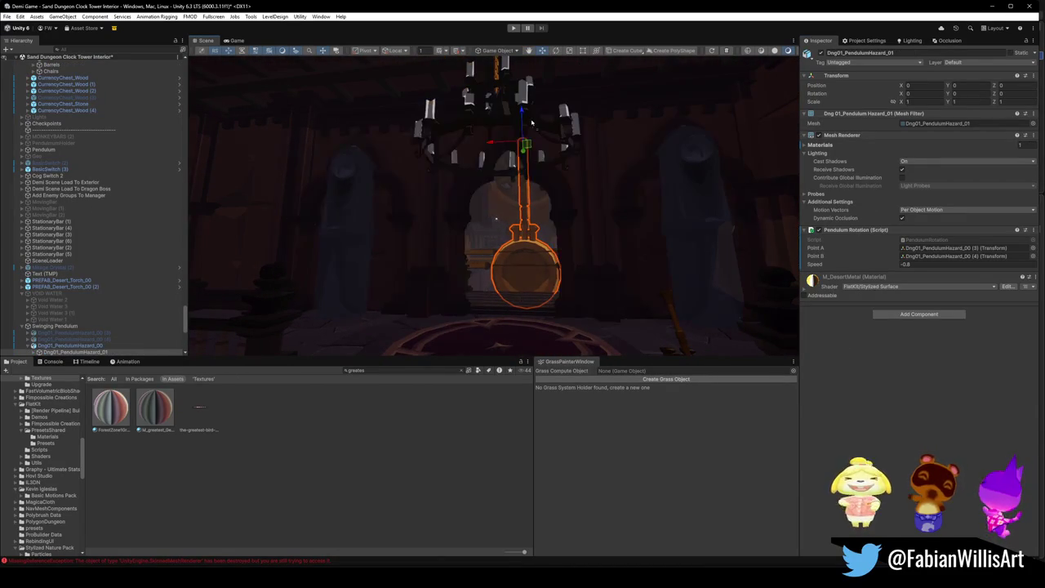
mouse_move(530, 123)
left_mouse_down()
mouse_move(499, 279)
mouse_move(480, 263)
mouse_move(544, 264)
mouse_move(594, 285)
mouse_move(489, 360)
left_mouse_up()
left_click_drag(419, 321, 494, 314)
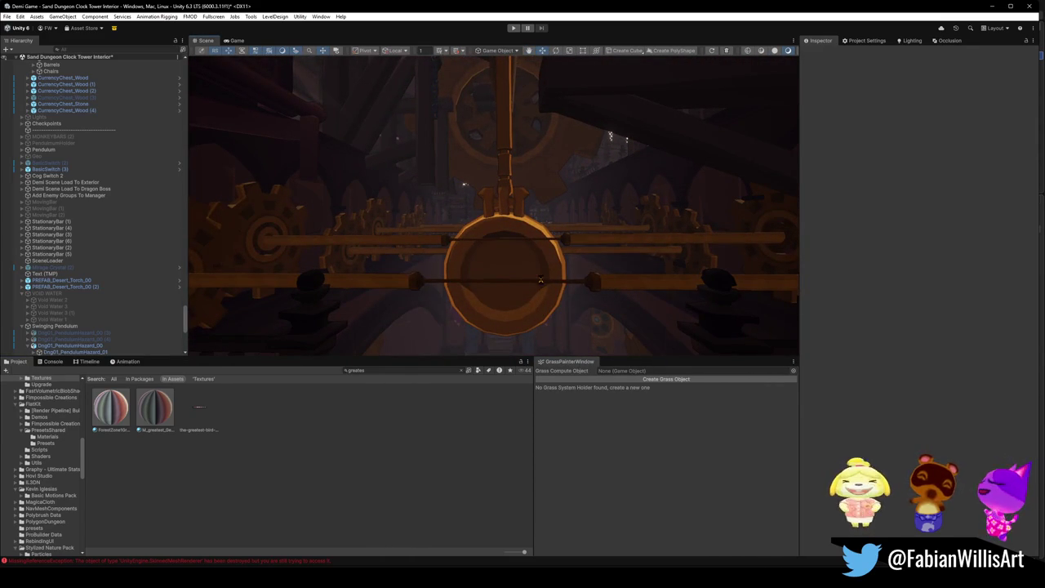
mouse_move(531, 257)
left_mouse_down()
mouse_move(535, 244)
mouse_move(457, 221)
mouse_move(571, 280)
mouse_move(536, 280)
mouse_move(515, 266)
left_mouse_up()
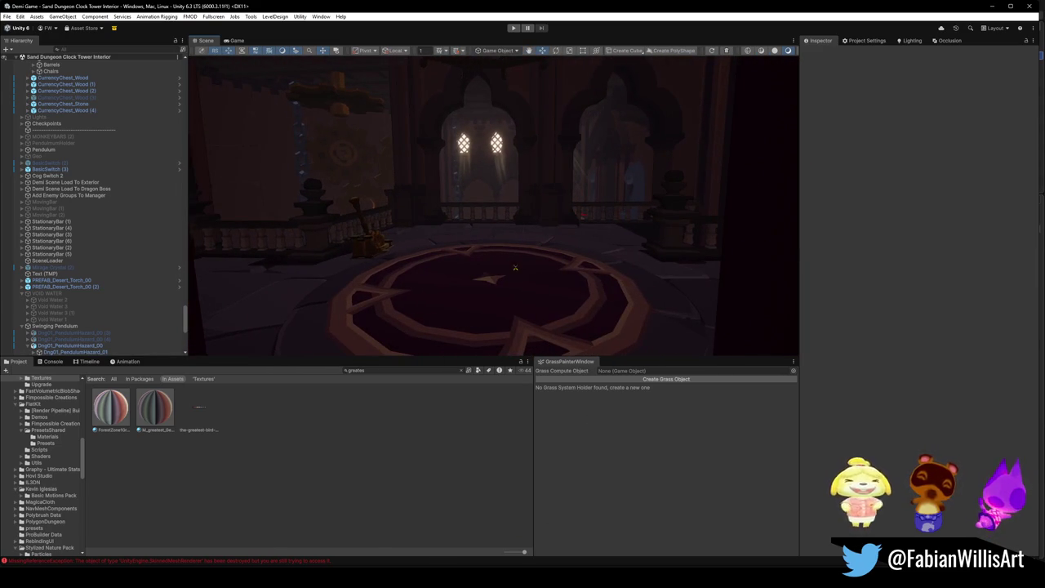
left_click_drag(443, 340, 488, 285)
mouse_move(469, 366)
left_mouse_down()
mouse_move(525, 264)
mouse_move(427, 269)
mouse_move(431, 179)
left_mouse_up()
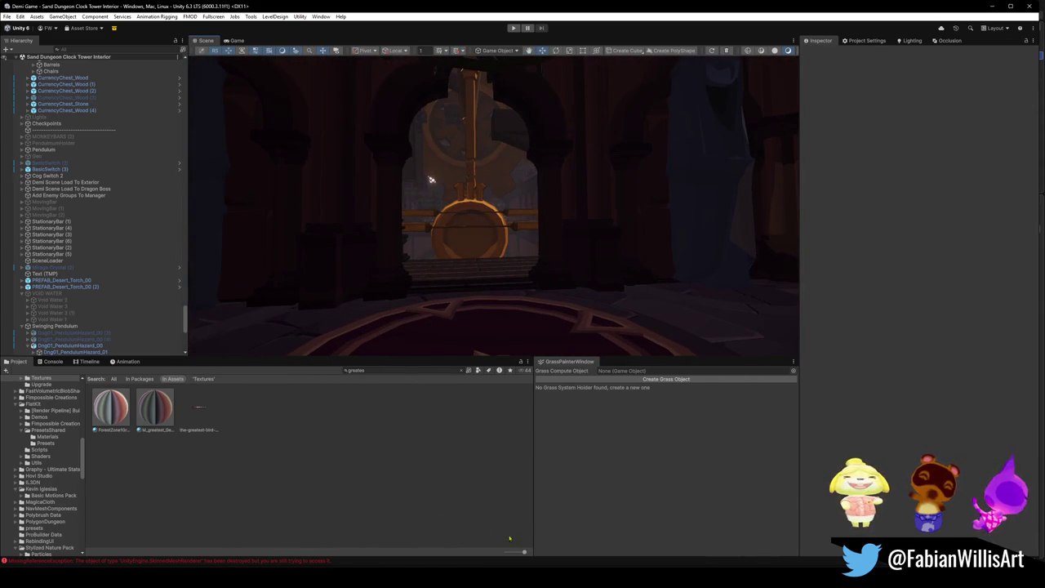
mouse_move(464, 535)
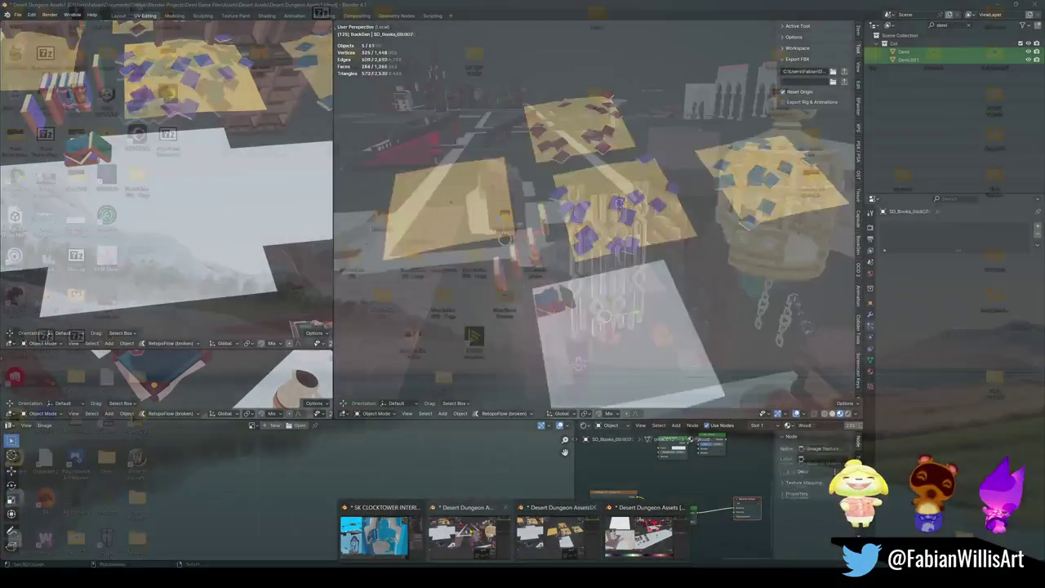
In the clocktower interior file, walk through the archway and edit the SD_Balcony_01.001 mesh
left_click(374, 535)
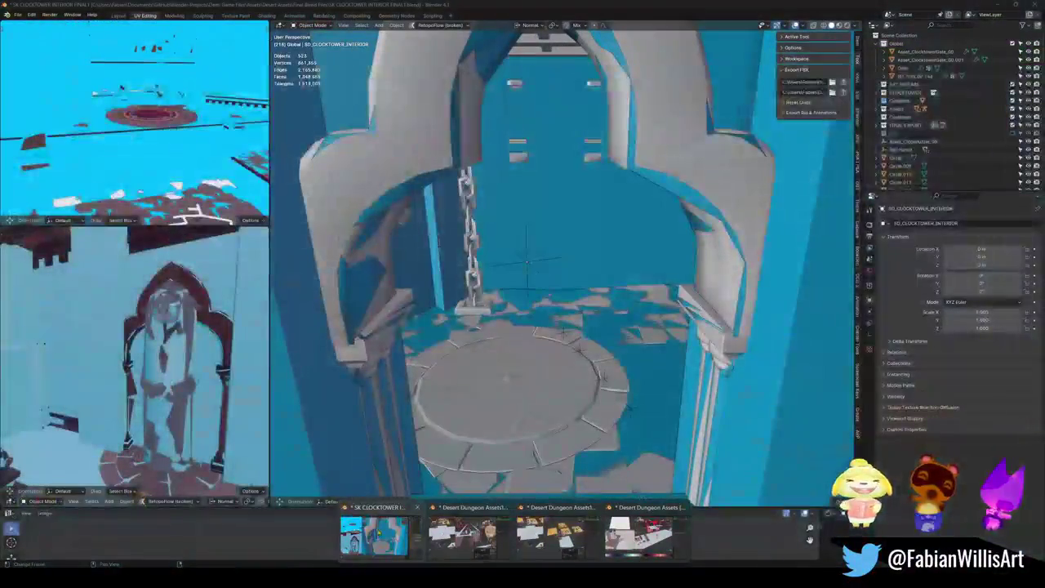
key("shift+grave")
key("w")
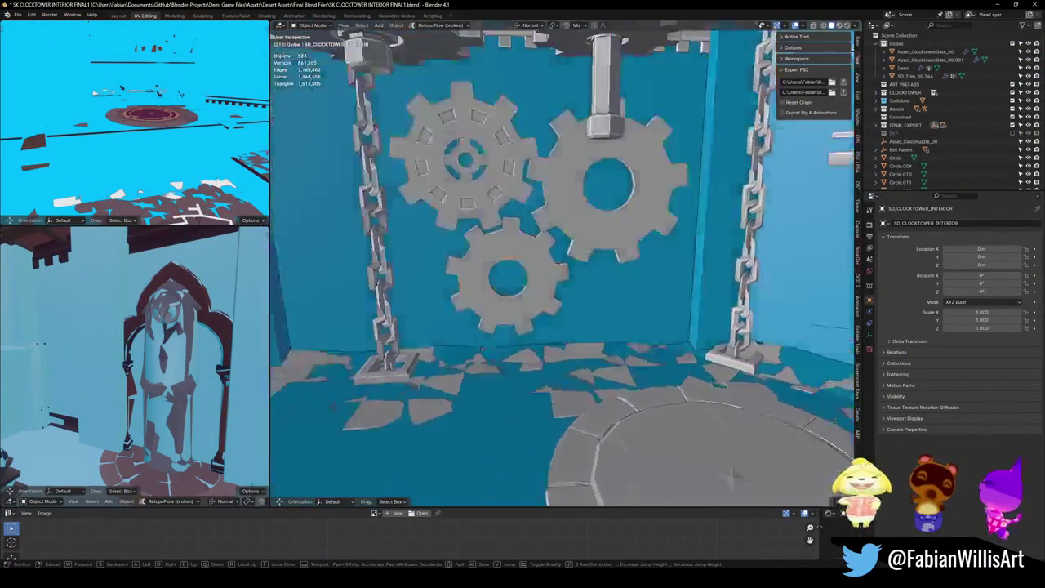
key("w")
key("w")
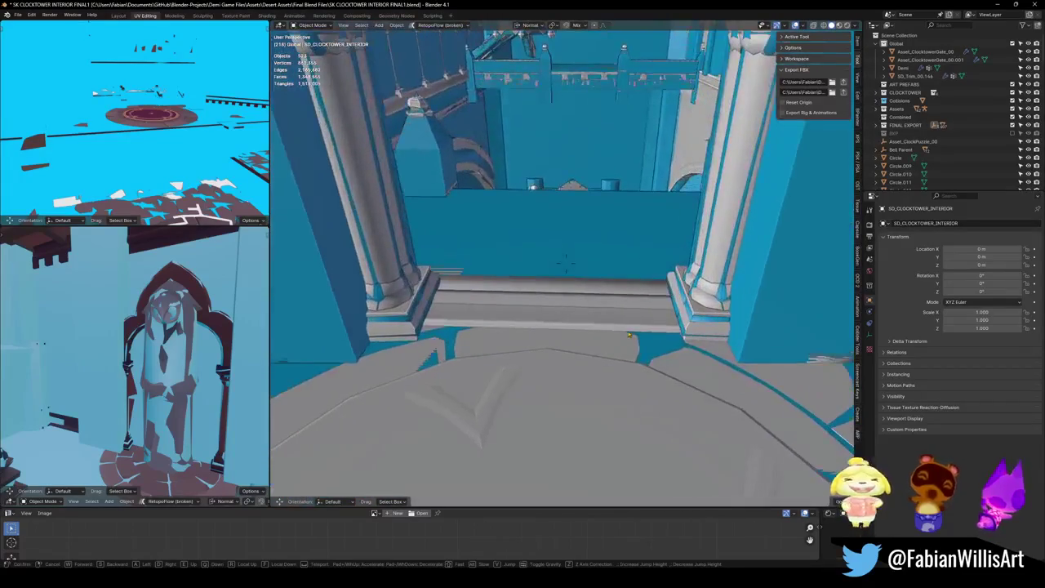
left_click(588, 329)
key("z")
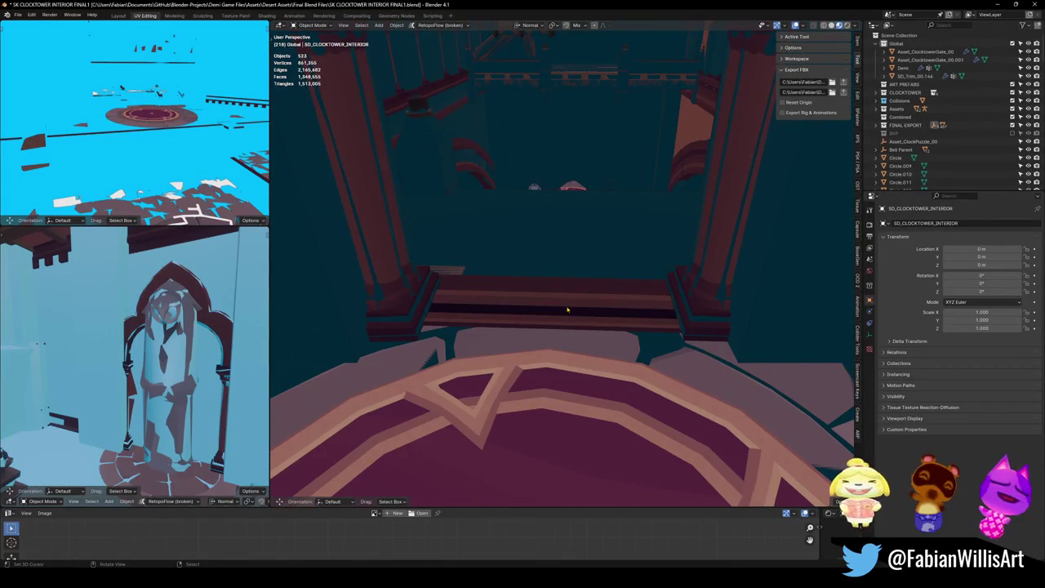
left_click(568, 309)
key("alt+a")
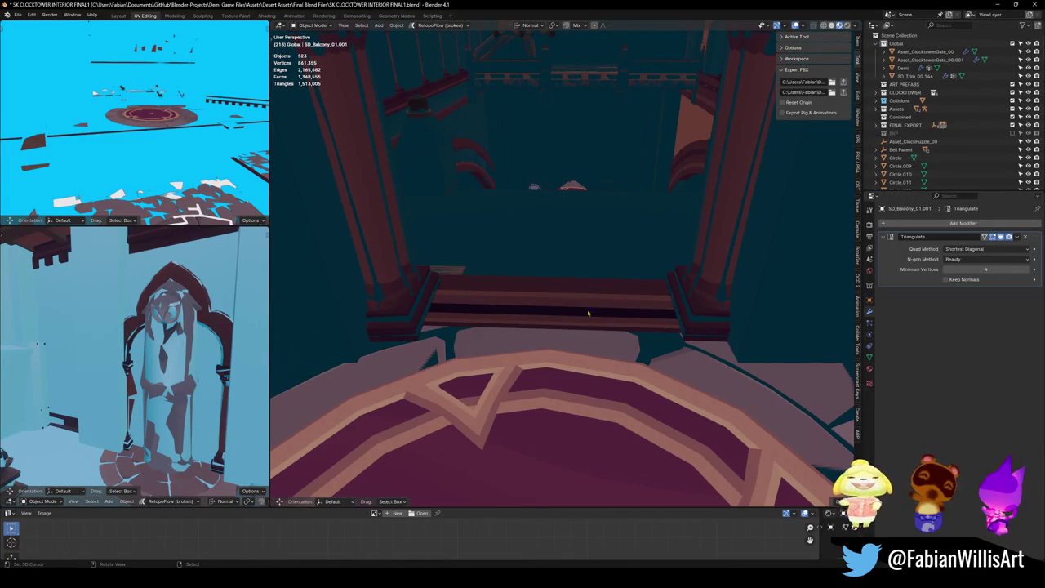
left_click(580, 343)
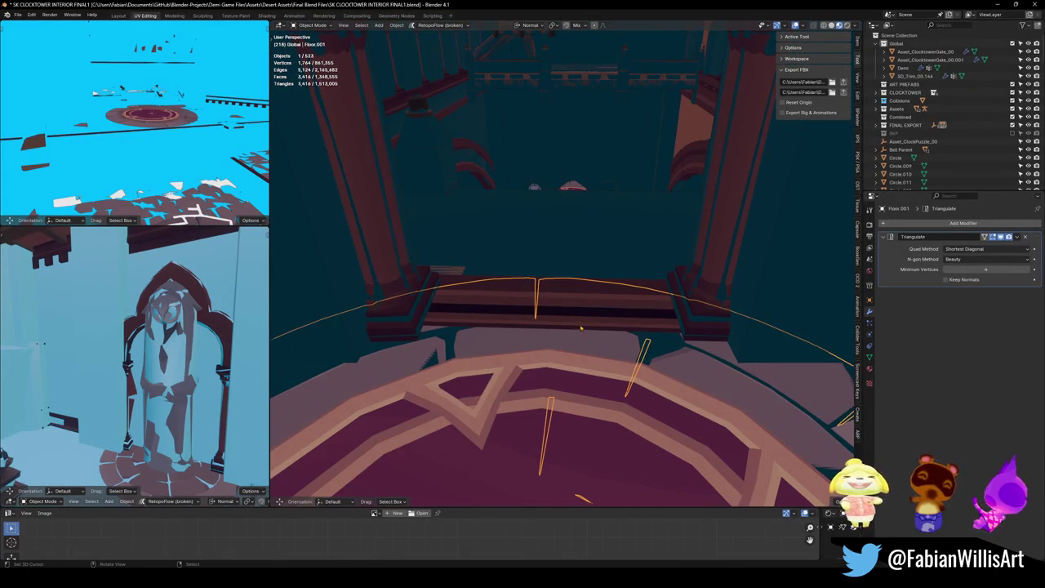
key("Tab")
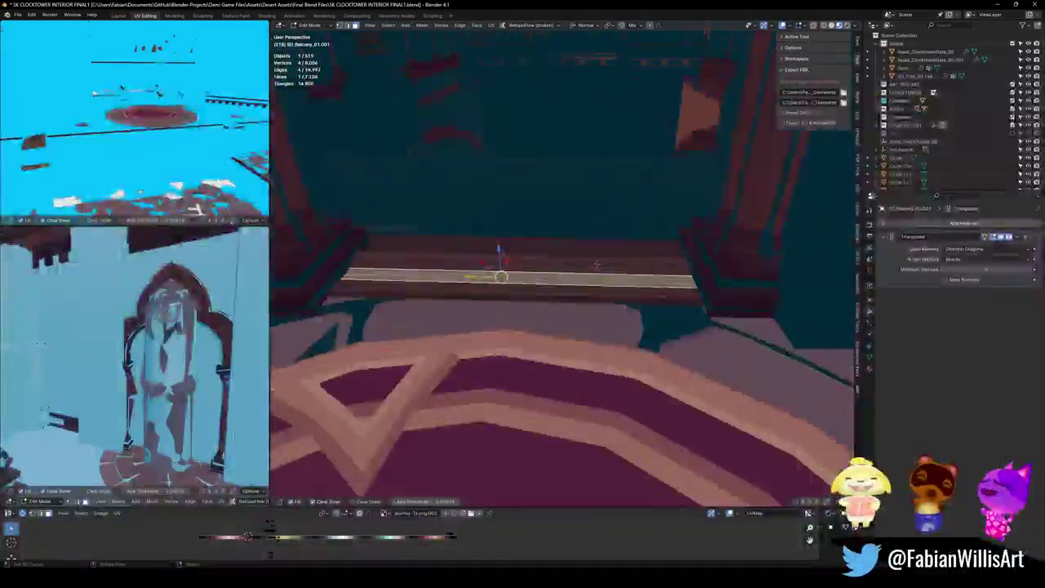
Move the balcony ledge edge about 0.02 m along its normal and save the file
key("g")
key("z")
key("z")
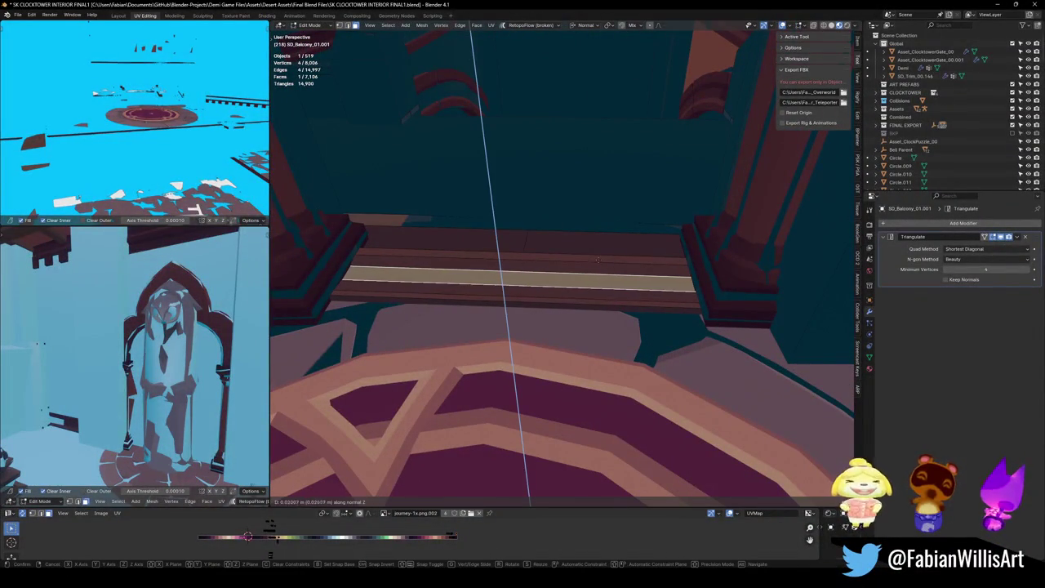
left_click(598, 260)
key("Tab")
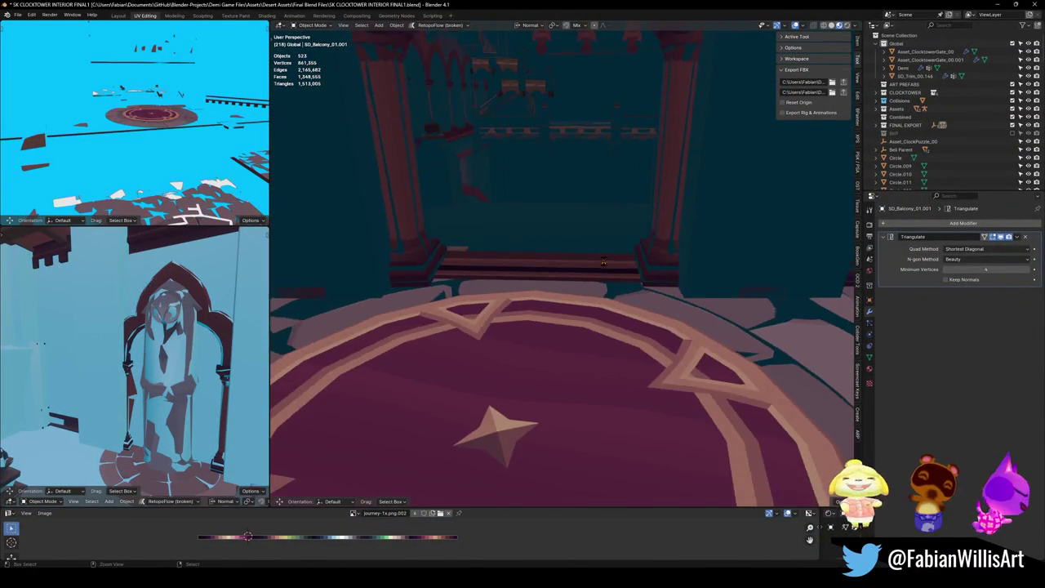
key("ctrl+s")
Walk through the scene to a new viewpoint and select SD_CLOCKTOWER_INTERIOR
scroll(600, 270, "down", 3)
key("shift+grave")
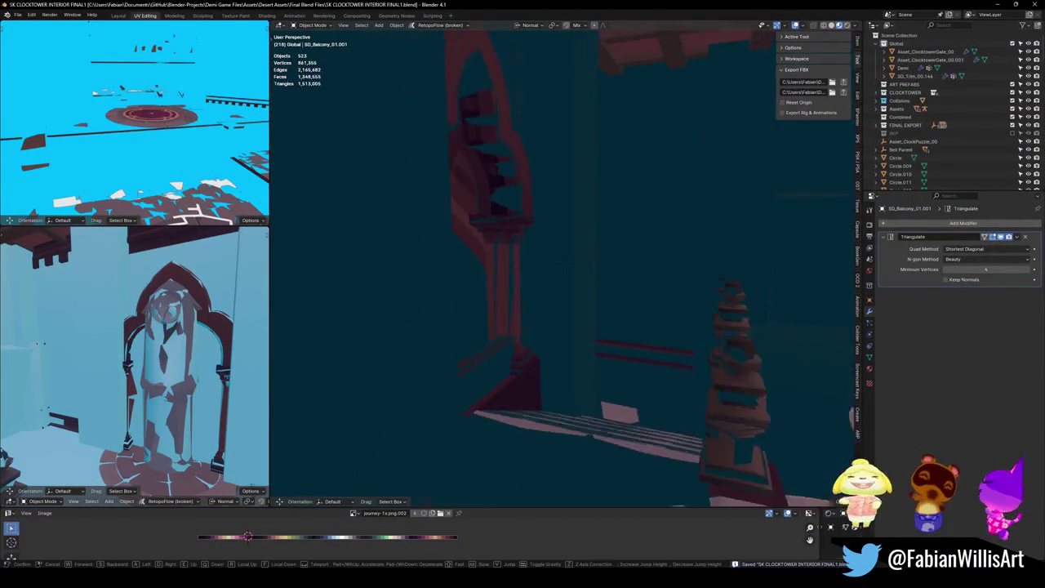
left_click(513, 259)
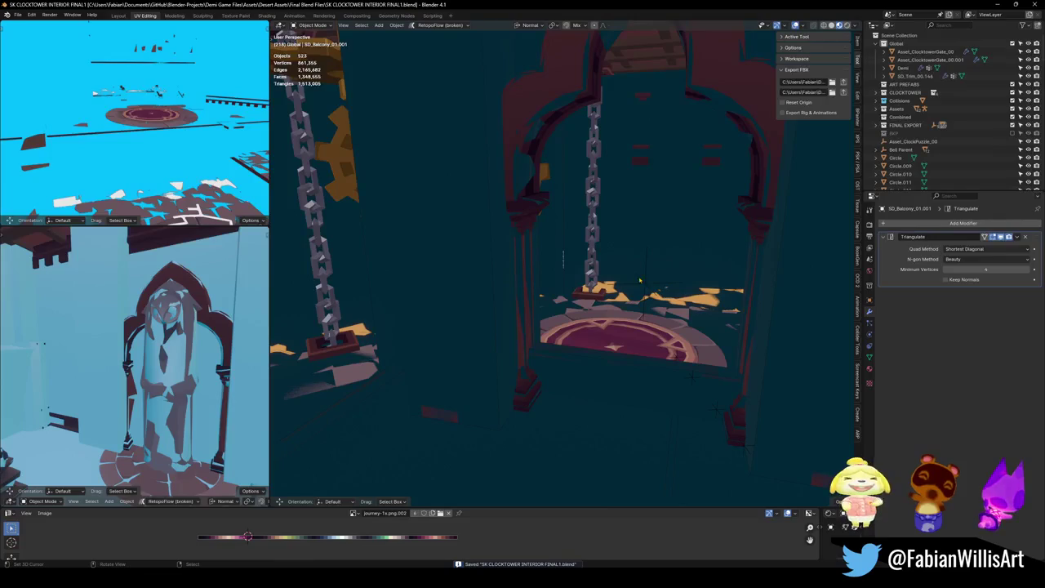
left_click(563, 260)
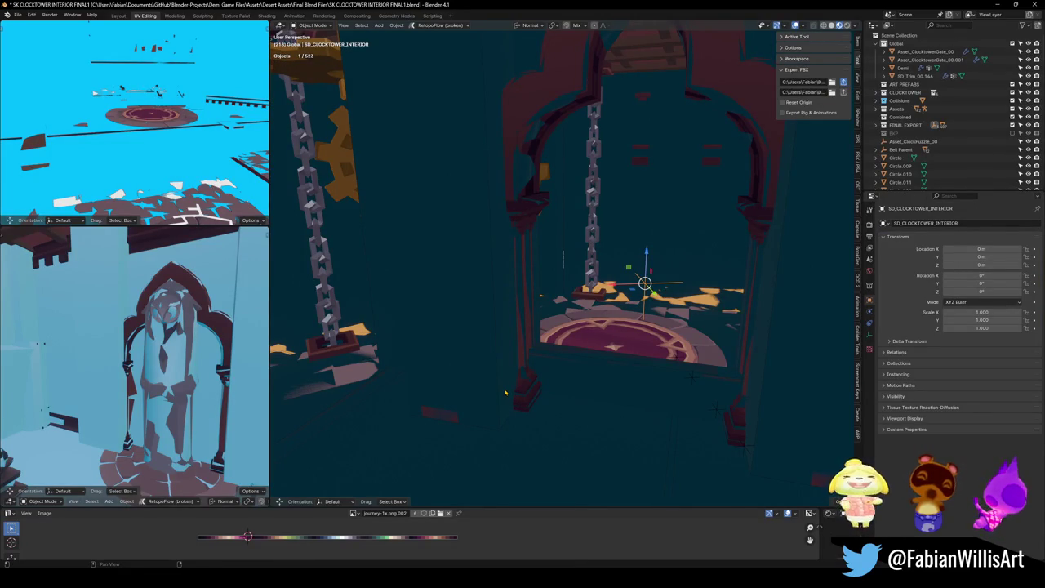
Select all objects, then check the reimported interior's stairs below the pendulum in Unity
key("a")
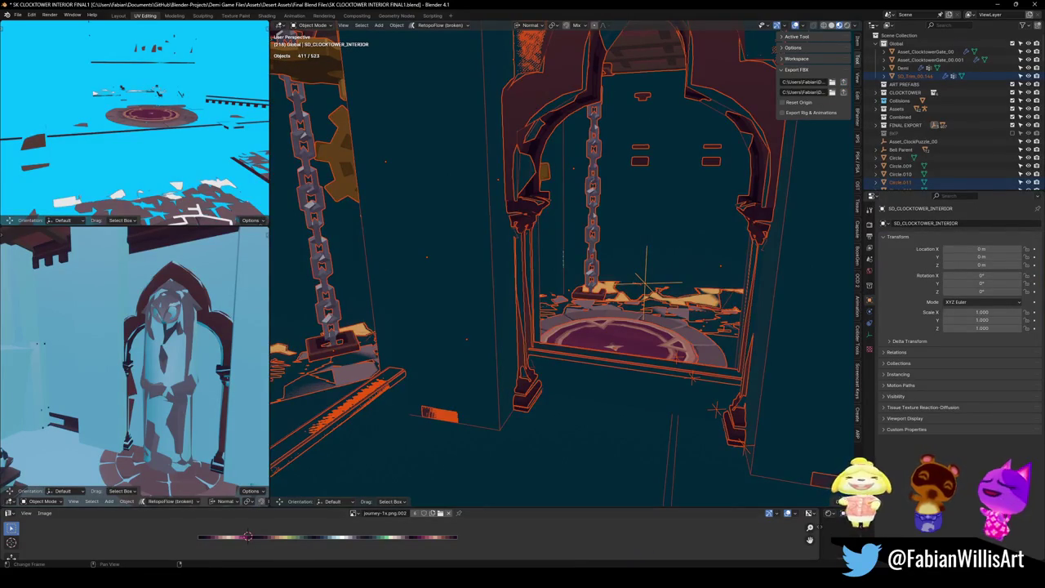
mouse_move(622, 575)
left_click(622, 531)
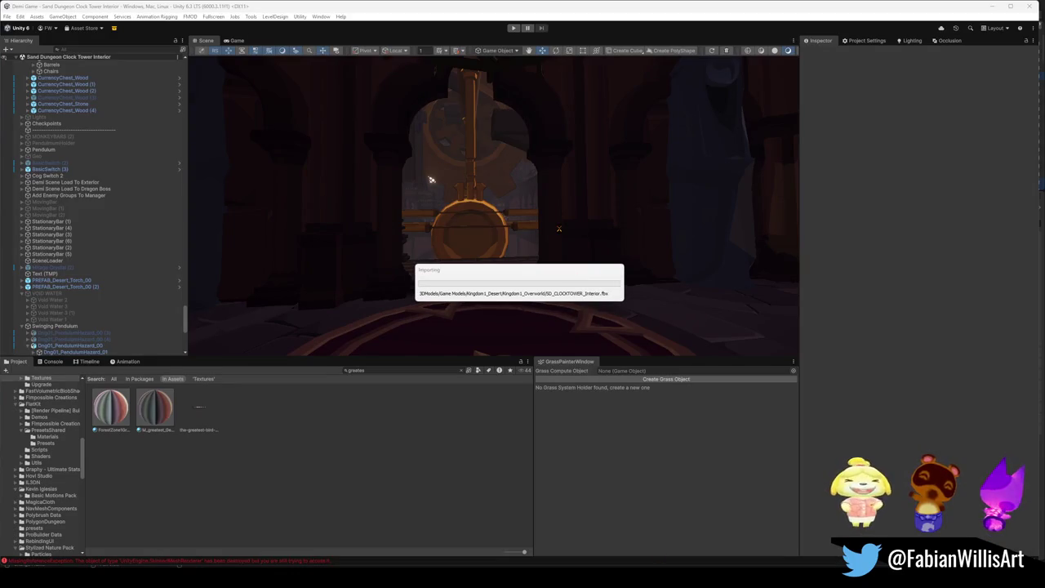
mouse_move(553, 229)
left_mouse_down()
mouse_move(541, 298)
mouse_move(569, 278)
mouse_move(422, 297)
mouse_move(441, 253)
mouse_move(500, 284)
mouse_move(436, 221)
mouse_move(667, 226)
mouse_move(541, 245)
mouse_move(751, 149)
left_mouse_up()
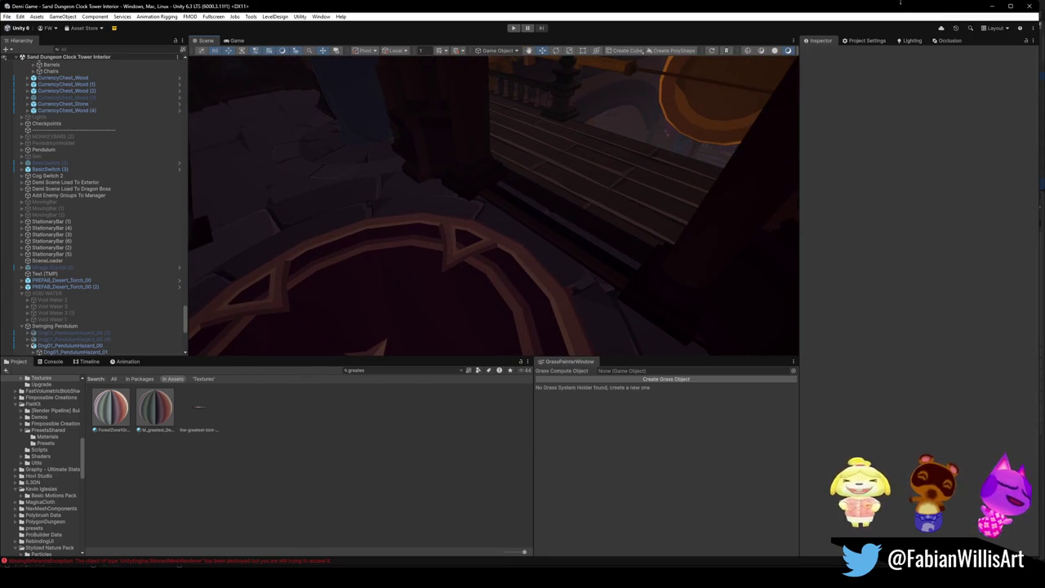
left_click(990, 6)
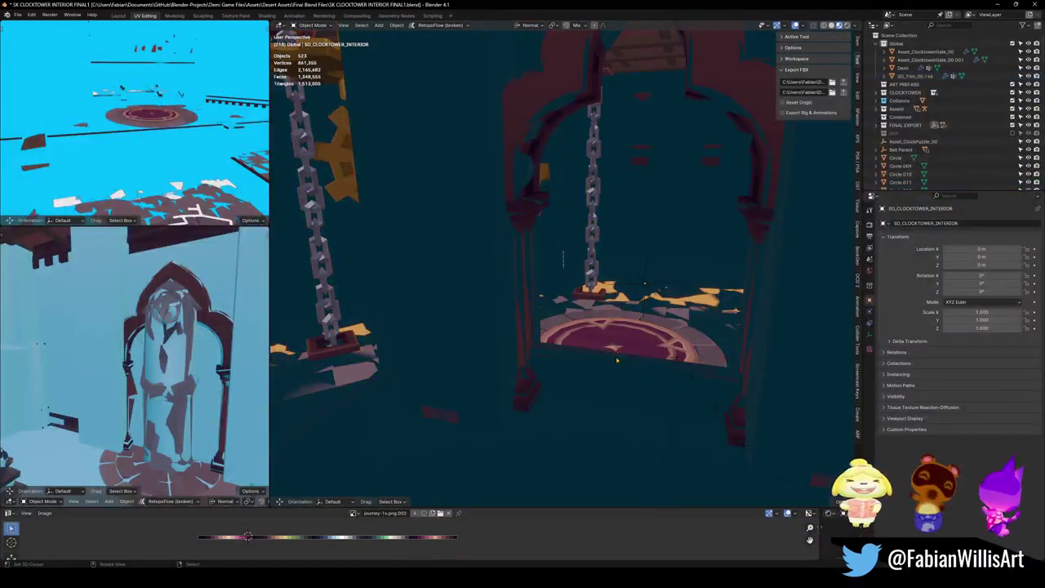
Switch to grey Solid shading and walk down the corridor to face the arched doorway
key("z")
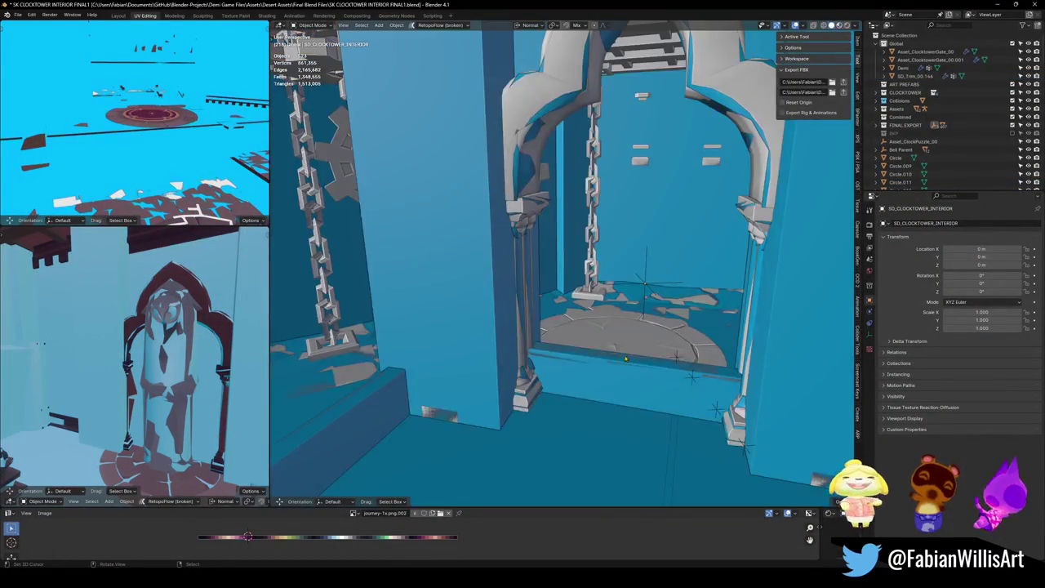
key("shift+grave")
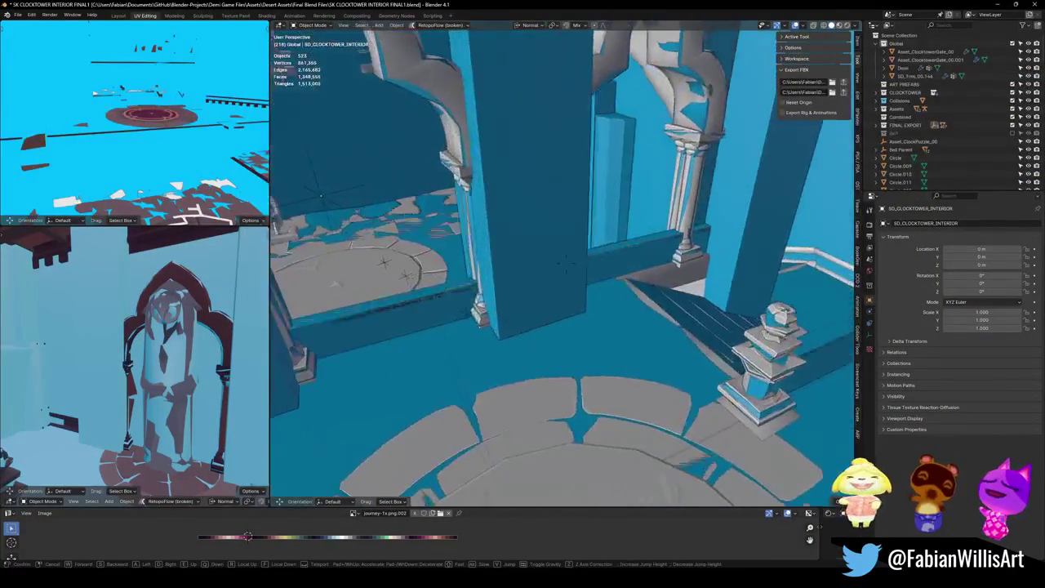
key("w")
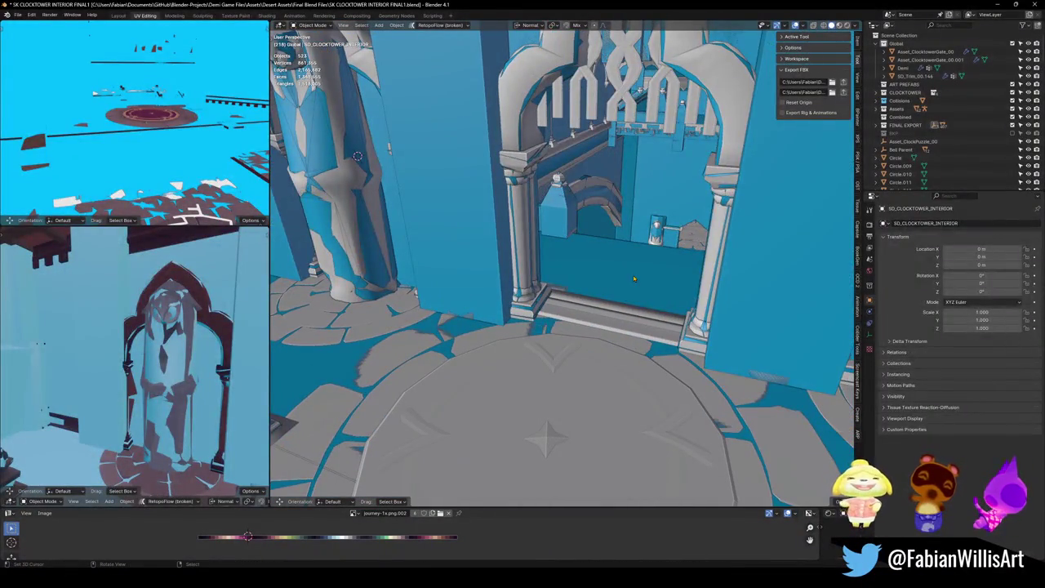
left_click(357, 155)
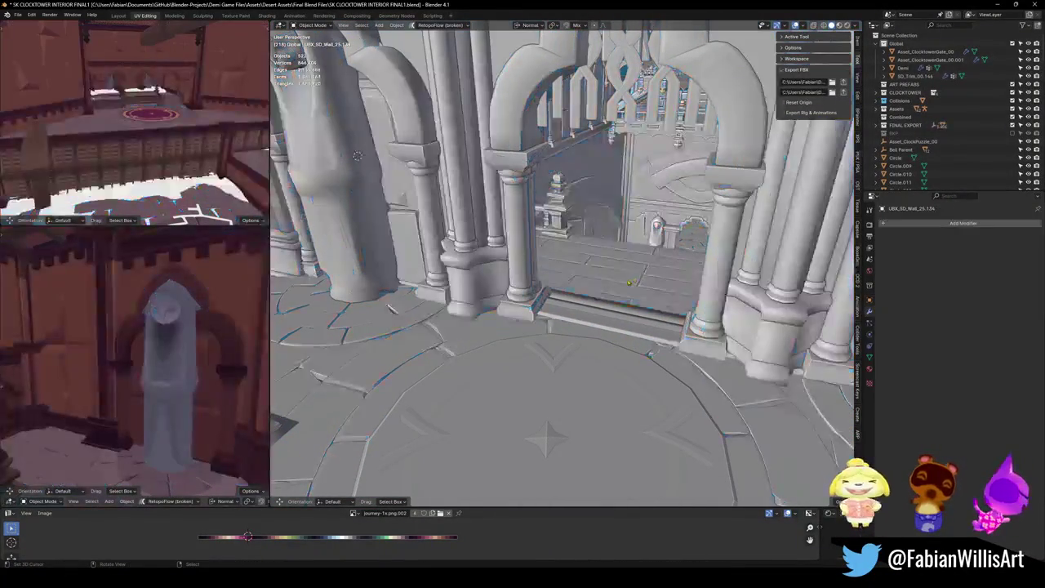
Edit Floor.001, trying and then undoing the deletion of a linked floor section
left_click(588, 338)
key("Tab")
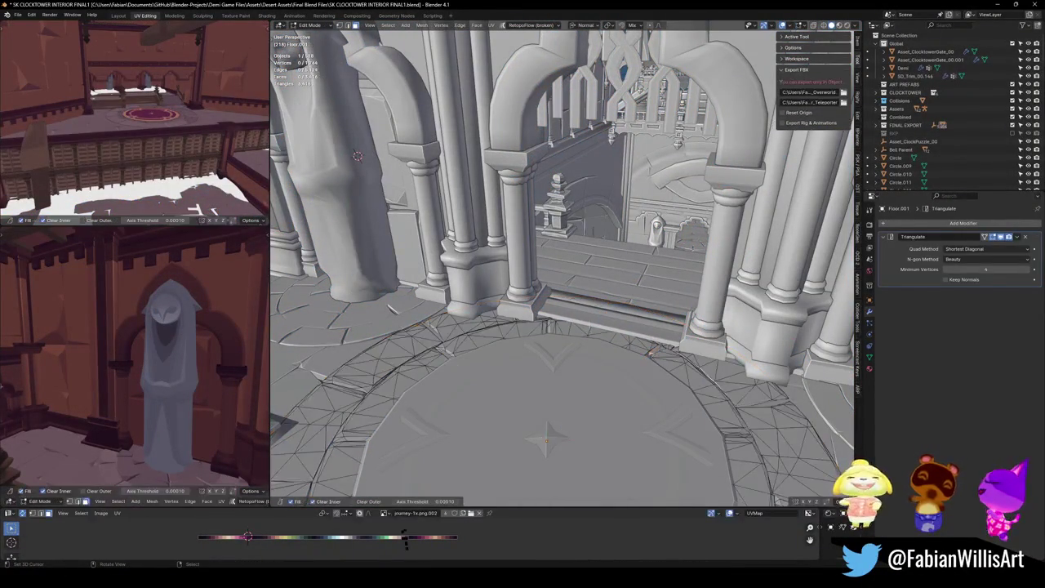
key("l")
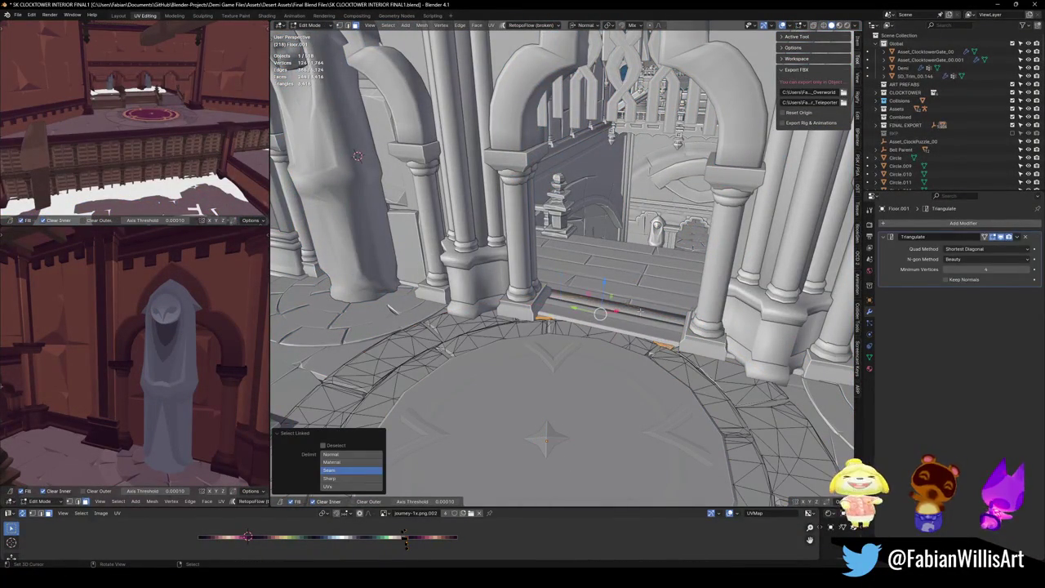
key("x")
left_click(637, 313)
key("ctrl+z")
scroll(624, 318, "up", 5)
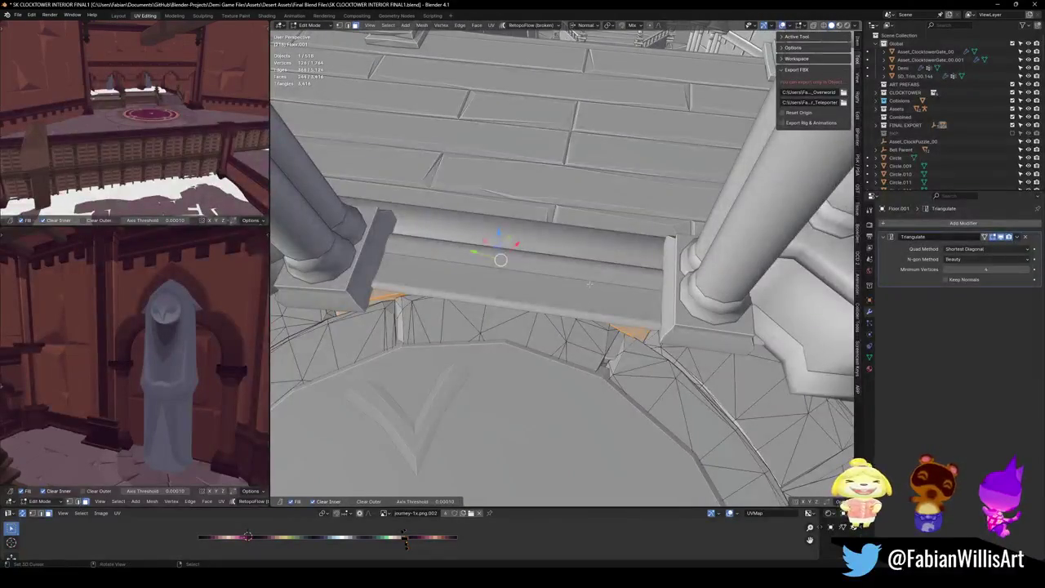
key("alt+a")
Bisect the floor ring along the balcony step and select the floor islands under it
key("l")
mouse_move(572, 207)
left_mouse_down()
mouse_move(564, 245)
mouse_move(474, 384)
mouse_move(490, 423)
left_mouse_up()
mouse_move(634, 199)
left_mouse_down()
mouse_move(645, 211)
mouse_move(602, 238)
left_mouse_up()
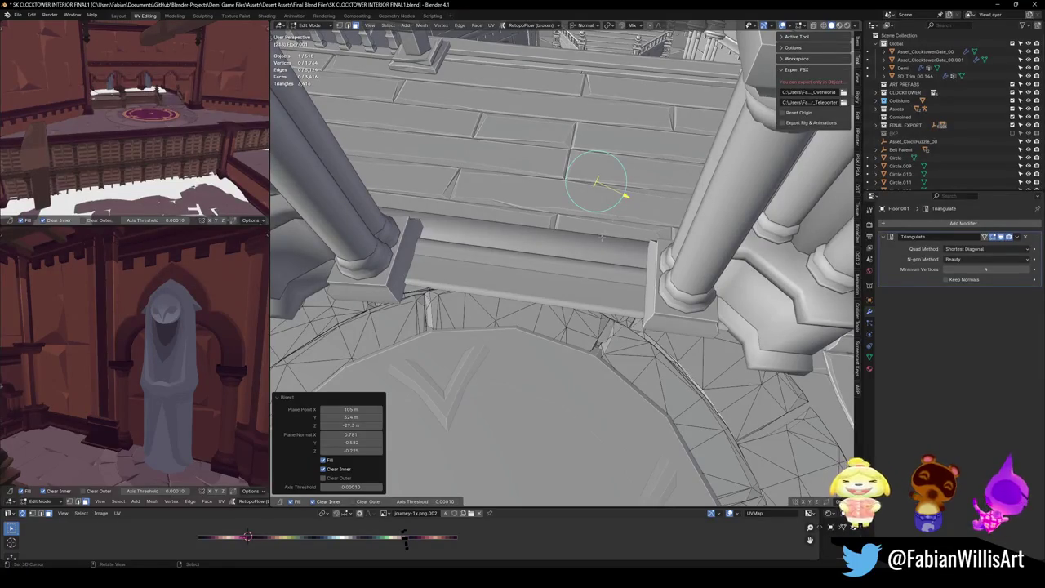
key("ctrl+z")
key("ctrl+z")
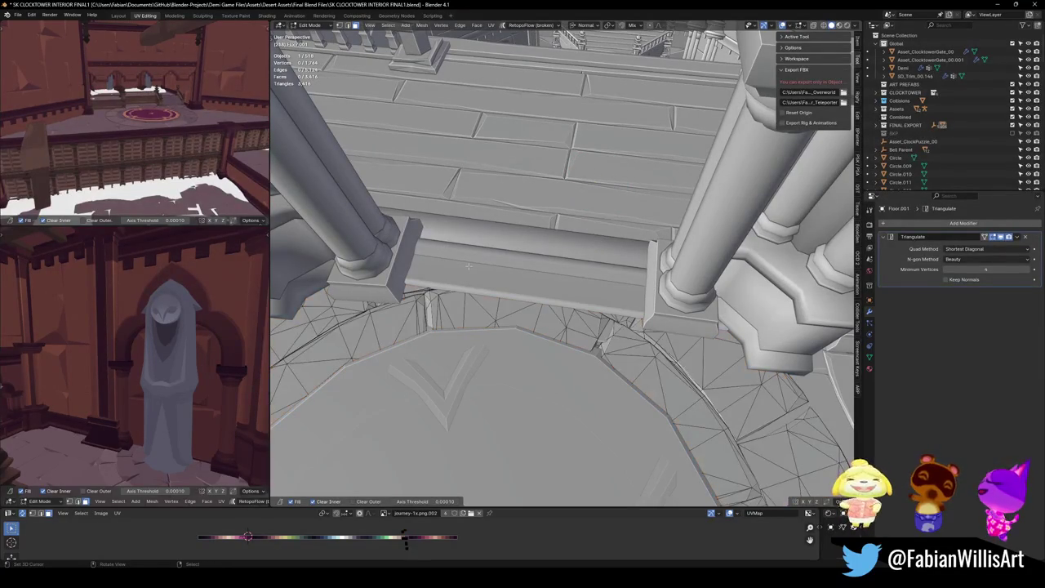
key("l")
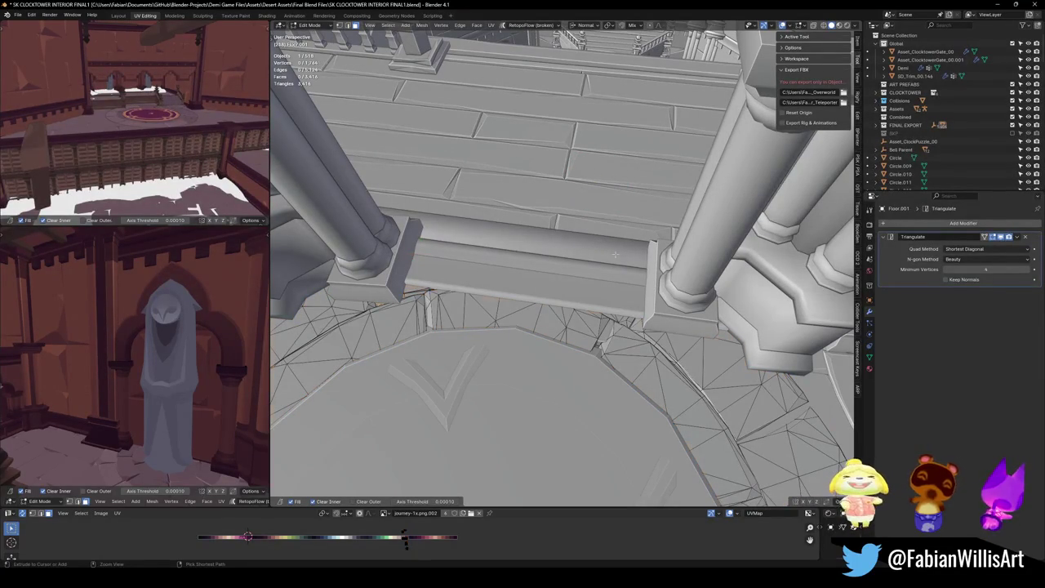
left_click(582, 267, "ctrl")
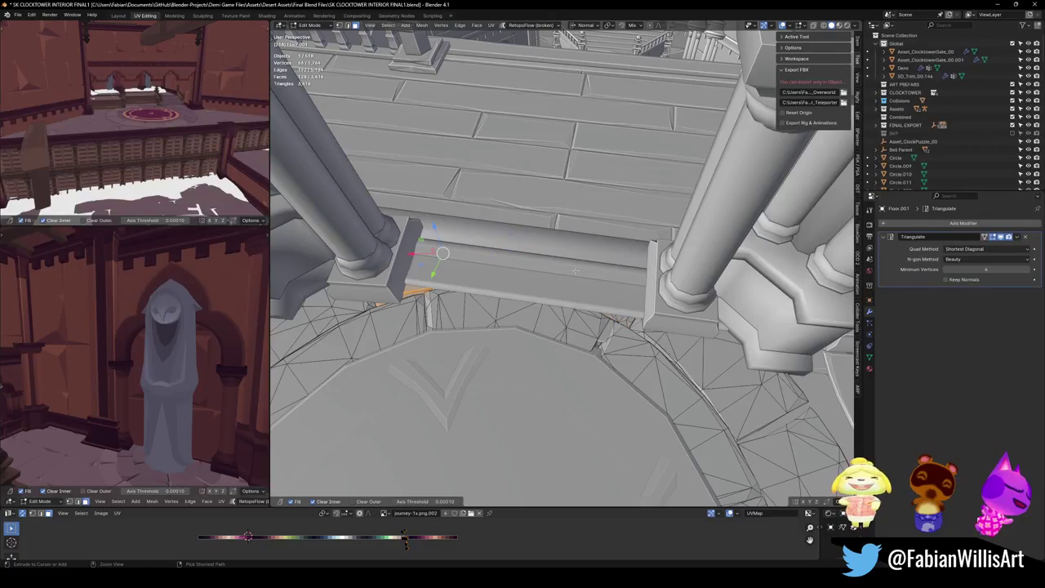
Push the SD_Balcony_01.001 step's front edge out along its normal and leave Edit Mode
key("alt+q")
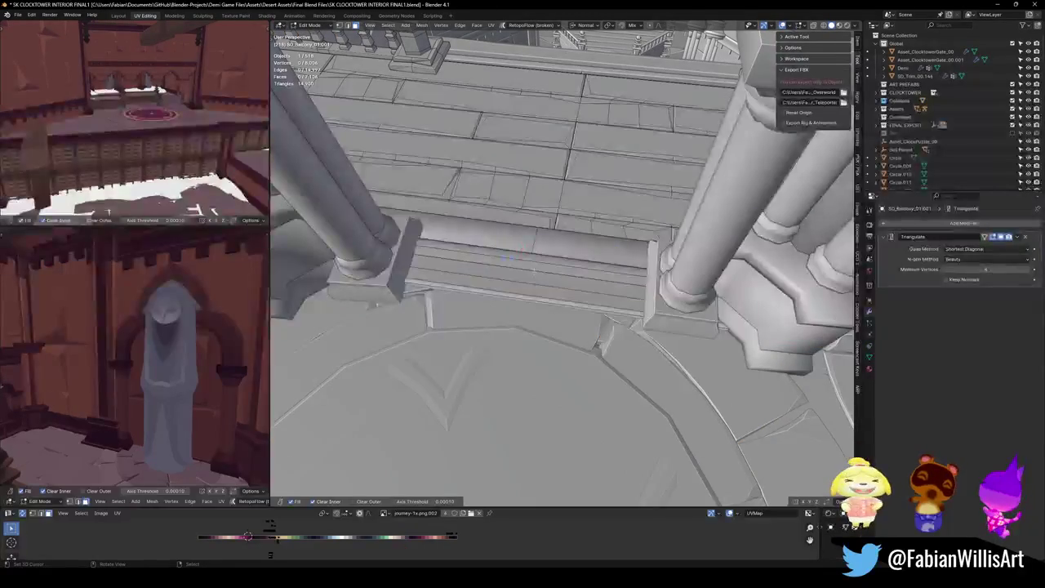
key("g")
key("z")
key("z")
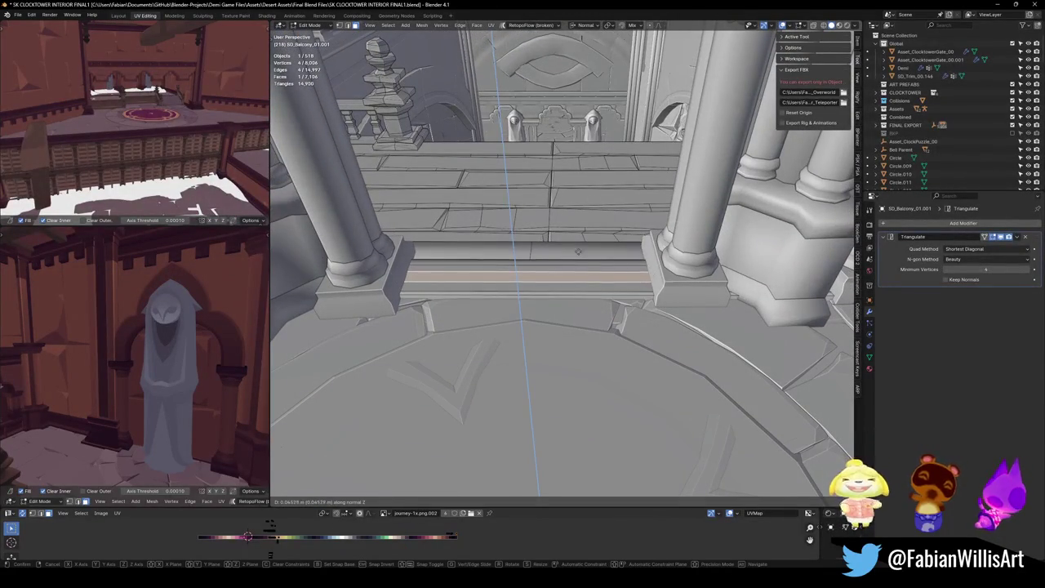
left_click(568, 285)
key("Tab")
key("alt+a")
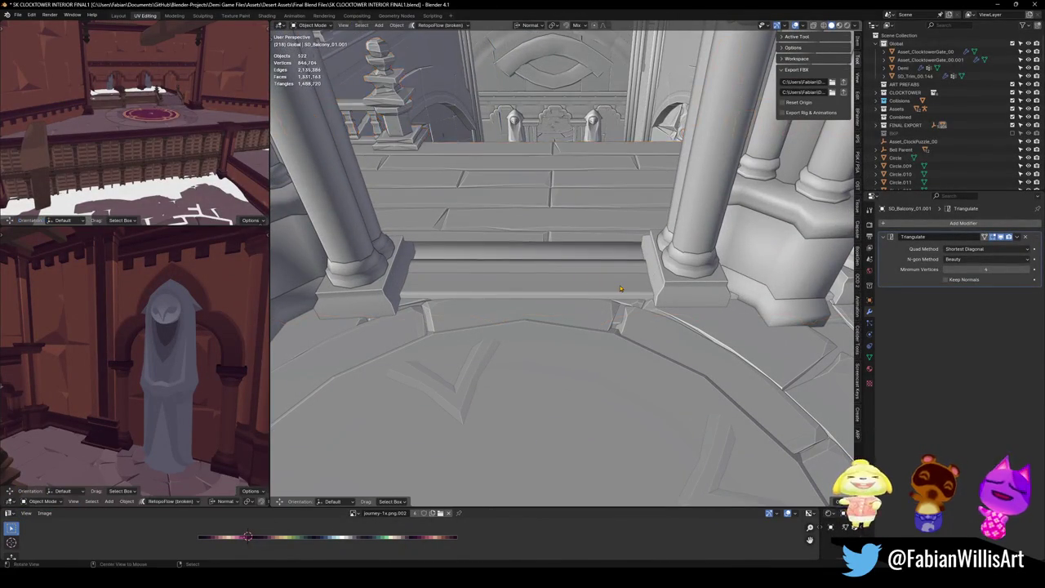
Unhide all hidden objects, walk past the arch, and save the clock tower file
key("alt+h")
key("shift+grave")
key("w")
left_click(648, 292)
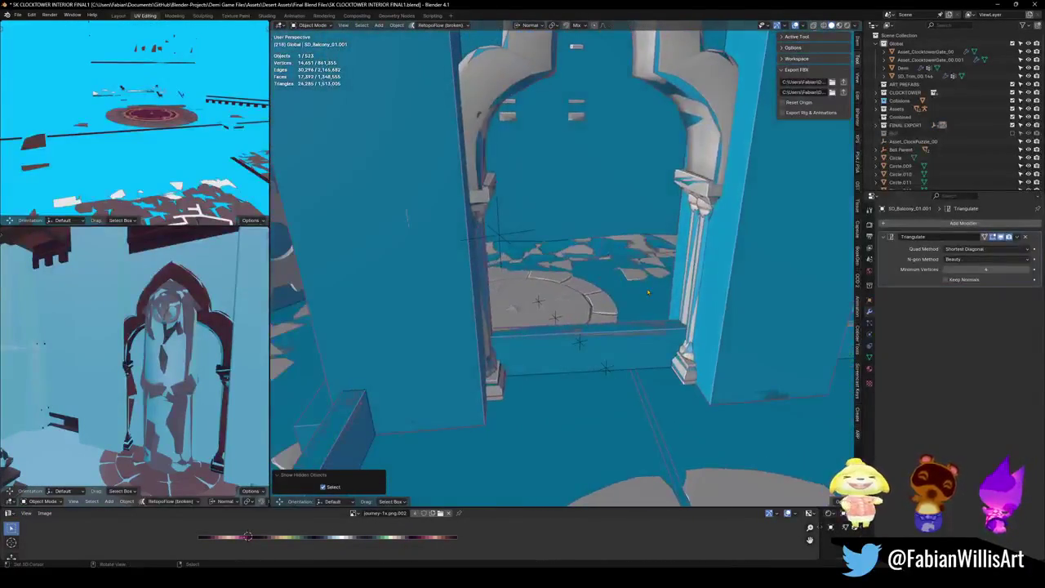
left_click(496, 236)
key("g")
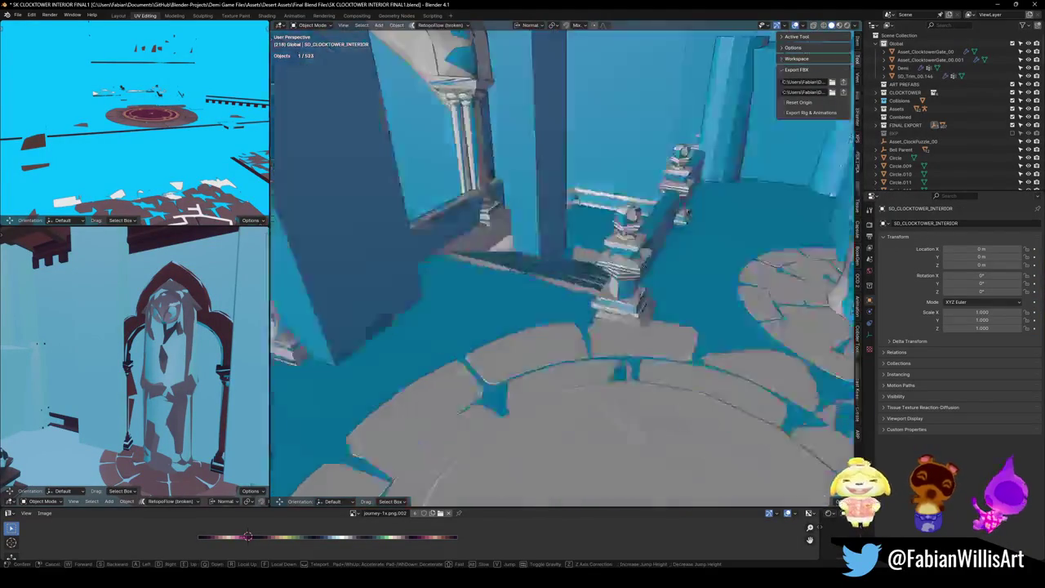
key("Escape")
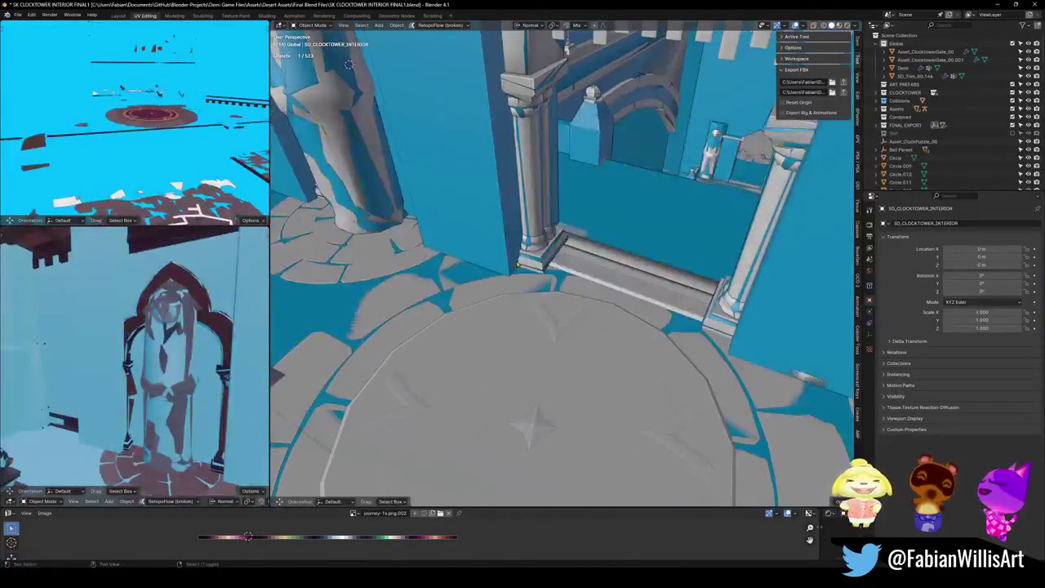
key("ctrl+s")
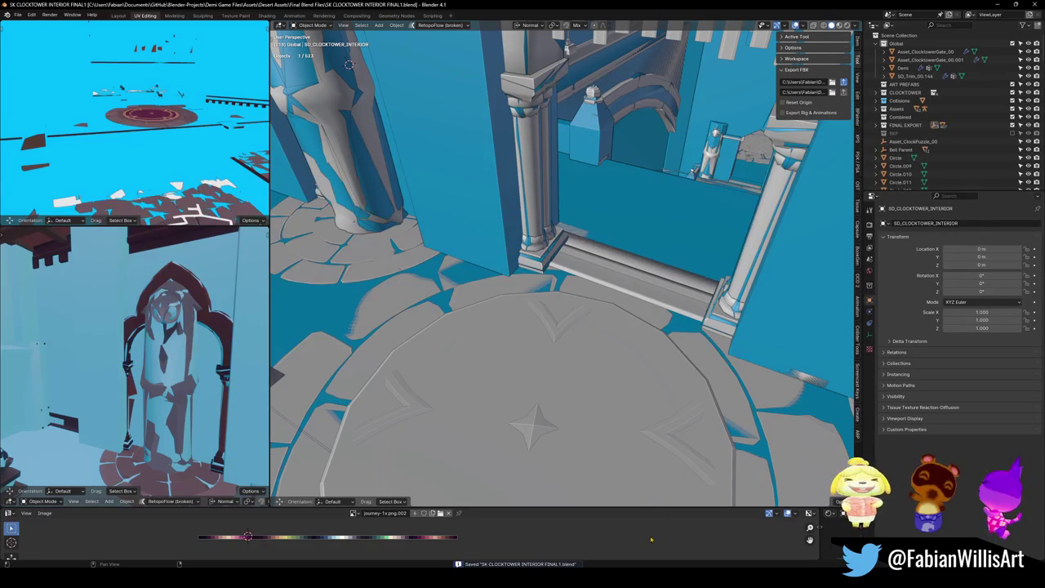
Select all objects and move over to Unity to view the balcony area
key("a")
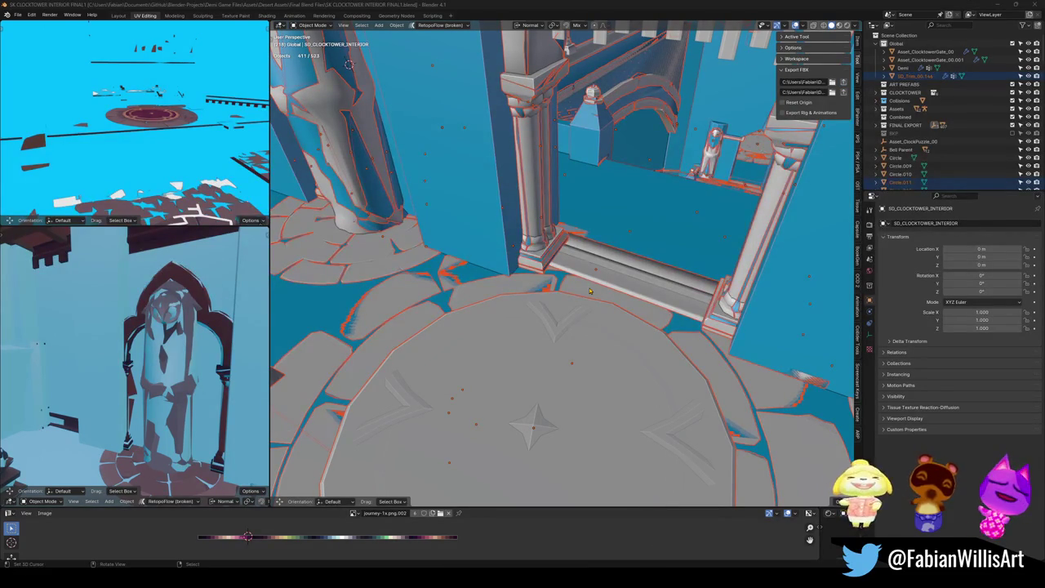
key("alt+Tab")
mouse_move(598, 300)
left_mouse_down()
mouse_move(597, 282)
mouse_move(564, 266)
mouse_move(594, 260)
left_mouse_up()
left_click(586, 258)
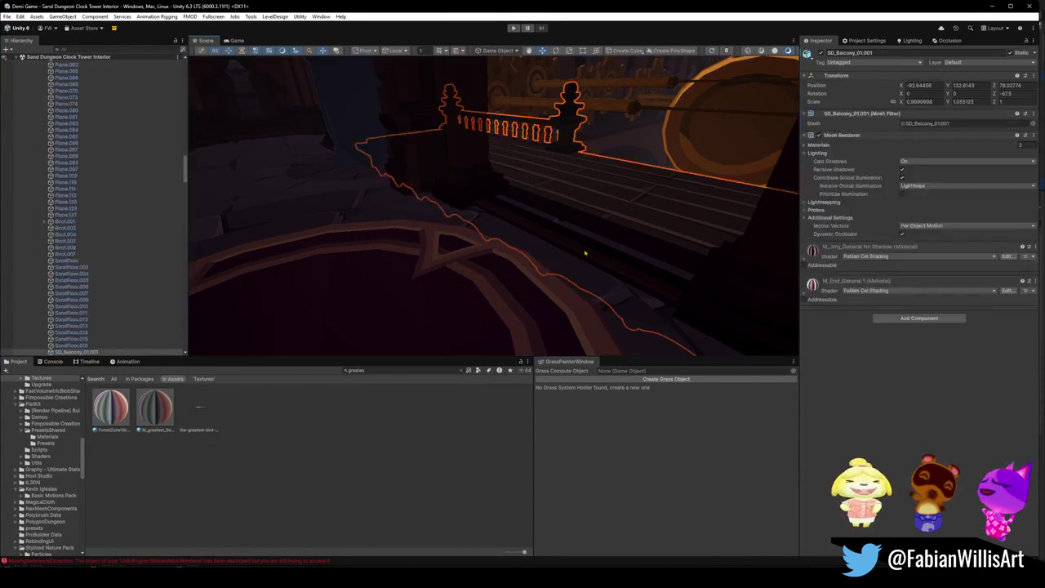
left_click_drag(657, 206, 602, 206)
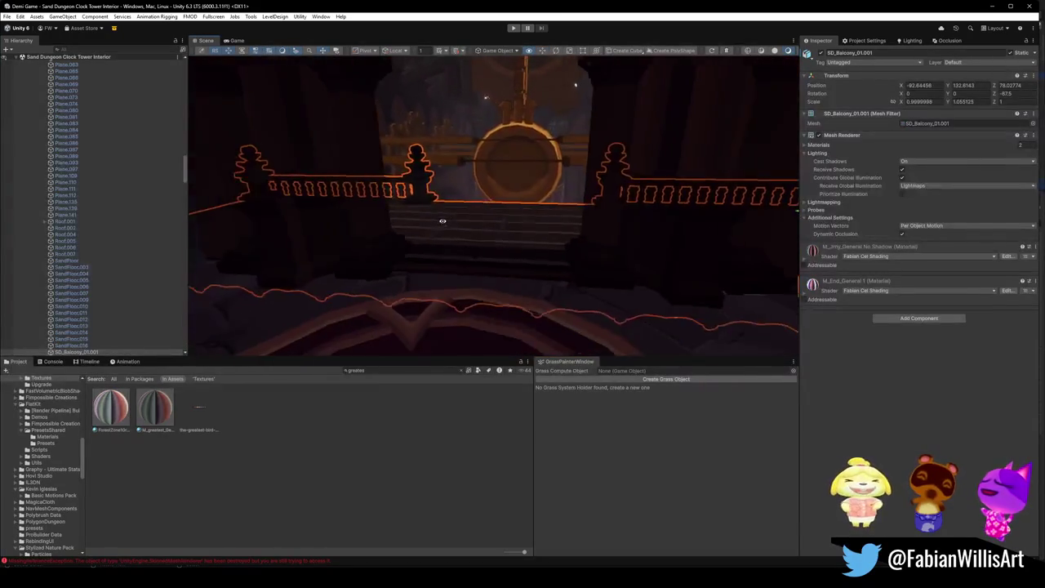
mouse_move(611, 280)
left_mouse_down()
mouse_move(536, 299)
mouse_move(460, 272)
mouse_move(380, 278)
mouse_move(688, 278)
mouse_move(571, 276)
mouse_move(515, 256)
mouse_move(679, 272)
mouse_move(544, 250)
mouse_move(432, 262)
mouse_move(512, 298)
mouse_move(592, 303)
mouse_move(568, 304)
left_mouse_up()
left_click_drag(477, 261, 499, 273)
mouse_move(581, 235)
left_mouse_down()
mouse_move(503, 232)
mouse_move(561, 259)
mouse_move(630, 268)
mouse_move(617, 265)
left_mouse_up()
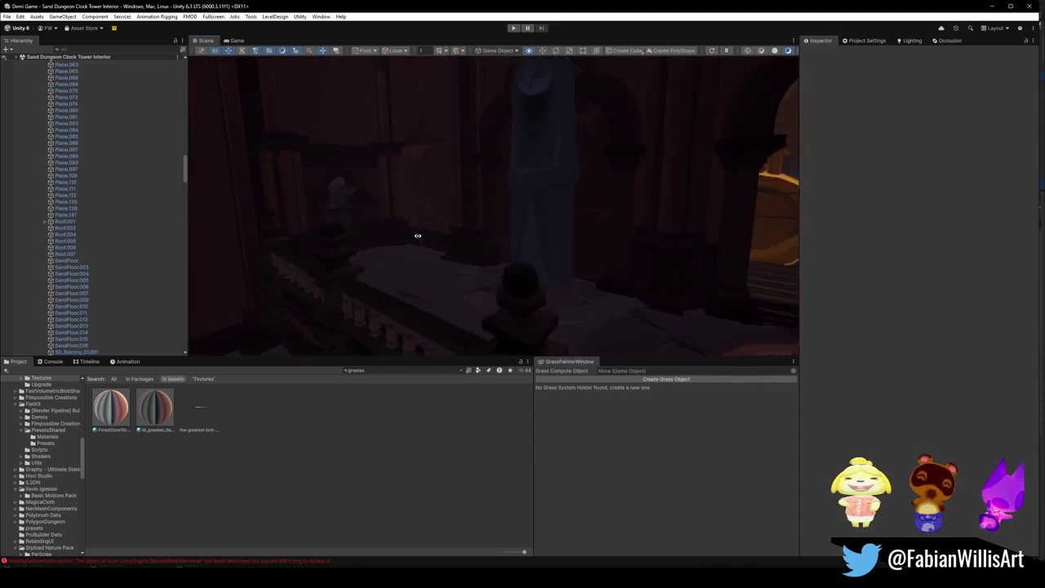
left_click_drag(405, 239, 501, 236)
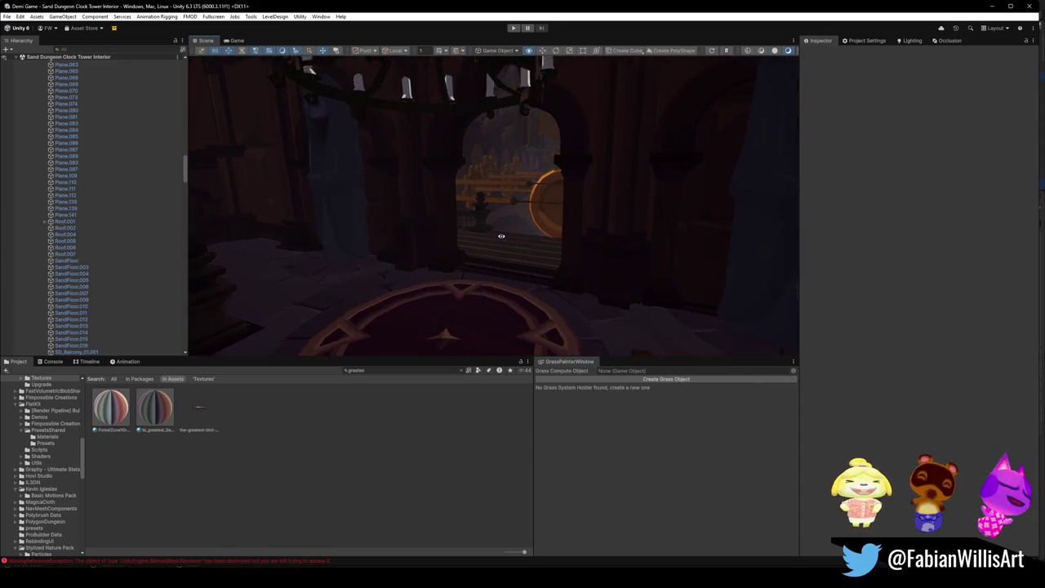
left_click_drag(409, 220, 346, 224)
left_click_drag(573, 217, 568, 202)
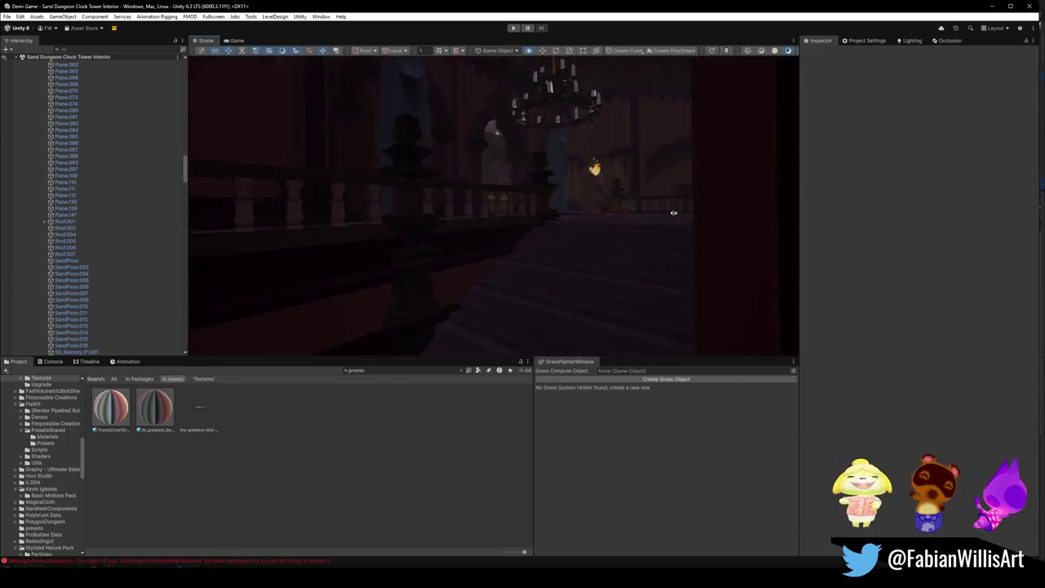
left_click_drag(674, 213, 730, 201)
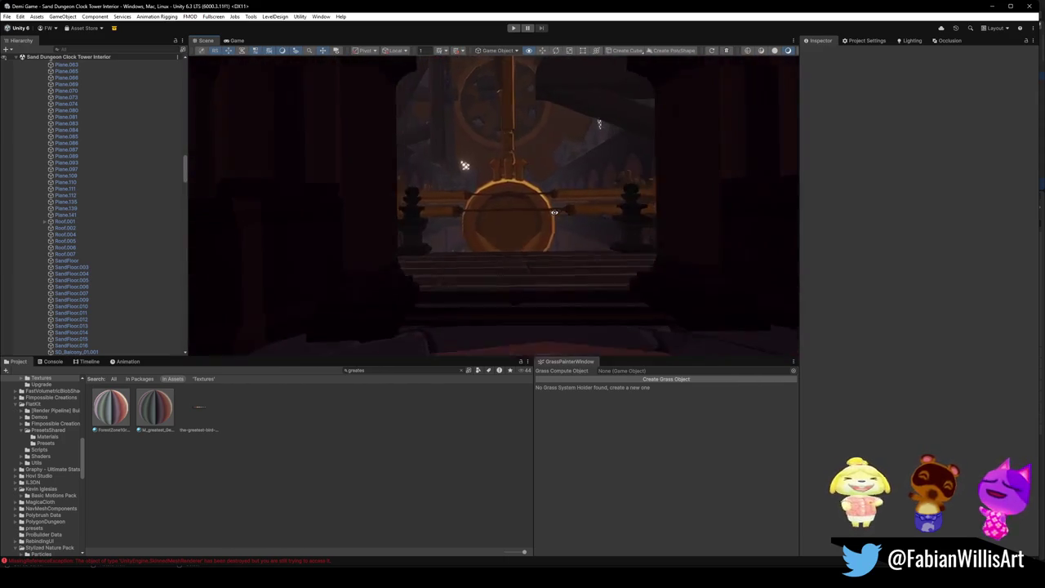
key("w")
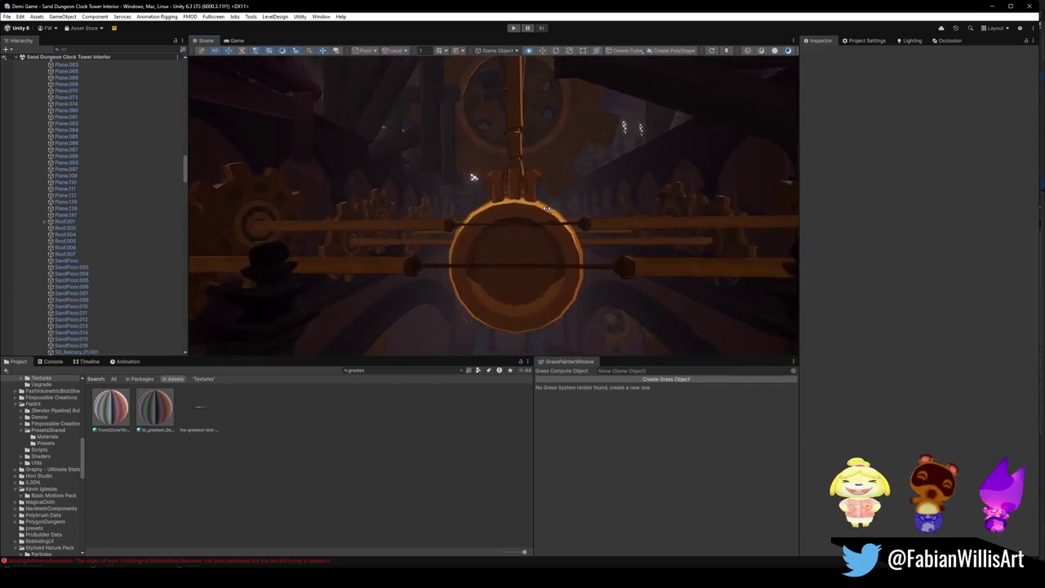
left_click_drag(578, 209, 471, 222)
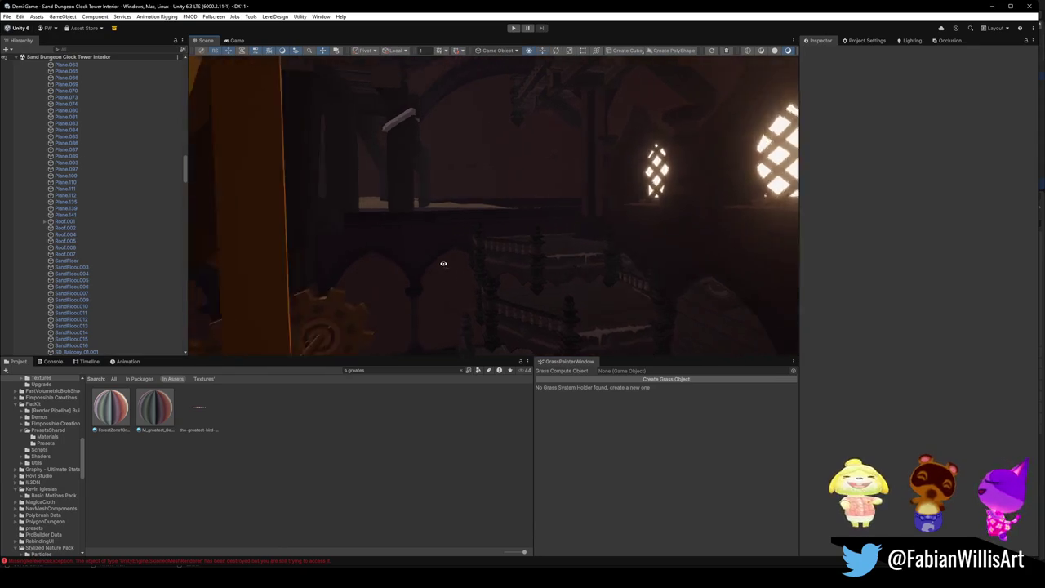
left_click_drag(482, 257, 465, 242)
mouse_move(369, 276)
left_mouse_down()
mouse_move(543, 250)
mouse_move(345, 252)
mouse_move(490, 268)
mouse_move(548, 244)
mouse_move(443, 250)
mouse_move(547, 248)
mouse_move(548, 270)
mouse_move(602, 253)
left_mouse_up()
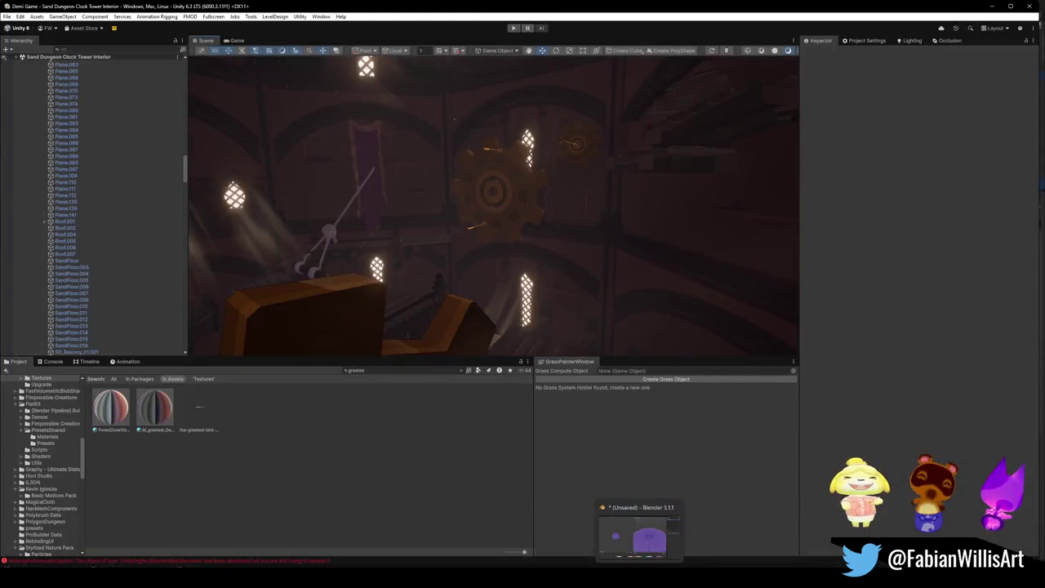
Slide Asset_ClocktowerGate_00.001 down along Z until it sits inside the arched doorway
mouse_move(555, 535)
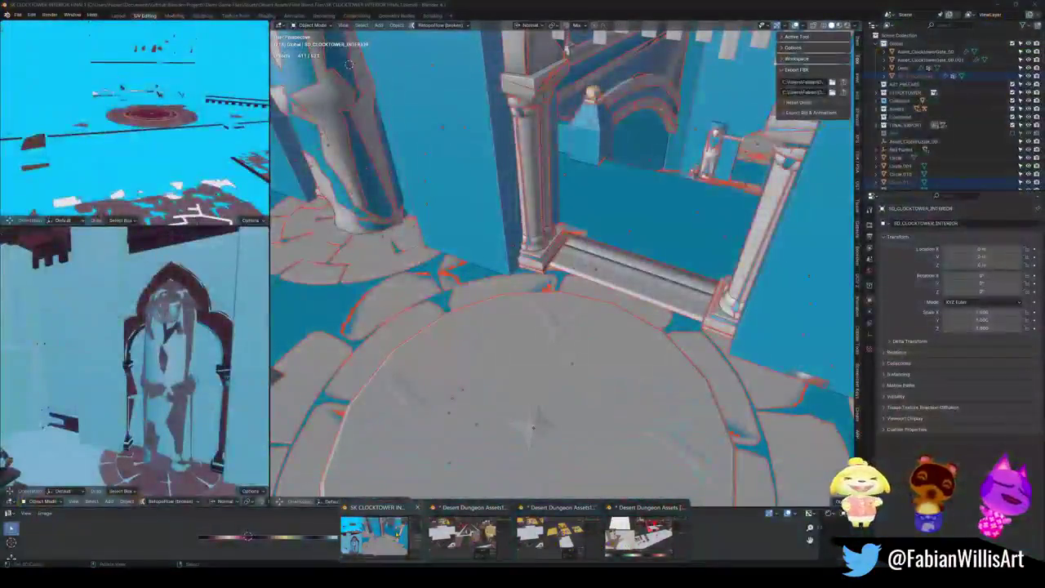
left_click(376, 533)
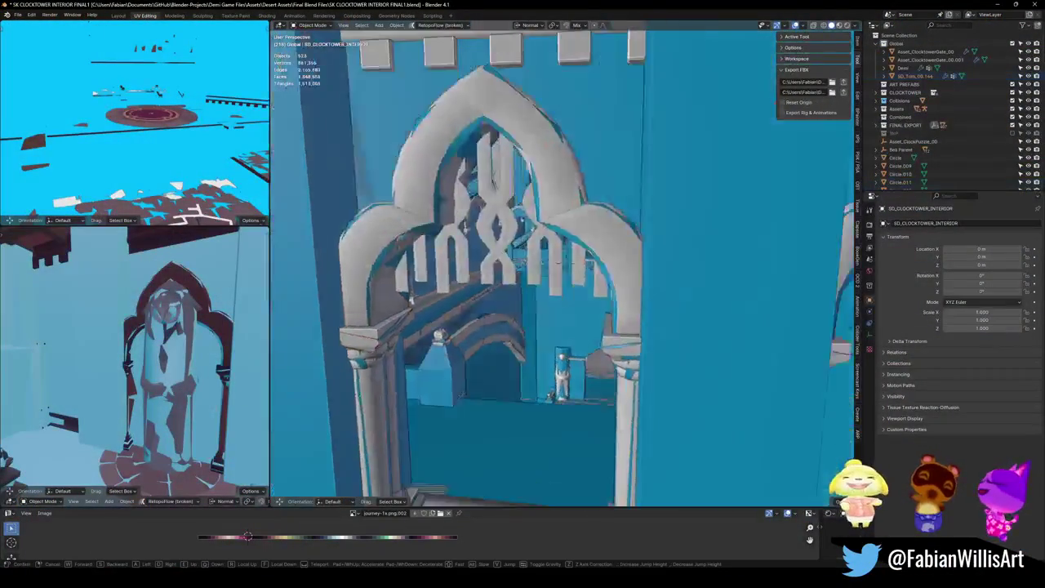
left_click(931, 60)
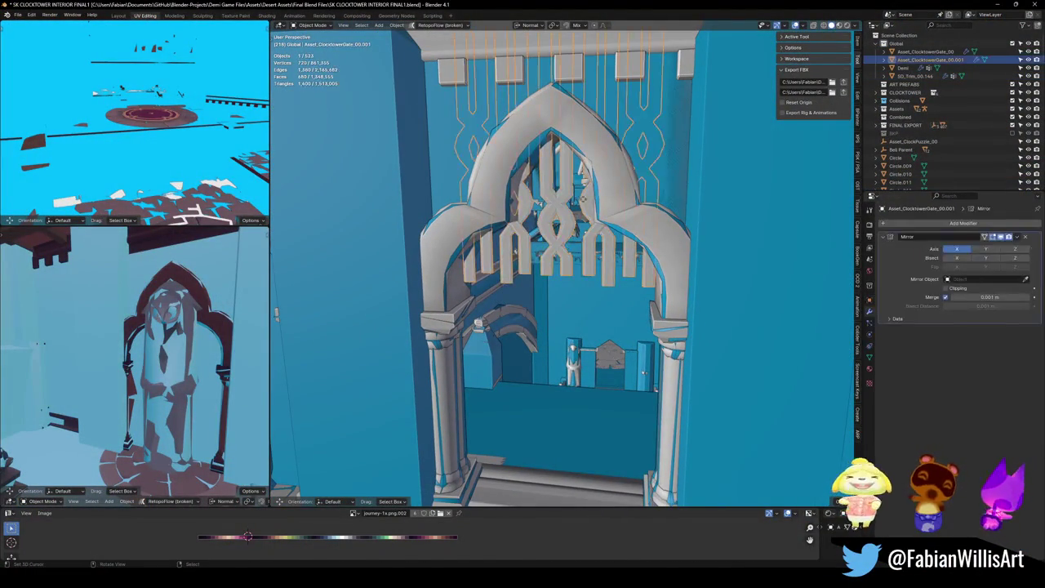
key("g")
key("z")
key("z")
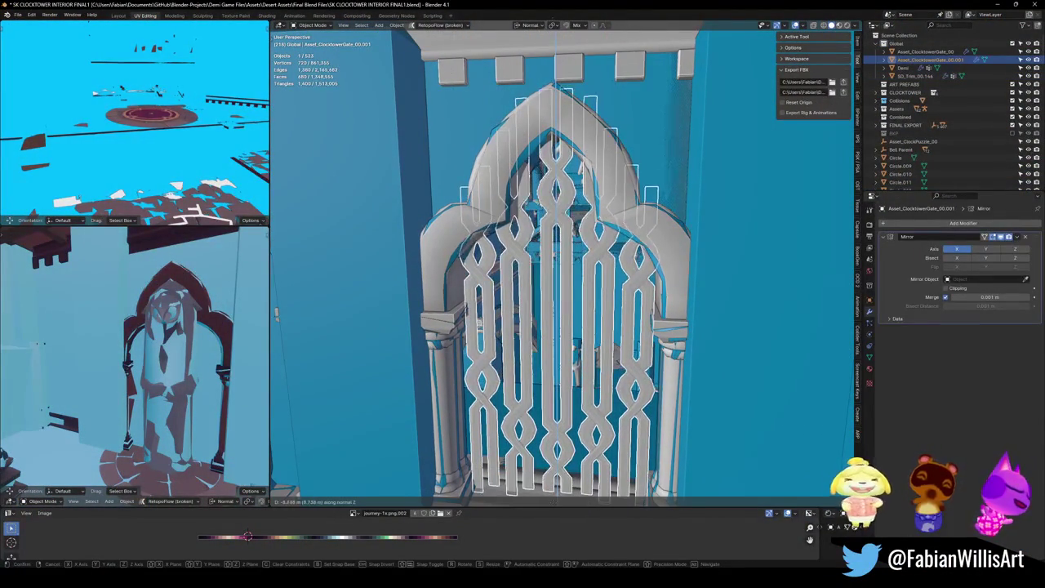
left_click(554, 508)
Select the SD_Balcony_01.001 balcony and open its mesh for editing
left_click(535, 490)
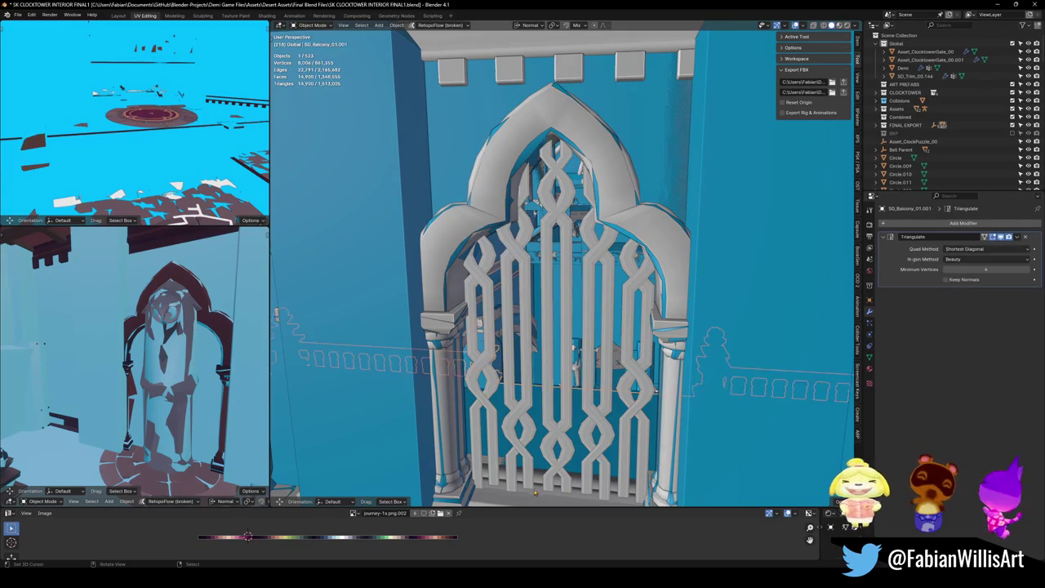
scroll(536, 482, "up", 5)
left_click_drag(547, 417, 560, 351)
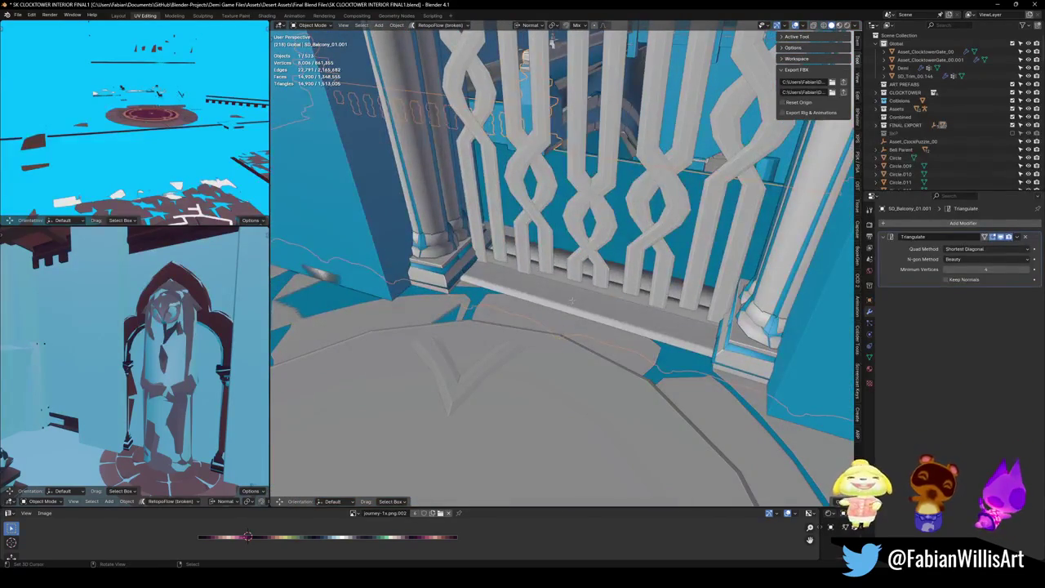
key("Tab")
left_click_drag(572, 299, 555, 311)
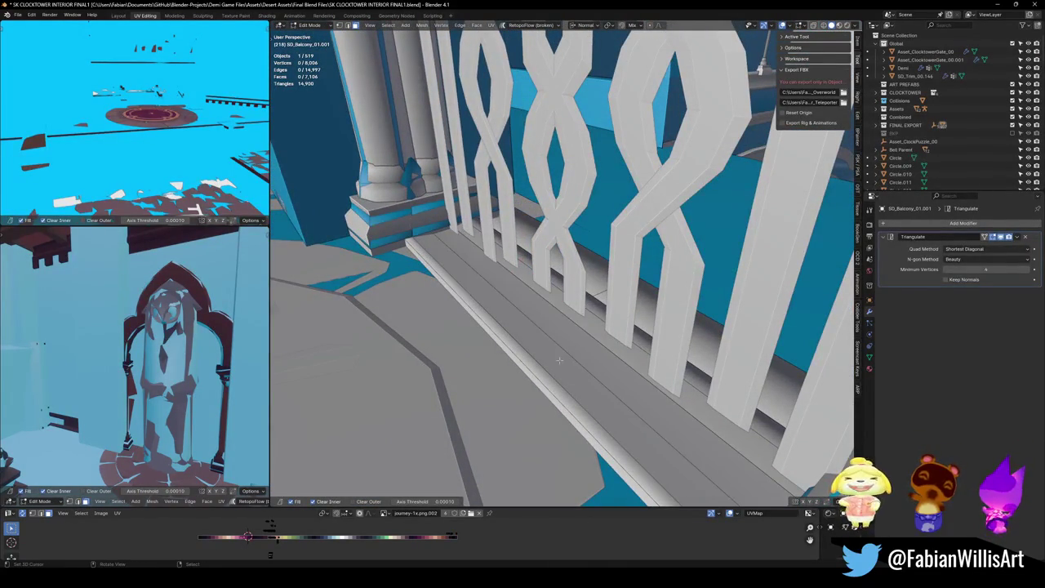
Raise the linked balcony floor strip along global Z, then save the clocktower file
key("ctrl+l")
key("g")
key("z")
left_click(622, 308)
left_click_drag(622, 309, 628, 321)
key("Tab")
key("ctrl+s")
Add a Box collider around the linked balcony floor strip faces
scroll(560, 301, "up", 3)
scroll(559, 301, "down", 2)
left_click(560, 293)
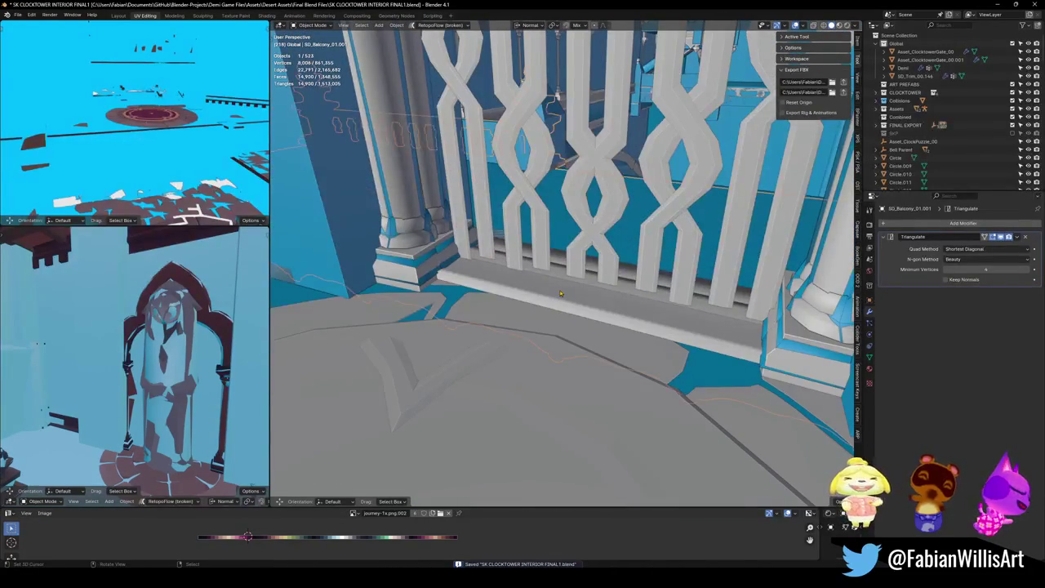
key("Tab")
key("alt+a")
key("l")
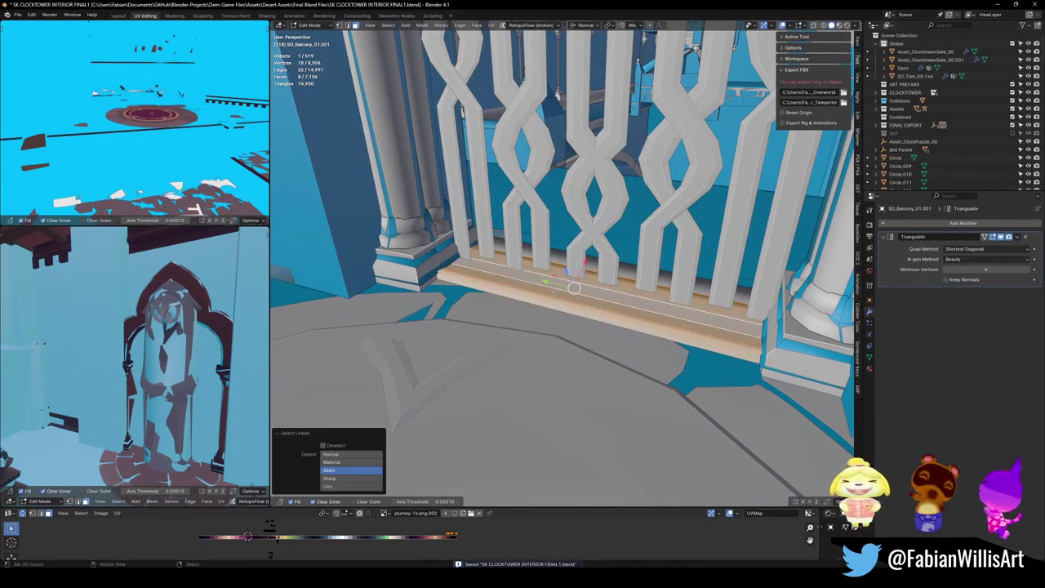
key("shift+alt+c")
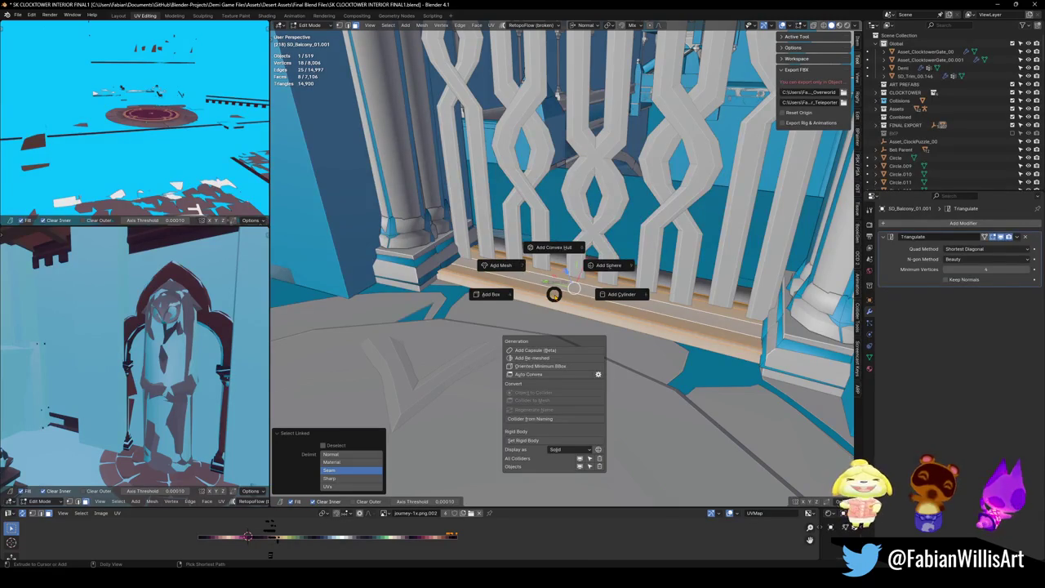
left_click(543, 295)
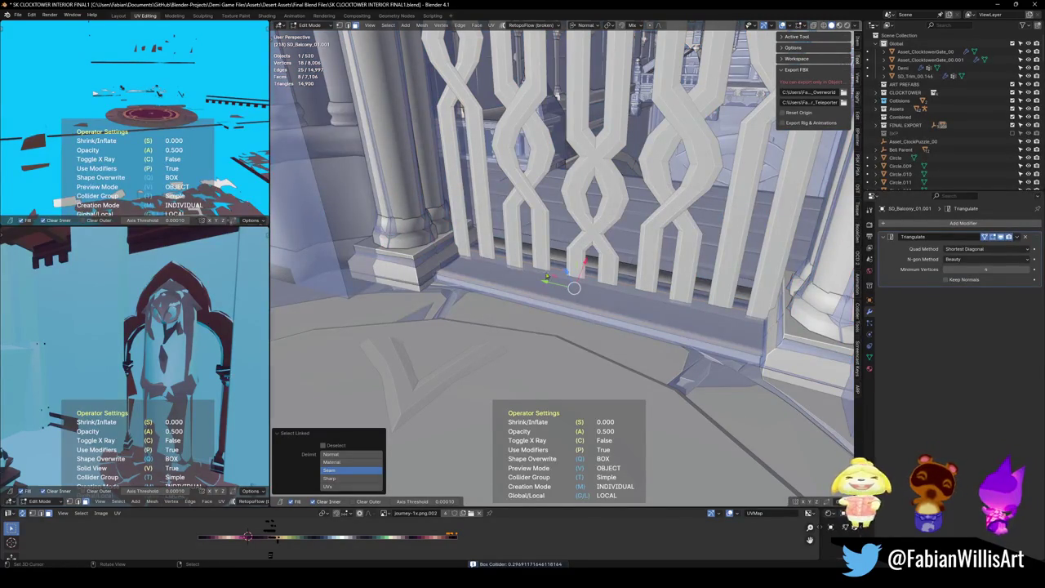
left_click(574, 288)
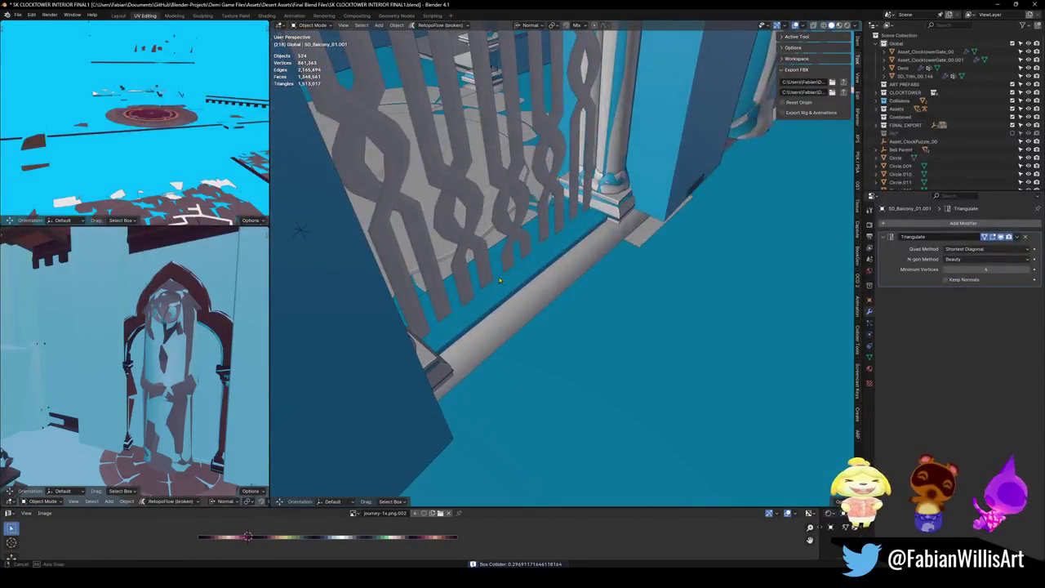
Delete the balcony floor object, undo the deletion, and save the file again
left_click(539, 281)
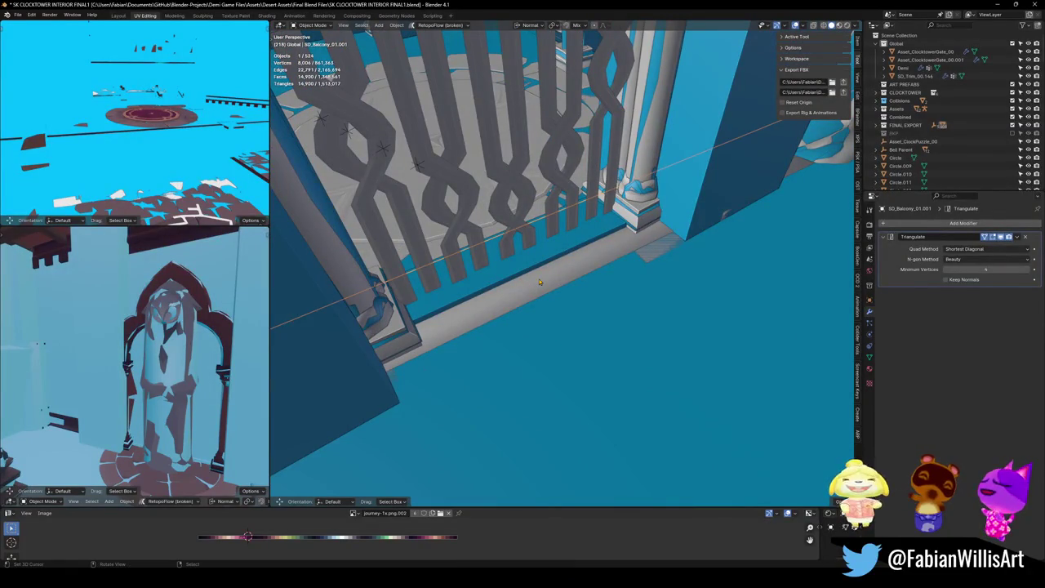
key("Delete")
key("ctrl+z")
key("ctrl+s")
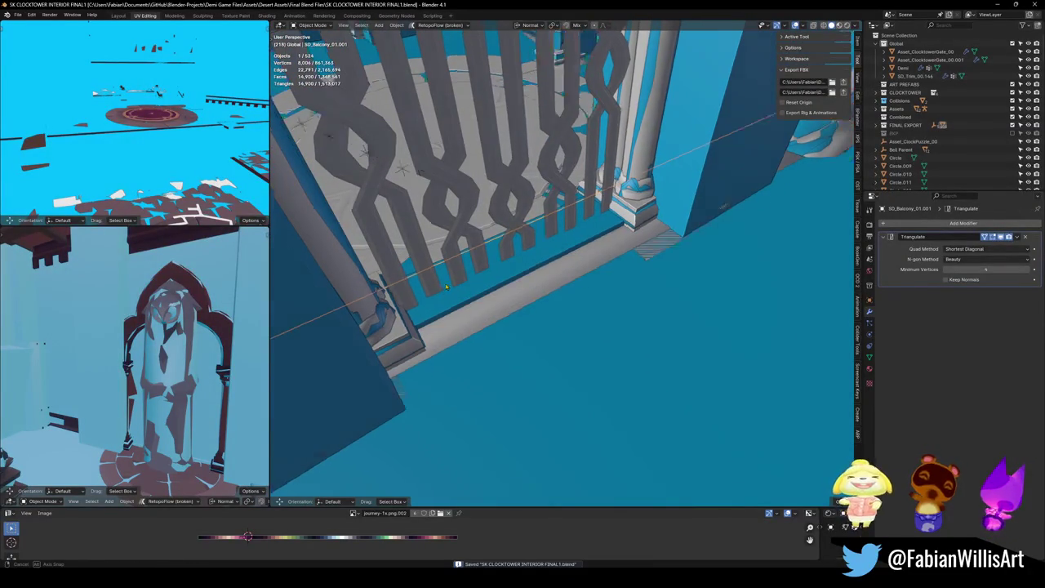
scroll(562, 263, "up", 3)
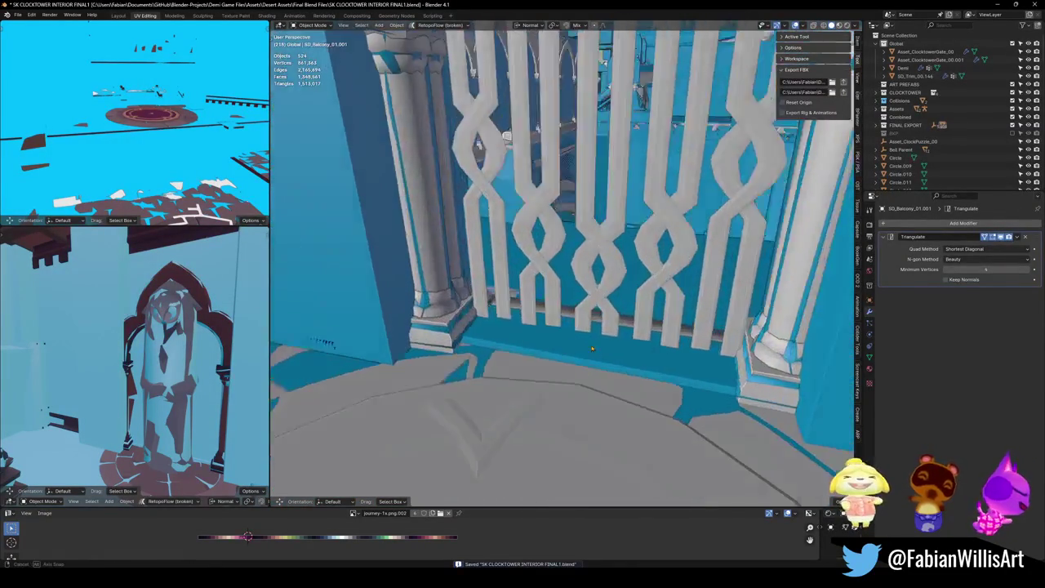
Inspect a face of the UBX_SD_Balcony_01.001 collider, trying and cancelling an X scale
left_click(553, 353)
key("Tab")
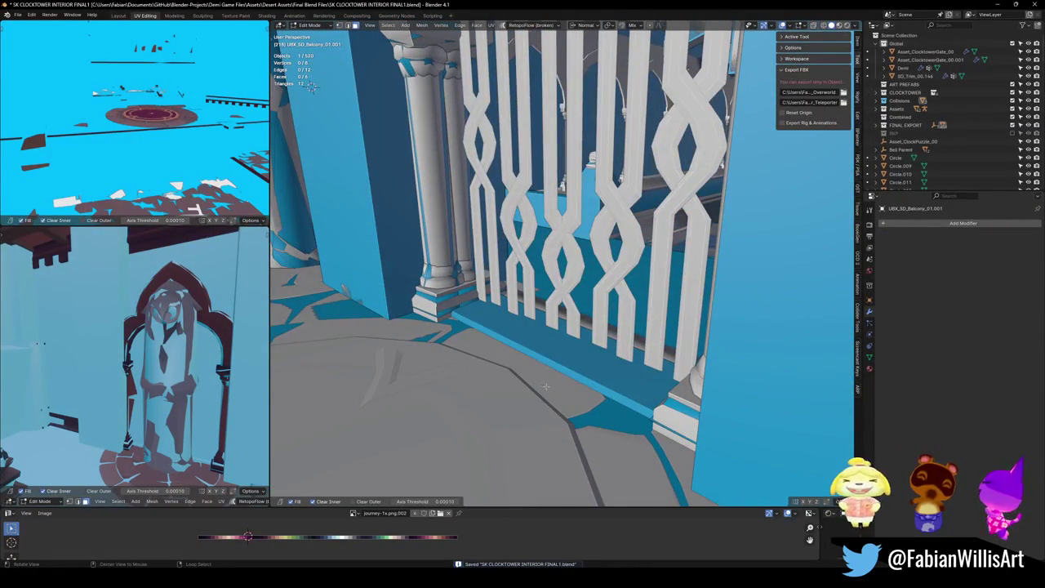
left_click(569, 343)
mouse_move(552, 334)
left_mouse_down()
mouse_move(369, 189)
mouse_move(490, 245)
left_mouse_up()
left_click(557, 258)
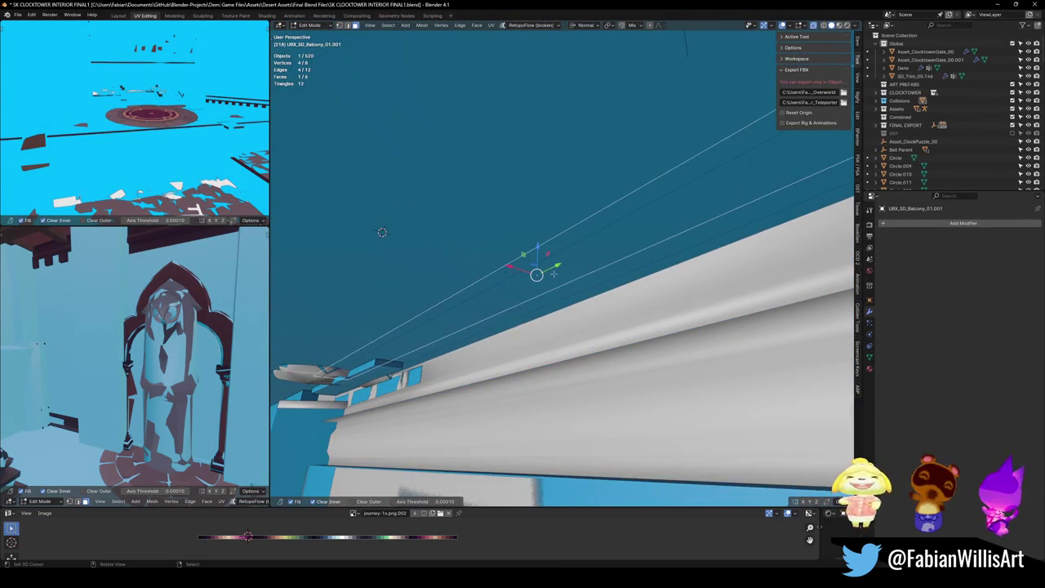
key("KP_Decimal")
key("s")
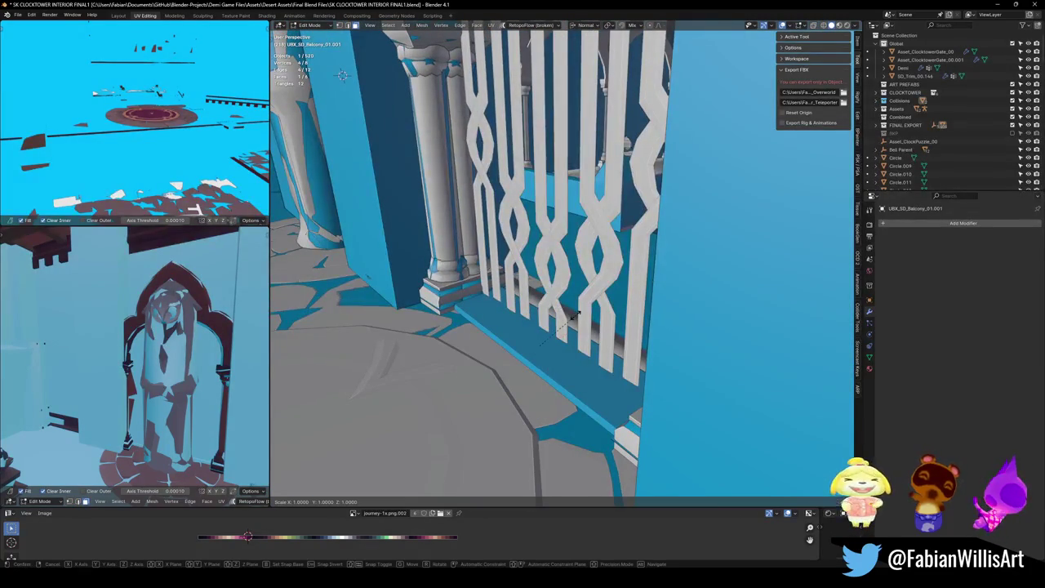
key("x")
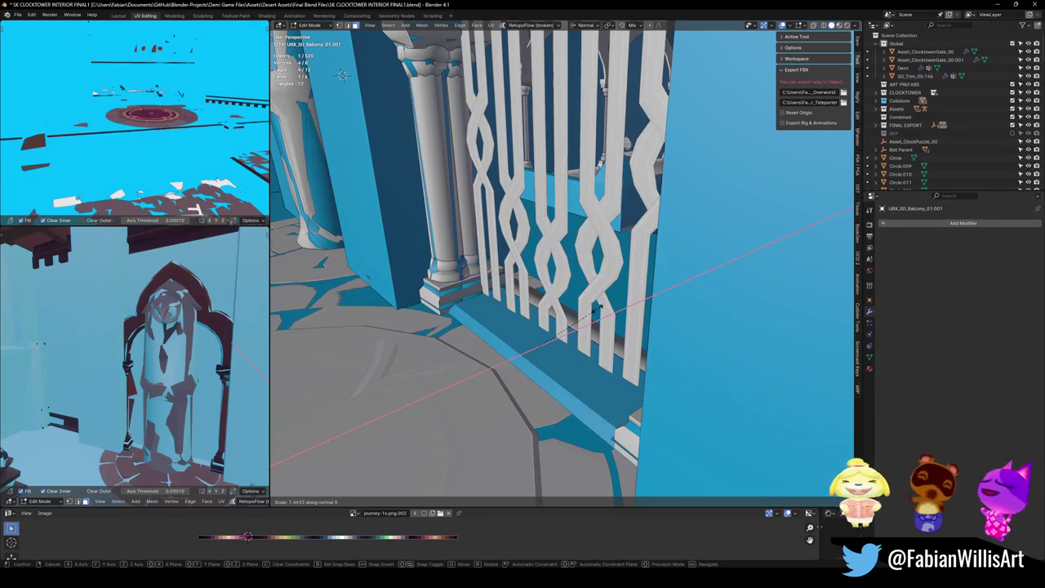
right_click(600, 307)
Save the file in Object Mode and select the UBX_SD_Wall_25.134 wall
mouse_move(601, 308)
left_mouse_down()
mouse_move(601, 333)
mouse_move(569, 378)
mouse_move(563, 356)
left_mouse_up()
key("Tab")
key("ctrl+s")
left_click(563, 356)
left_click(374, 294)
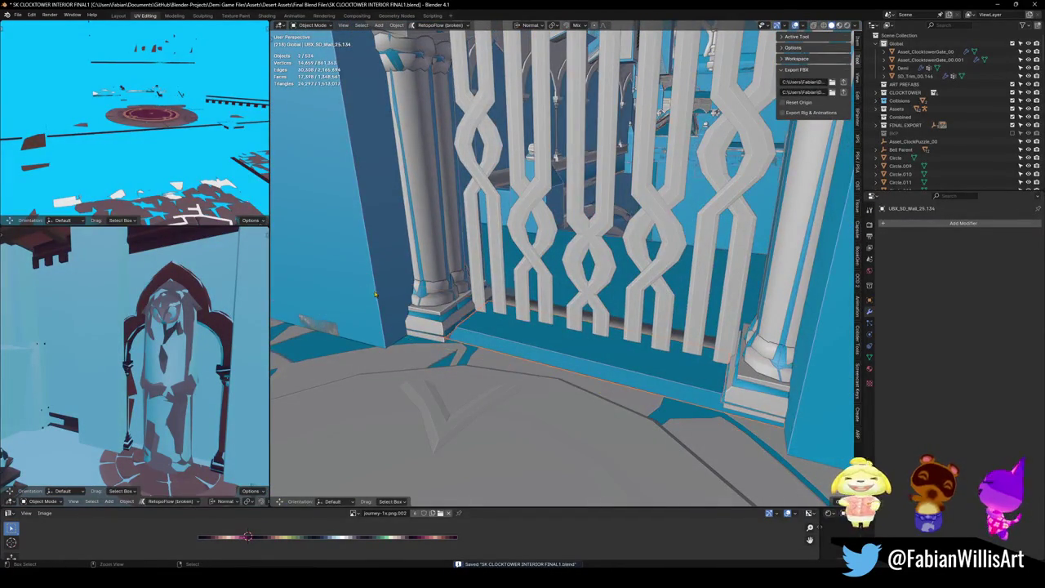
Walk to the archway, select SD_CLOCKTOWER_INTERIOR's 411 pieces, then save and select the gate
key("shift+grave")
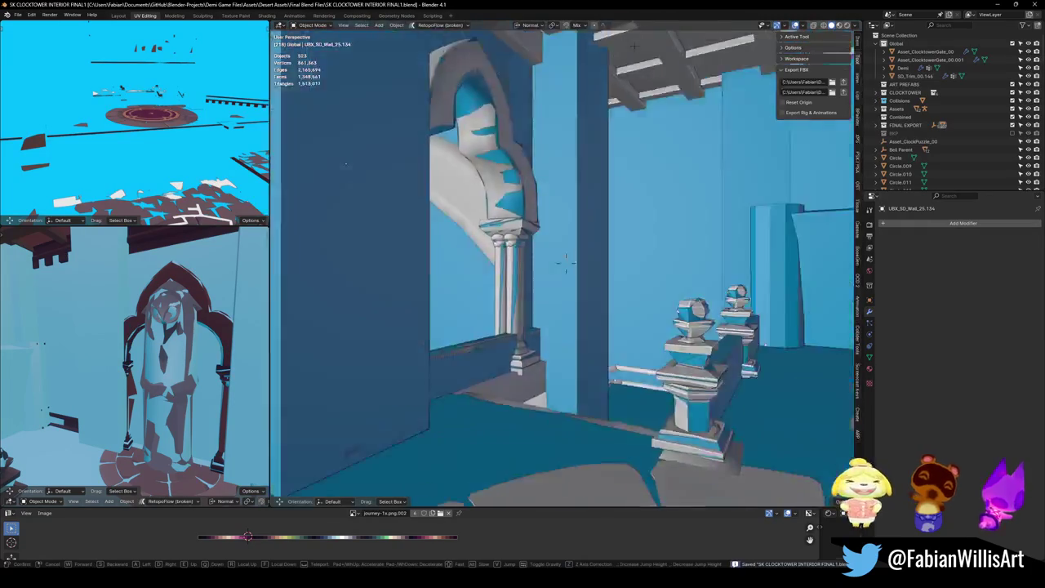
left_click(588, 381)
left_click(547, 365)
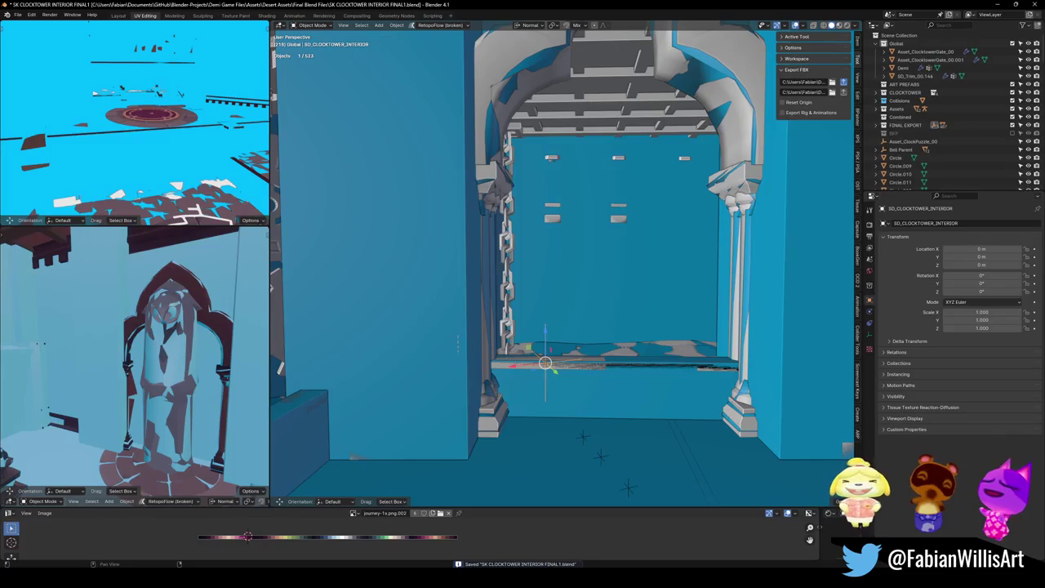
key("a")
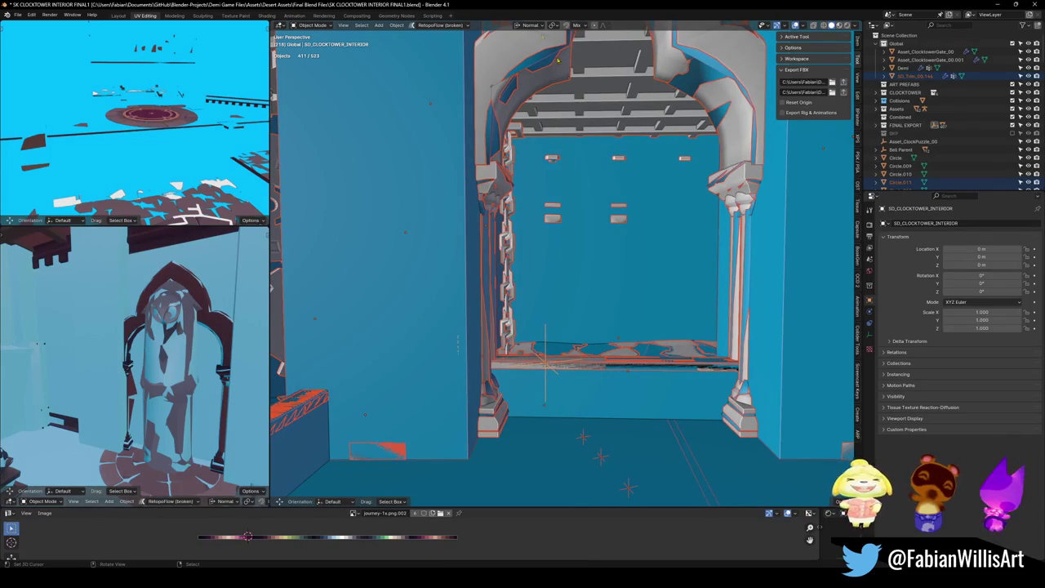
key("alt+a")
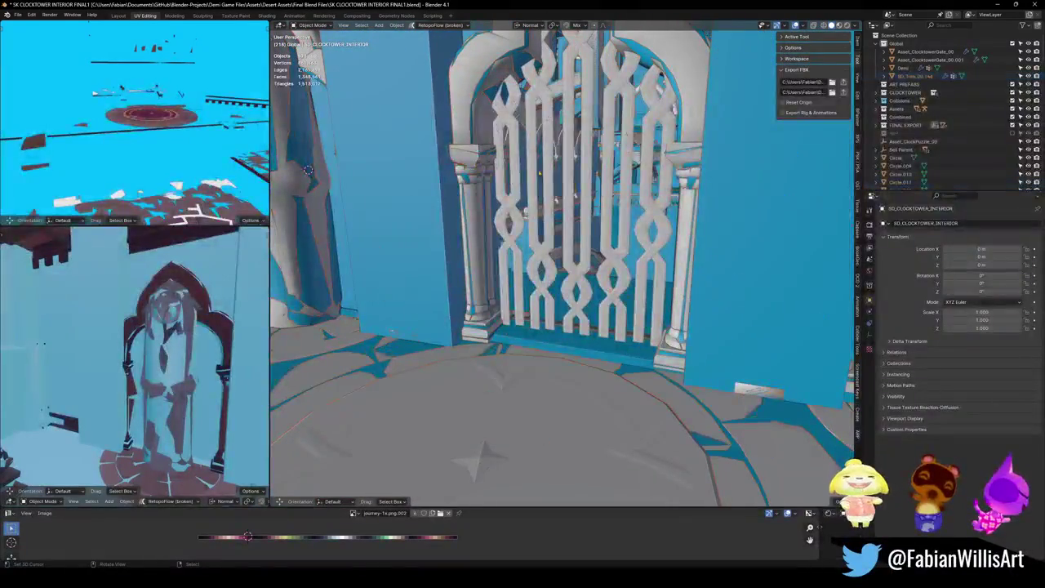
key("ctrl+s")
left_click(583, 208)
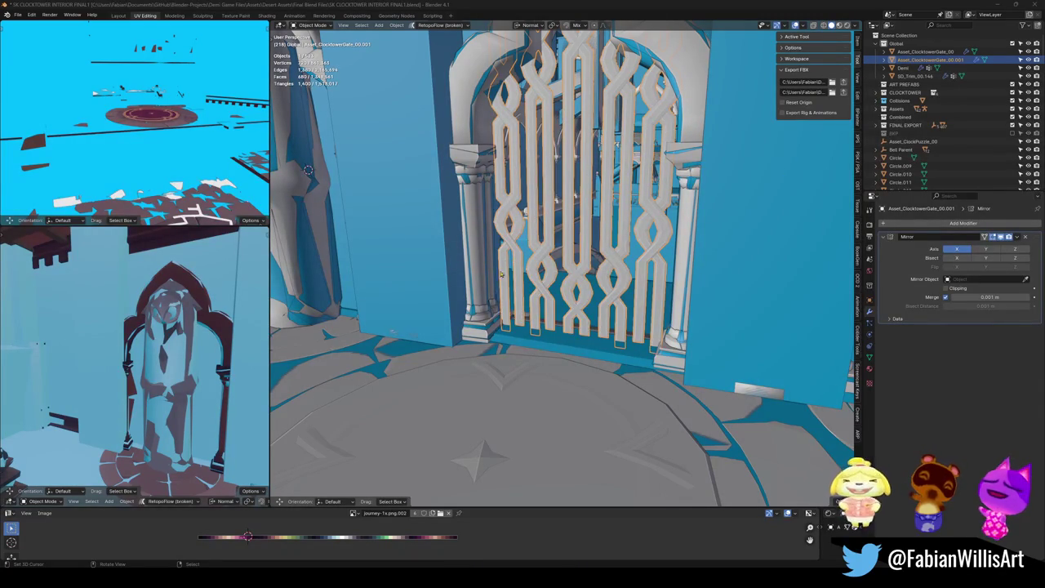
Frame the gate, rename it Asset_ClocktowerGate_01, and copy the new name for Unity
left_click_drag(476, 216, 650, 169)
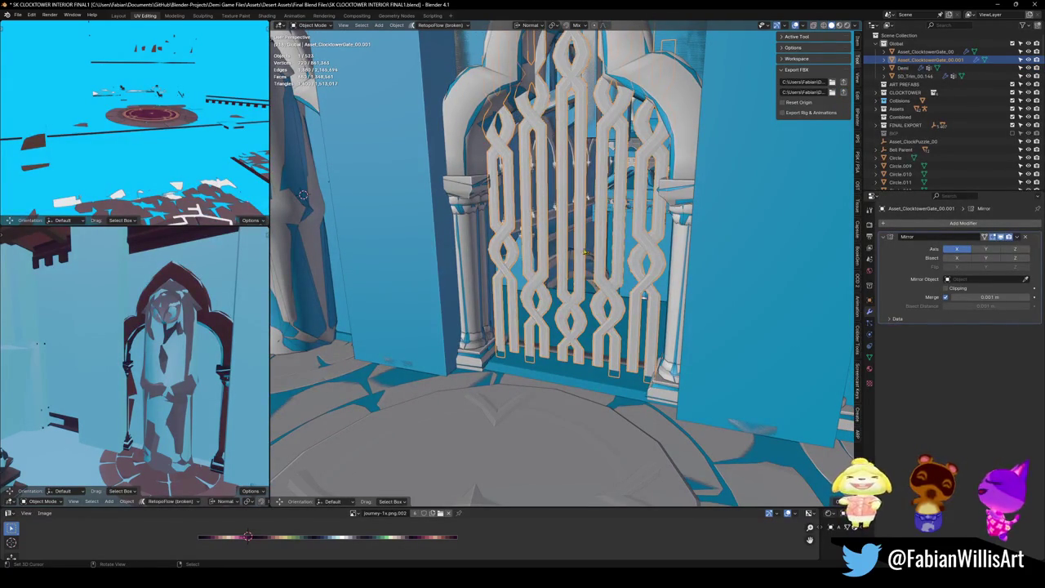
key("KP_Decimal")
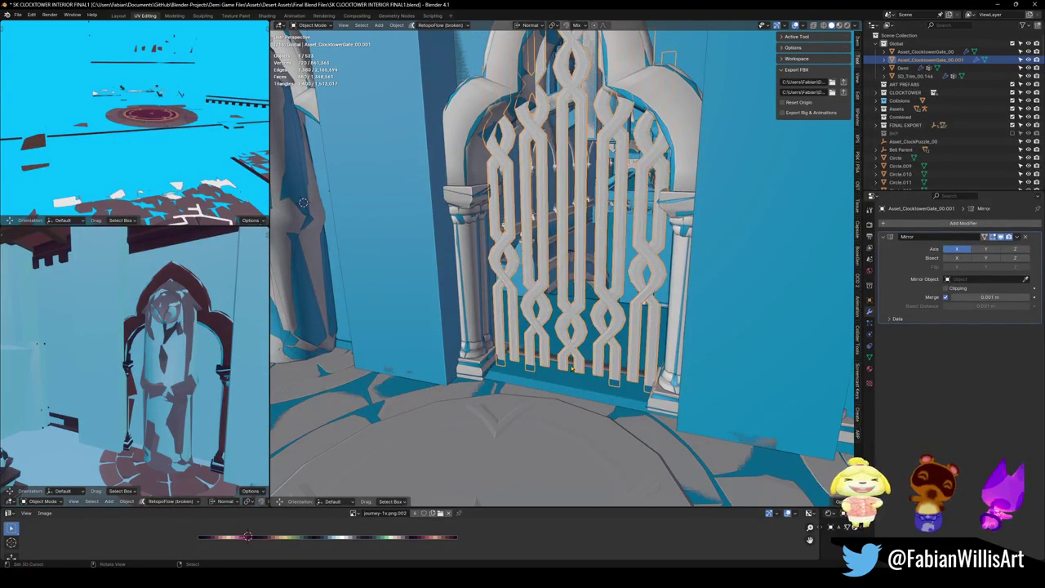
key("F2")
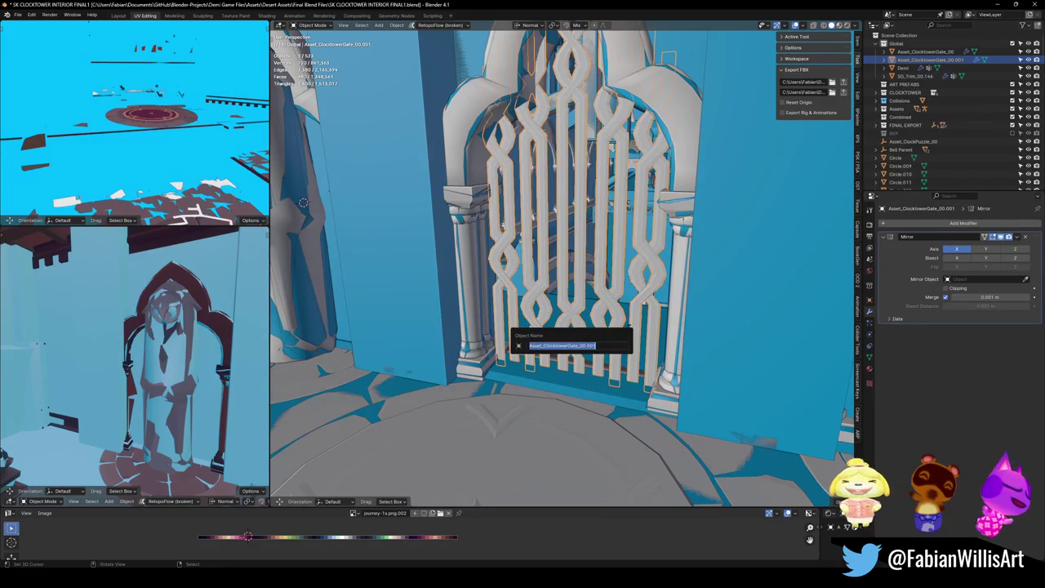
key("End")
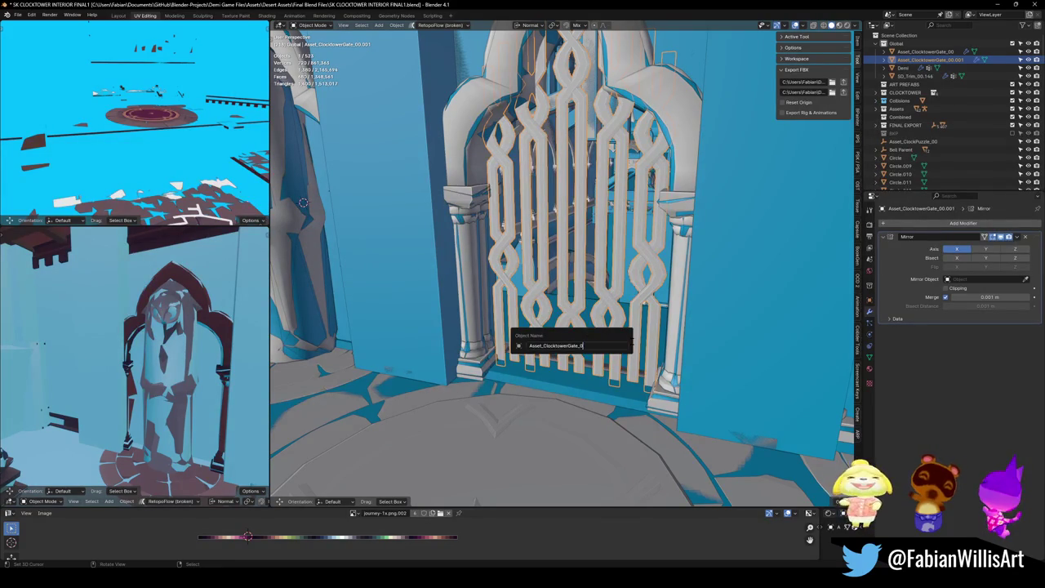
type("1")
key("Return")
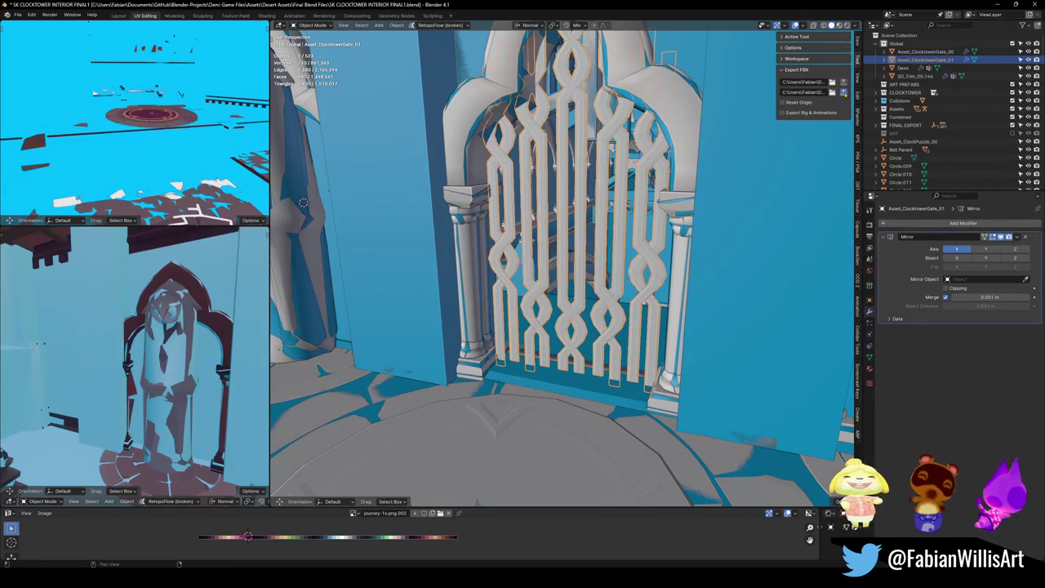
key("F2")
key("Escape")
key("alt+Tab")
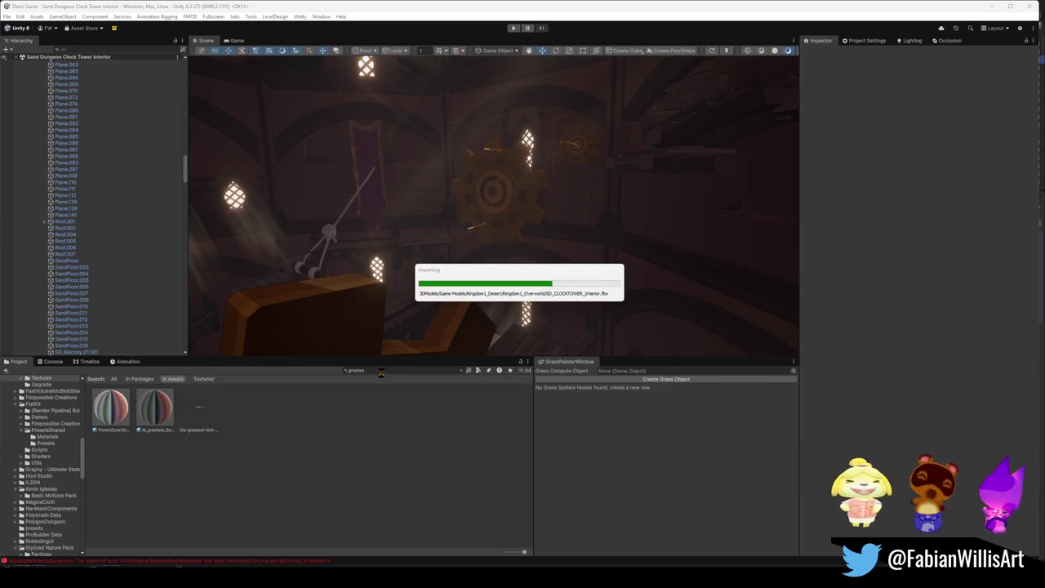
Search the Project for Asset_ClocktowerGate_01, select it, and frame the placed gate in the Scene
left_click(380, 371)
type("Asset_ClocktowerGate_01")
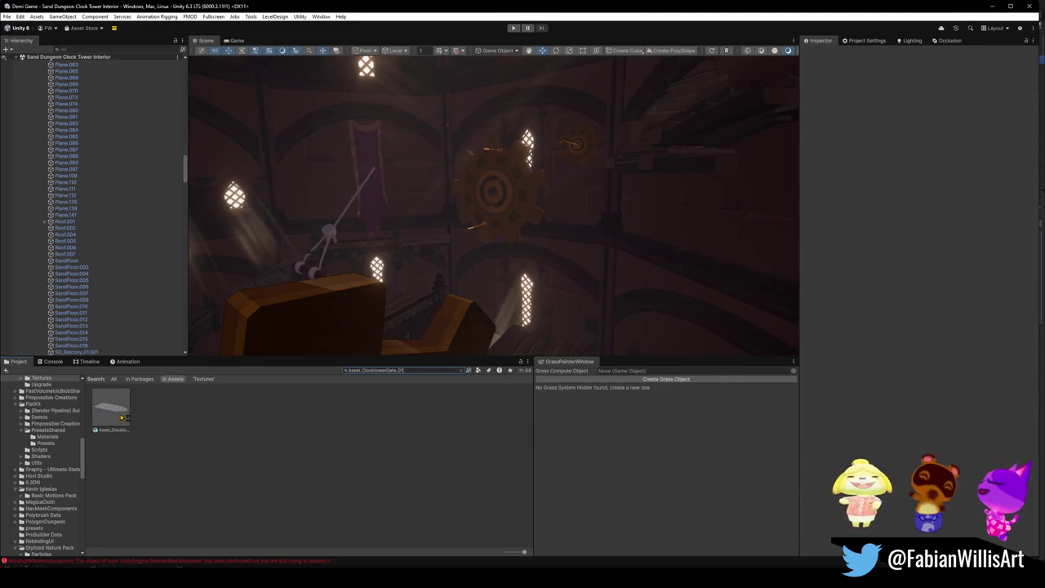
left_click(115, 411)
mouse_move(457, 257)
left_mouse_down()
mouse_move(397, 252)
mouse_move(478, 301)
mouse_move(479, 226)
mouse_move(559, 234)
mouse_move(504, 235)
mouse_move(534, 233)
mouse_move(525, 252)
mouse_move(462, 256)
mouse_move(509, 245)
mouse_move(489, 270)
left_mouse_up()
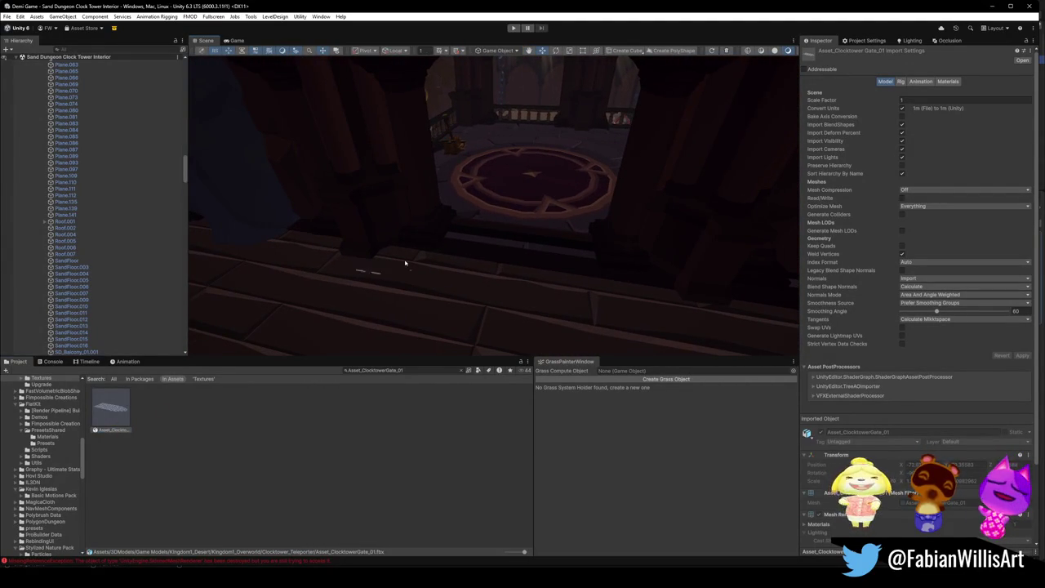
left_click(516, 242)
key("f")
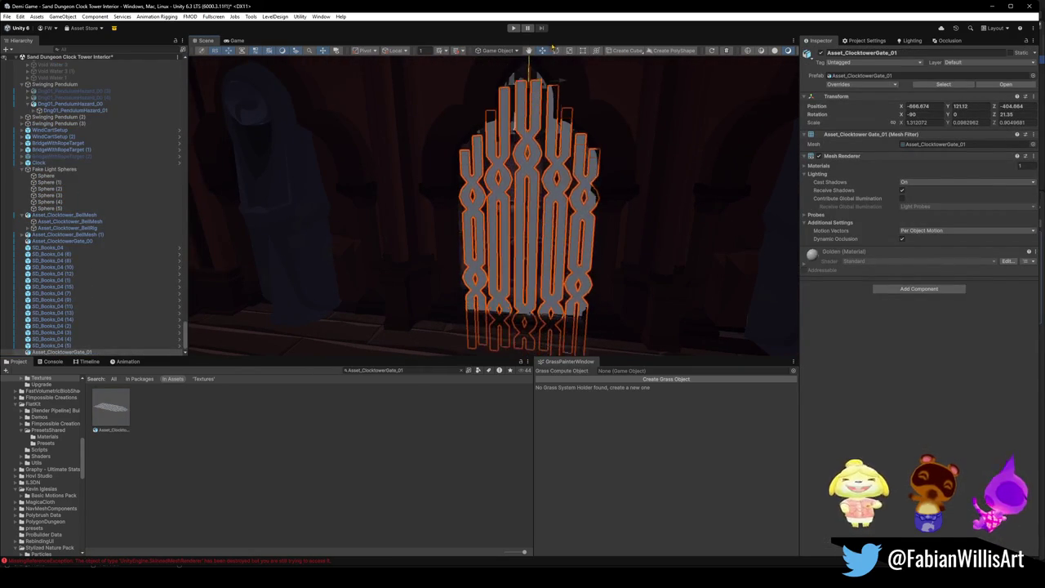
left_click_drag(563, 55, 558, 151)
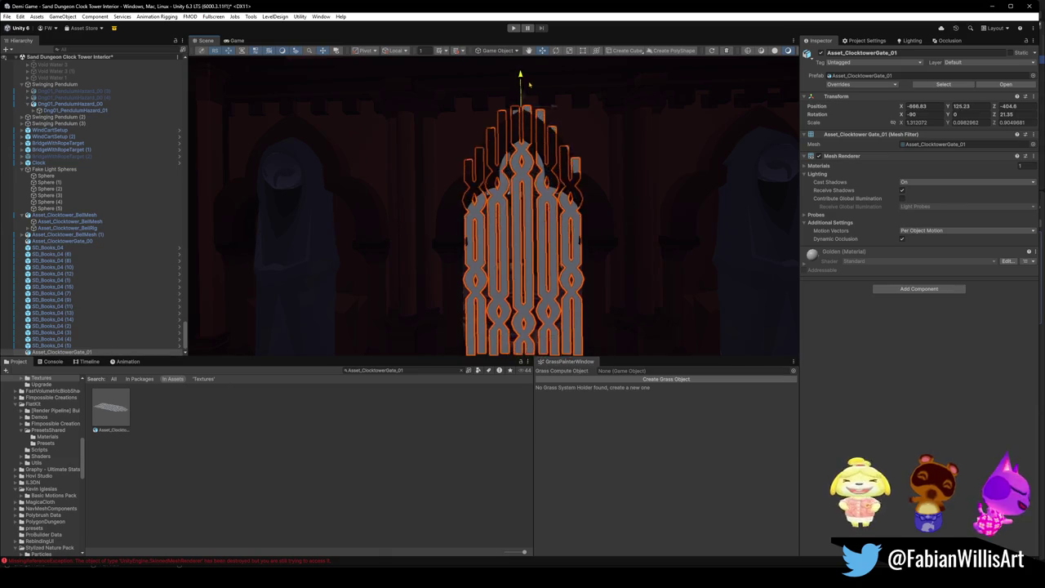
mouse_move(529, 83)
left_mouse_down()
mouse_move(490, 147)
mouse_move(432, 199)
left_mouse_up()
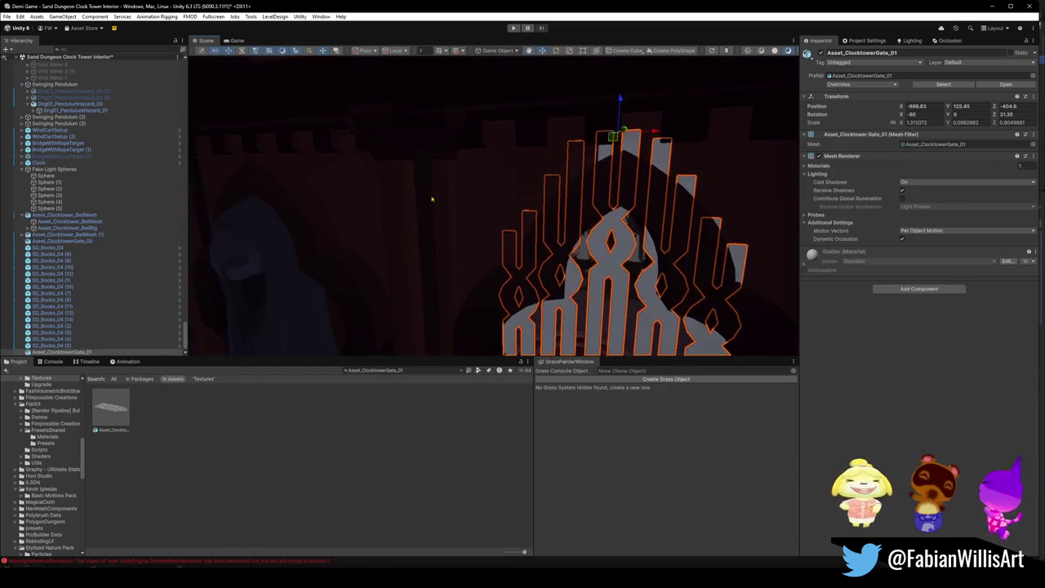
mouse_move(458, 237)
left_mouse_down()
mouse_move(544, 224)
mouse_move(529, 245)
mouse_move(543, 179)
mouse_move(517, 145)
mouse_move(530, 182)
mouse_move(567, 150)
mouse_move(567, 136)
mouse_move(512, 110)
mouse_move(481, 133)
left_mouse_up()
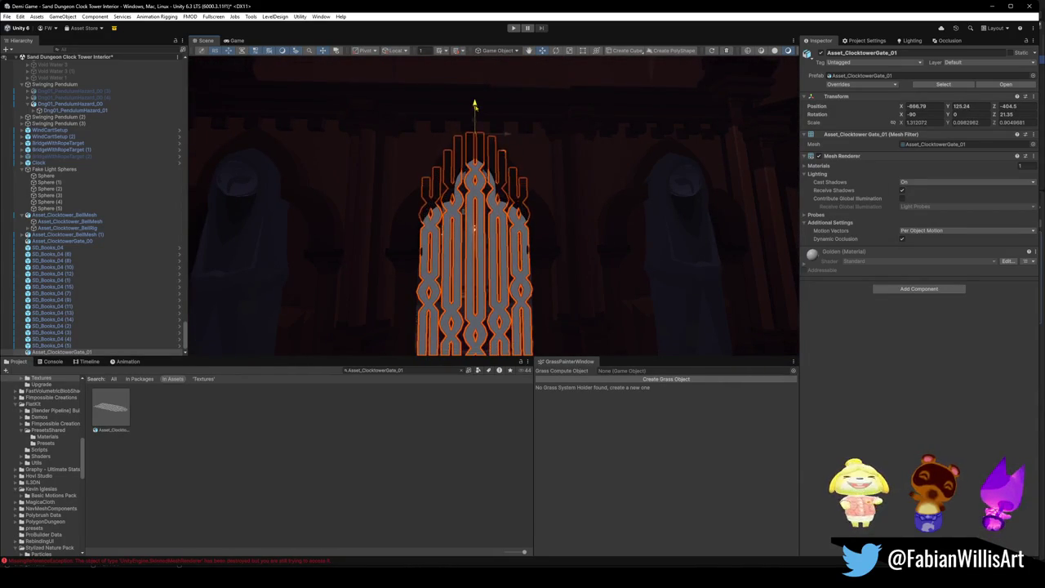
mouse_move(368, 186)
left_mouse_down()
mouse_move(534, 204)
mouse_move(523, 235)
mouse_move(536, 233)
mouse_move(520, 220)
mouse_move(598, 188)
mouse_move(524, 106)
left_mouse_up()
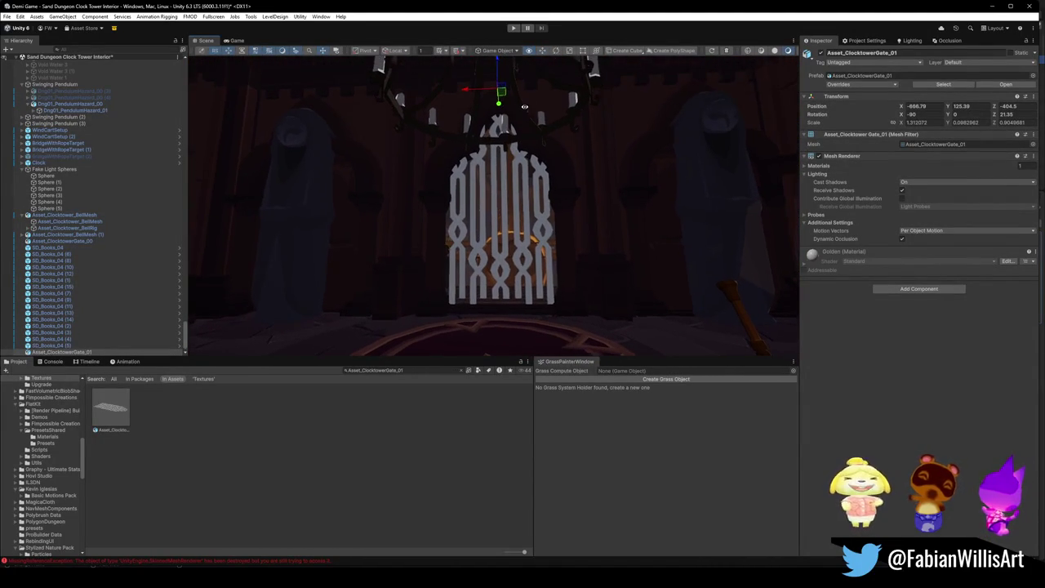
left_click_drag(547, 187, 535, 197)
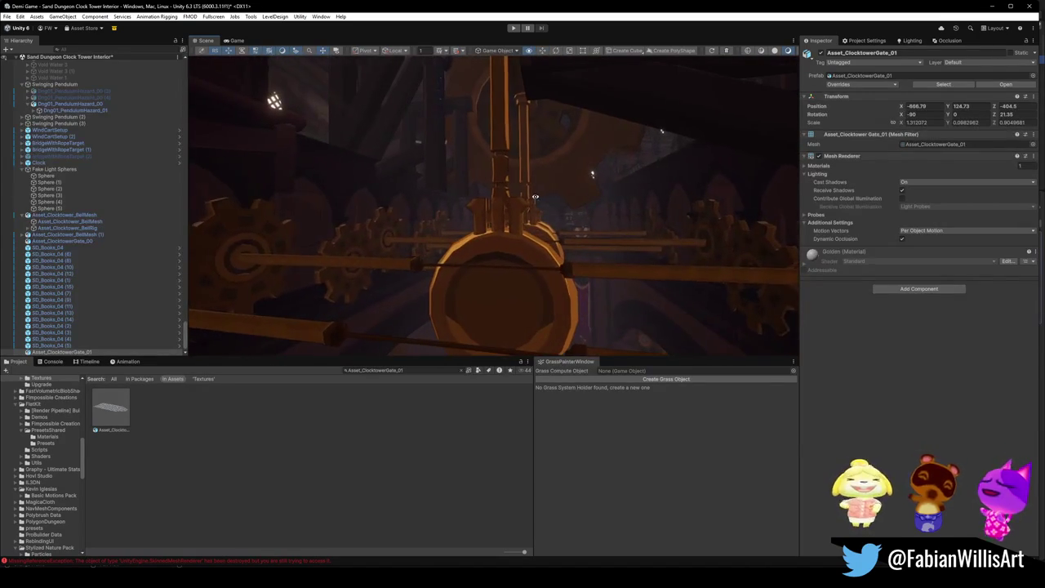
left_click(535, 196)
key("f")
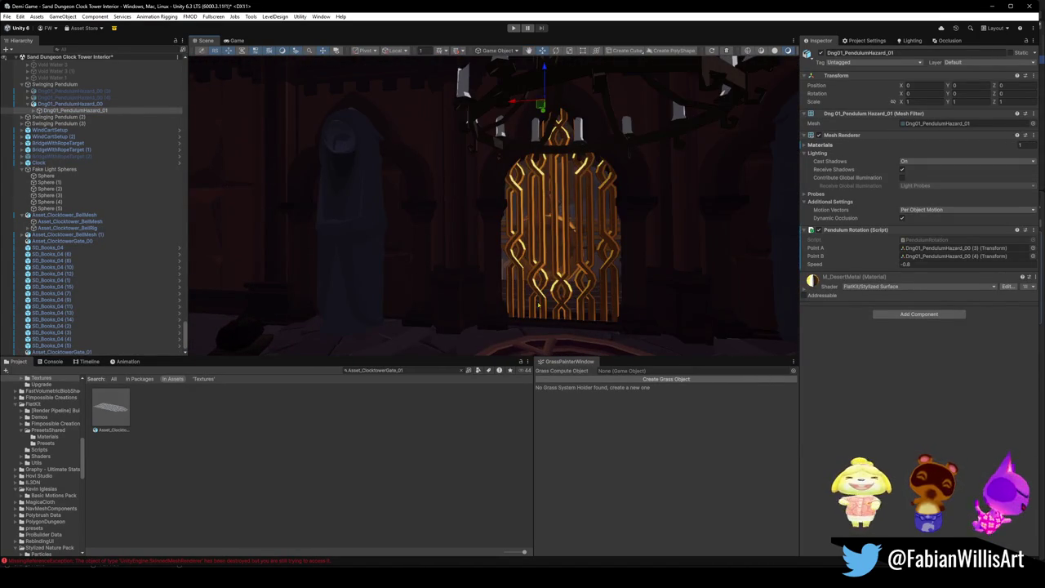
Select the golden gate, orbit around it and the hammer's gear base, then start Play mode
mouse_move(538, 305)
left_mouse_down()
mouse_move(503, 305)
mouse_move(505, 282)
mouse_move(476, 275)
mouse_move(462, 275)
mouse_move(479, 287)
mouse_move(450, 285)
mouse_move(457, 275)
mouse_move(508, 284)
mouse_move(471, 285)
mouse_move(523, 277)
mouse_move(479, 271)
mouse_move(478, 287)
mouse_move(443, 299)
mouse_move(488, 307)
mouse_move(534, 283)
mouse_move(394, 227)
mouse_move(378, 209)
mouse_move(343, 204)
left_mouse_up()
left_click(326, 204)
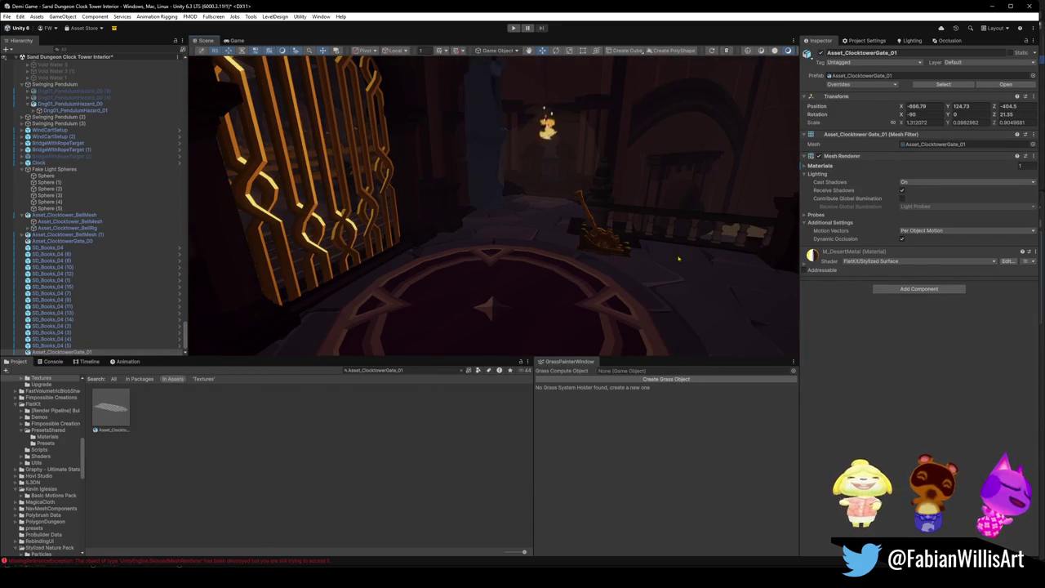
mouse_move(685, 280)
left_mouse_down()
mouse_move(597, 250)
mouse_move(628, 310)
mouse_move(641, 312)
mouse_move(618, 297)
mouse_move(455, 287)
mouse_move(425, 317)
mouse_move(457, 315)
left_mouse_up()
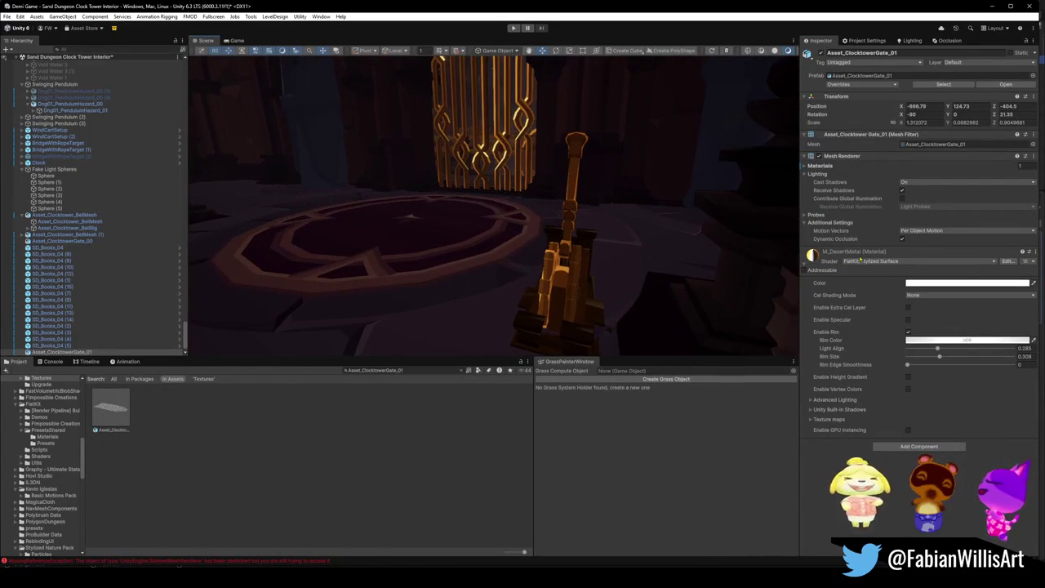
mouse_move(618, 289)
left_mouse_down()
mouse_move(546, 314)
mouse_move(697, 275)
mouse_move(541, 282)
mouse_move(612, 285)
mouse_move(595, 287)
mouse_move(639, 278)
mouse_move(562, 250)
mouse_move(460, 254)
mouse_move(579, 245)
mouse_move(410, 158)
mouse_move(639, 243)
mouse_move(560, 226)
mouse_move(579, 227)
mouse_move(444, 234)
mouse_move(490, 262)
mouse_move(448, 275)
mouse_move(527, 289)
mouse_move(550, 260)
left_mouse_up()
left_click(513, 28)
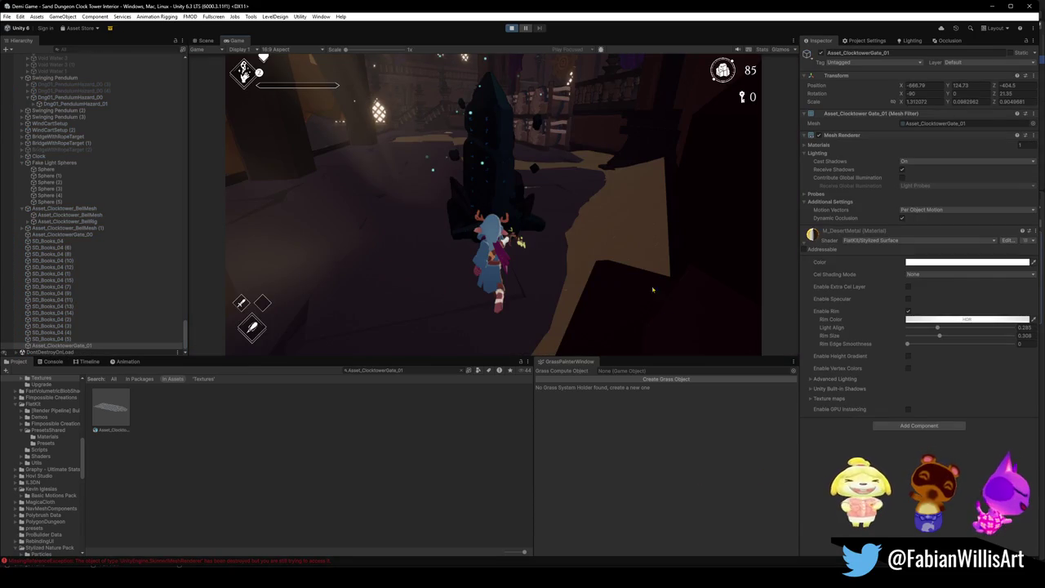
Move the character forward and make the Game view fullscreen with F10
key("w")
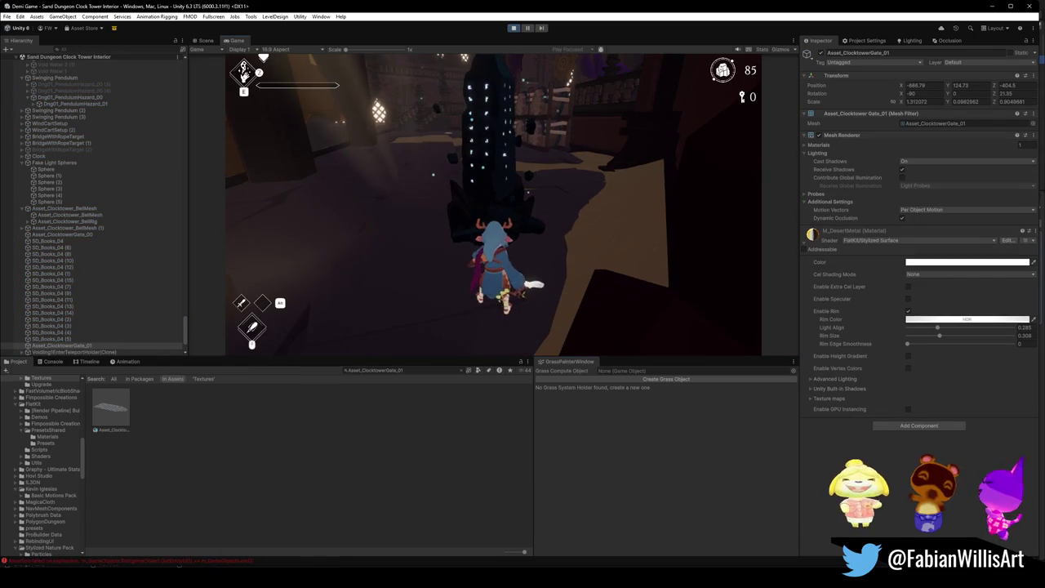
key("F10")
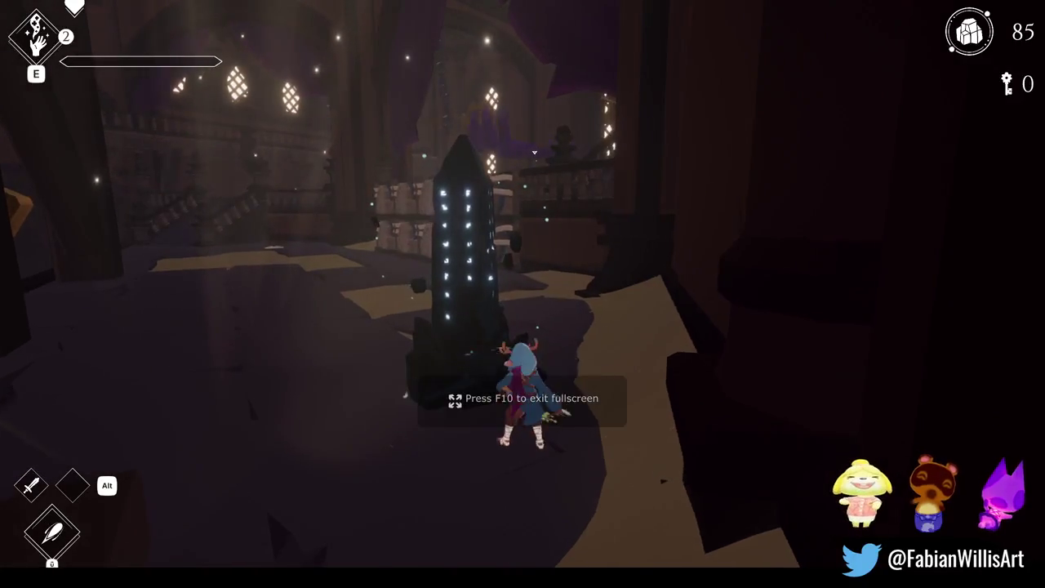
Run the character along the corridors and ledge, around the circular room, and through the golden gate
key("w")
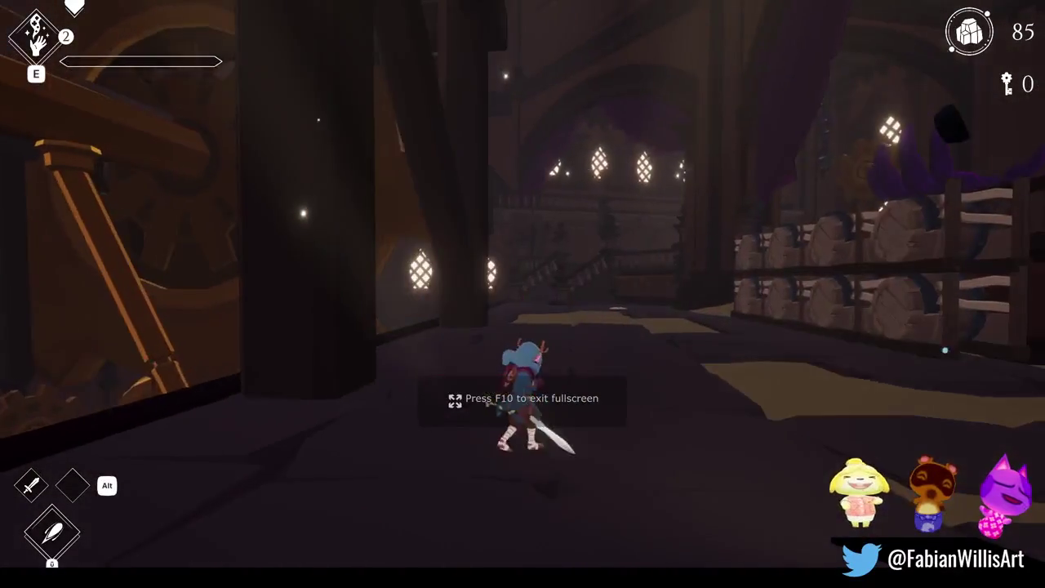
key("w")
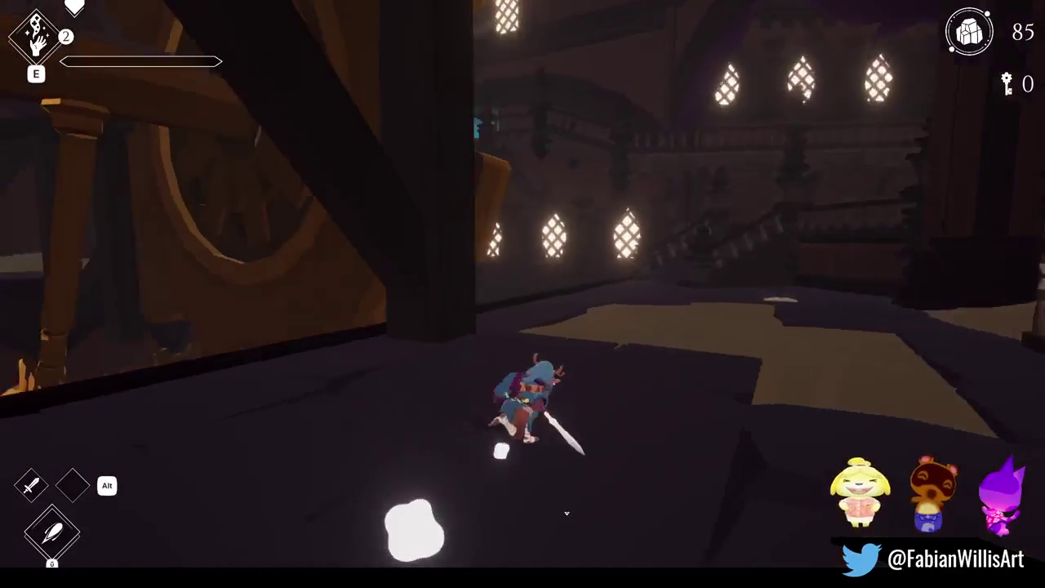
key("w")
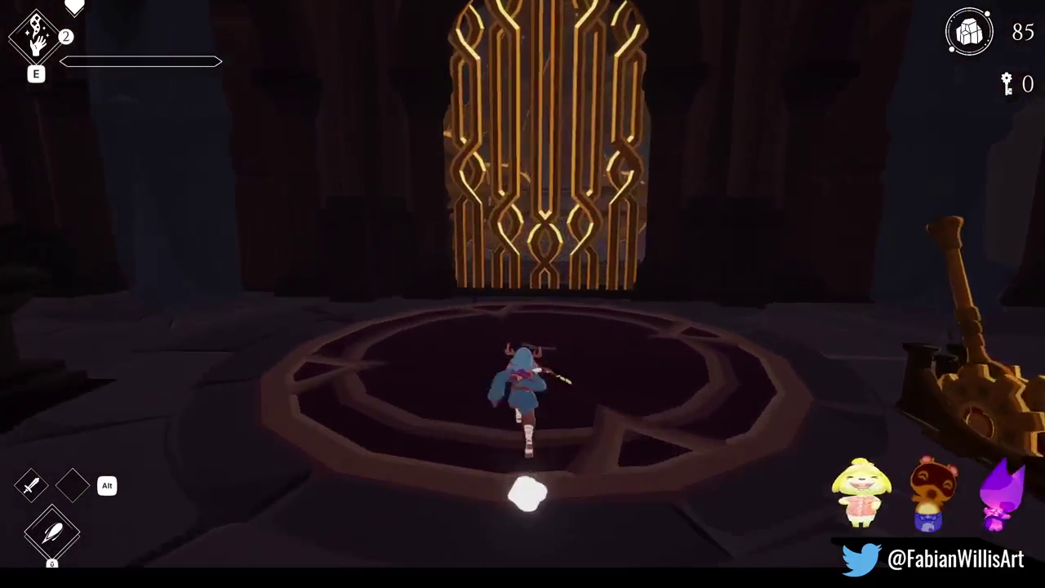
key("w")
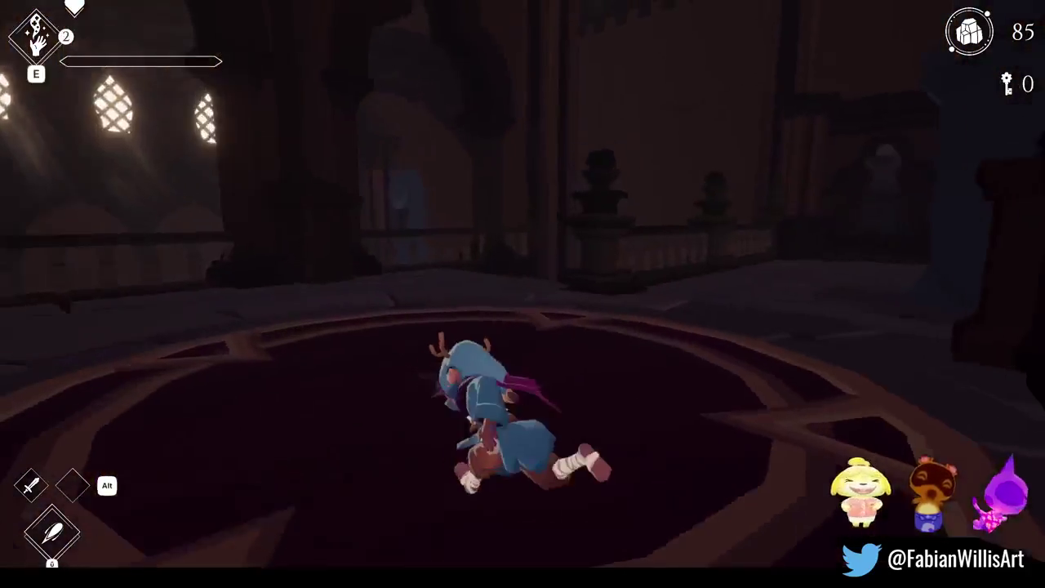
key("w")
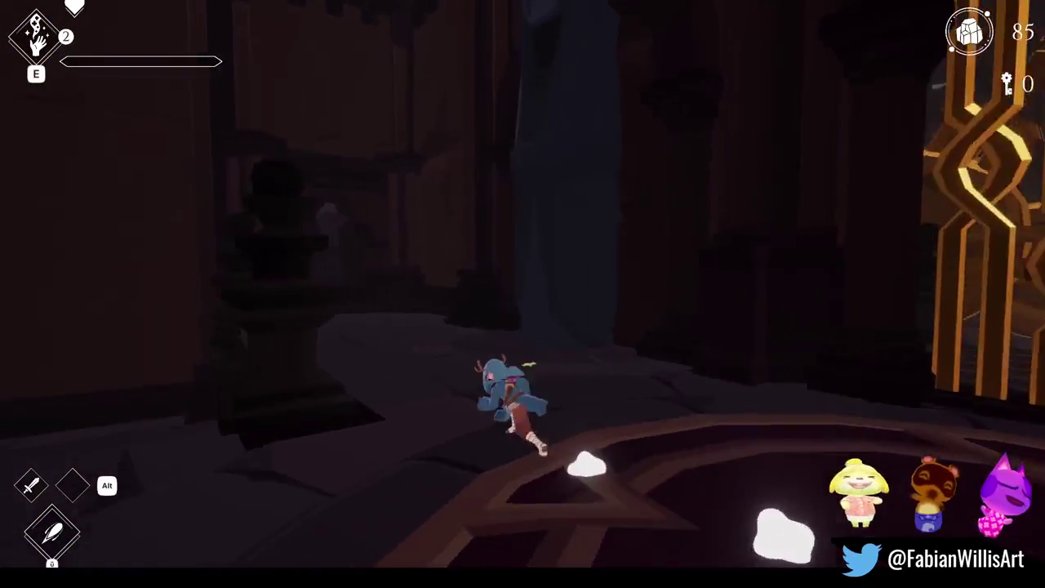
key("w")
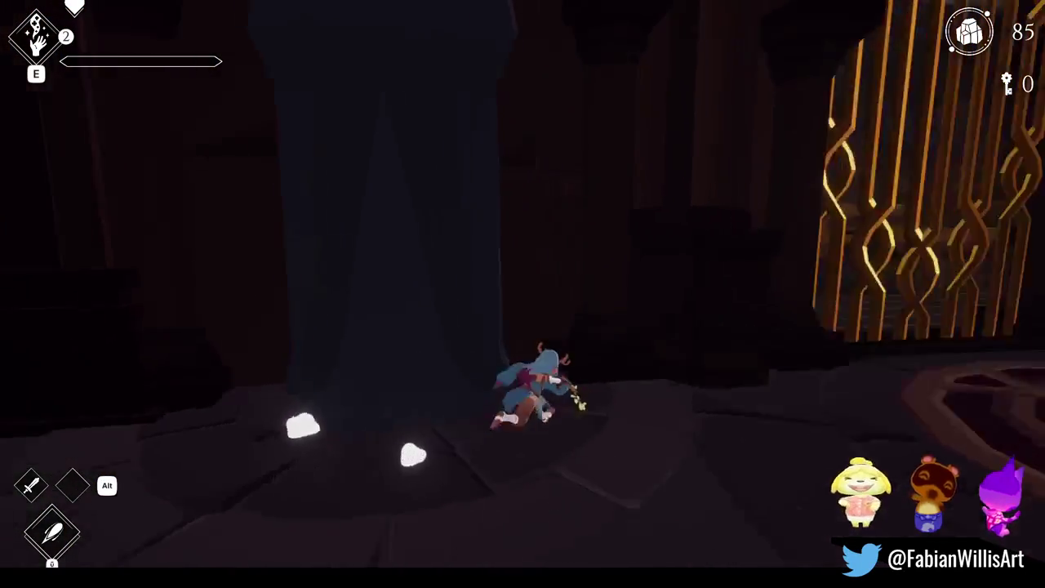
key("w")
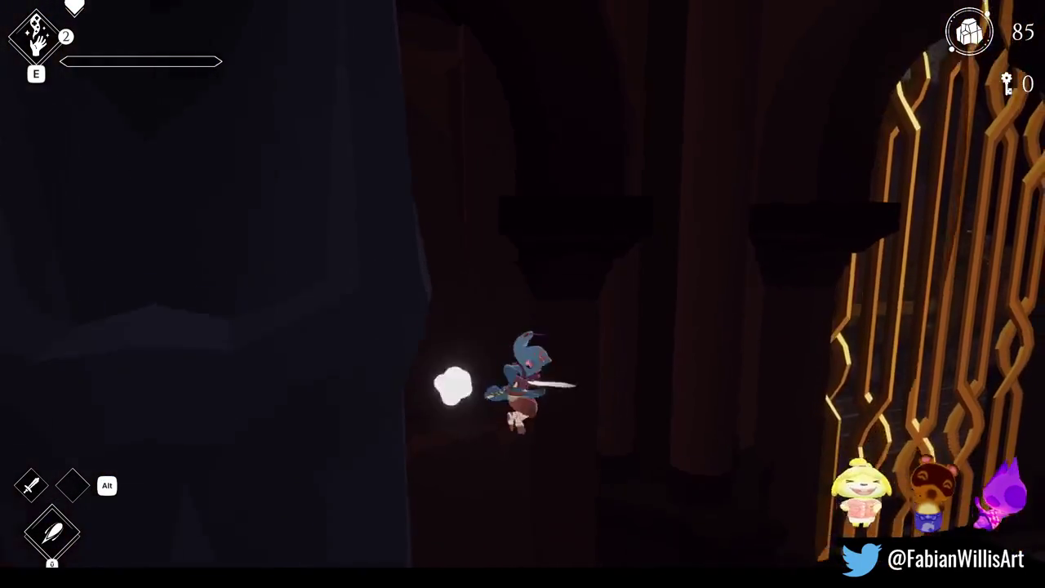
key("w")
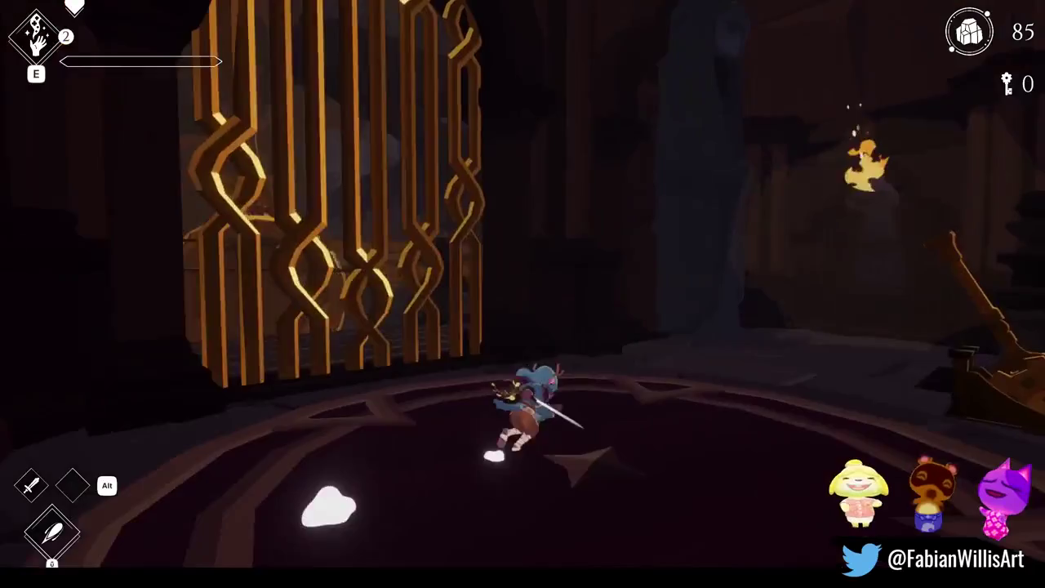
key("w")
key("s")
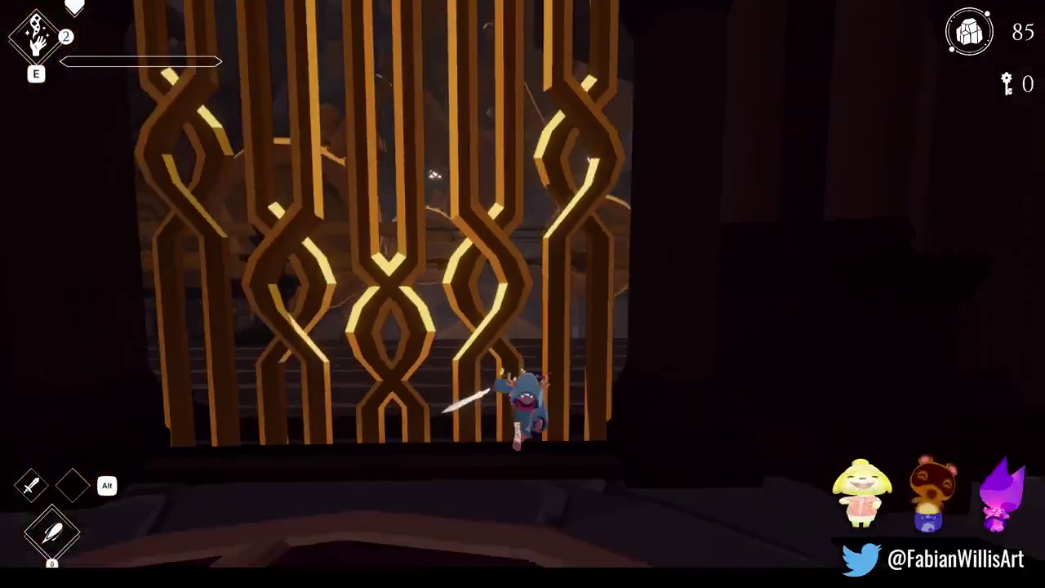
key("w")
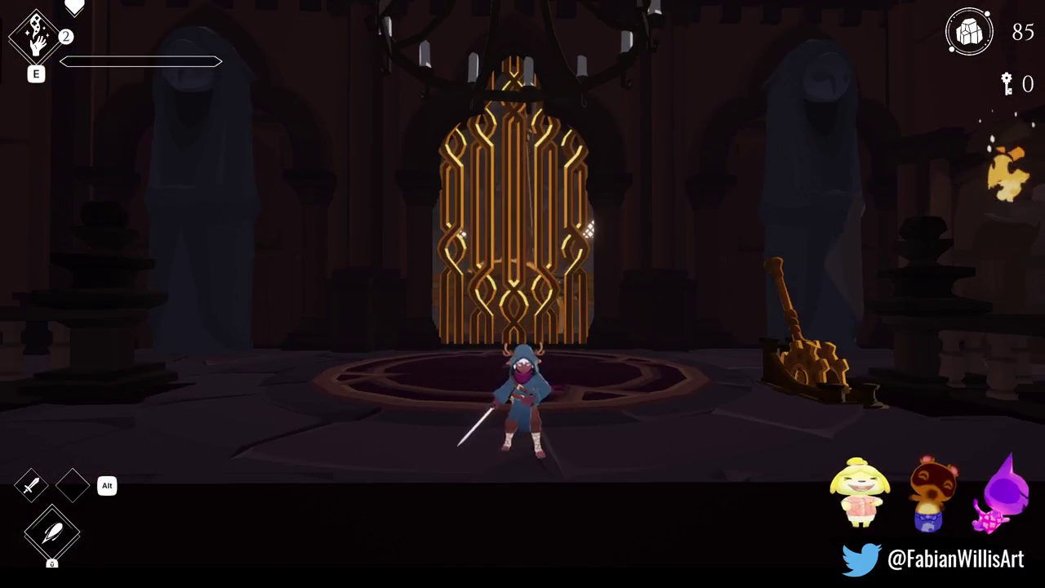
key("a")
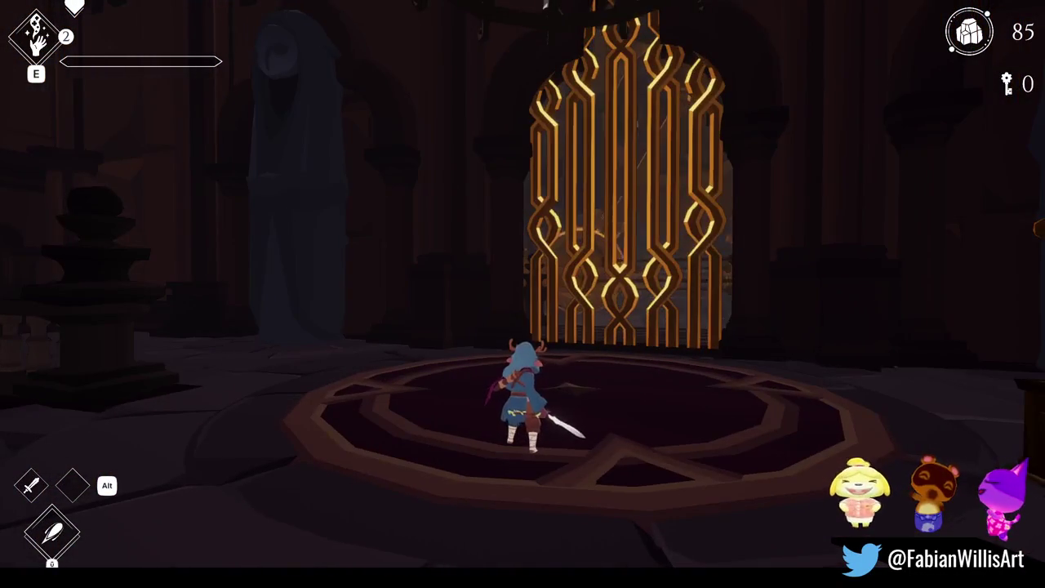
key("d")
key("w")
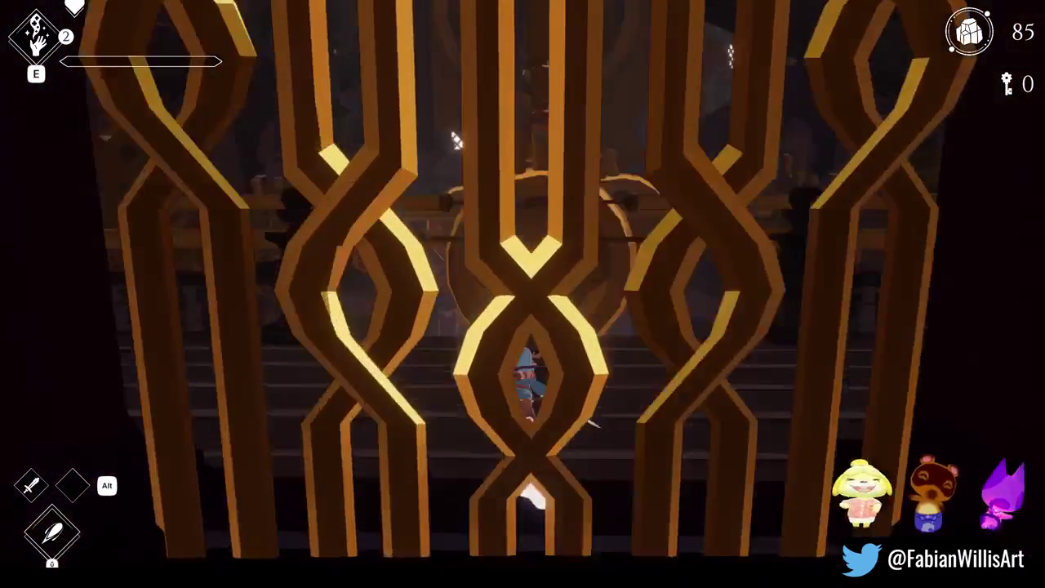
Jump and double-jump across the swinging brass gears down to the library floor
key("space")
key("w")
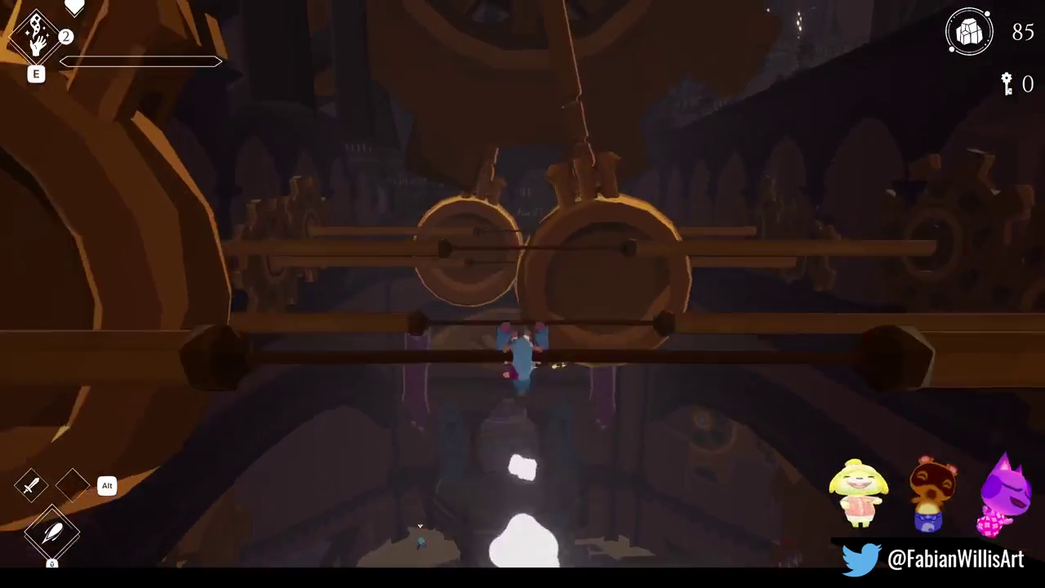
key("w")
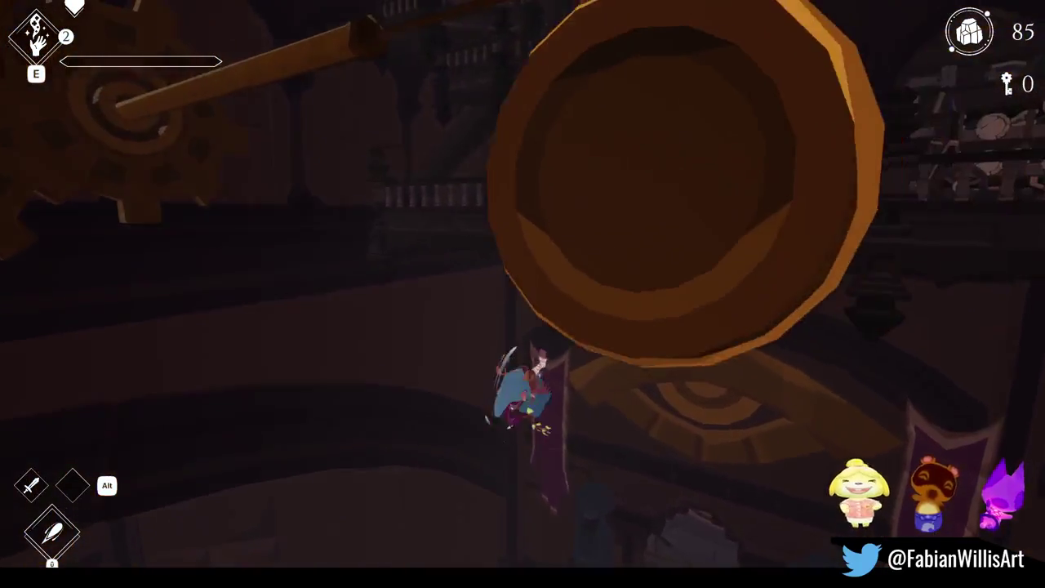
key("space")
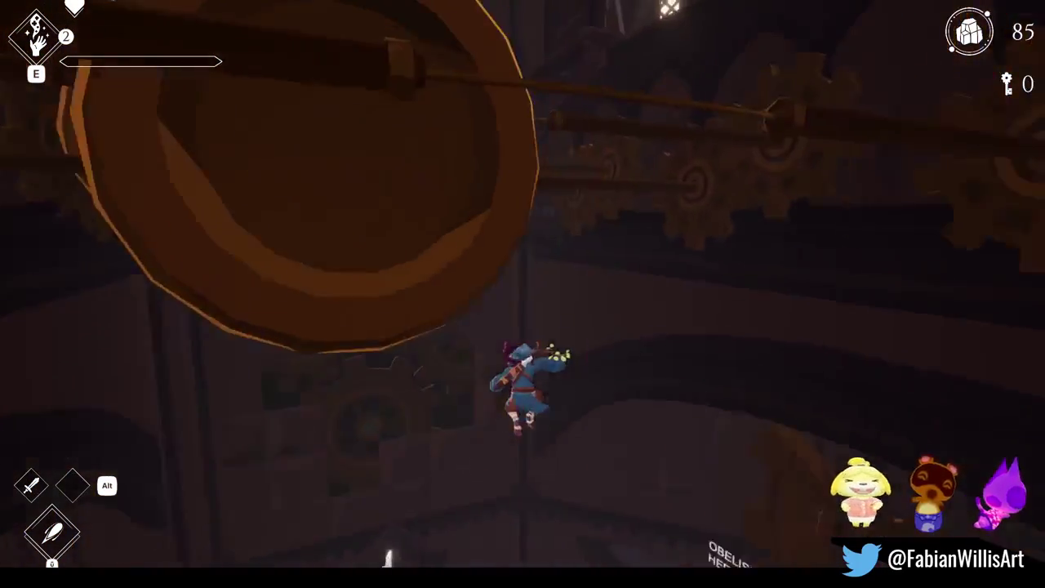
key("w")
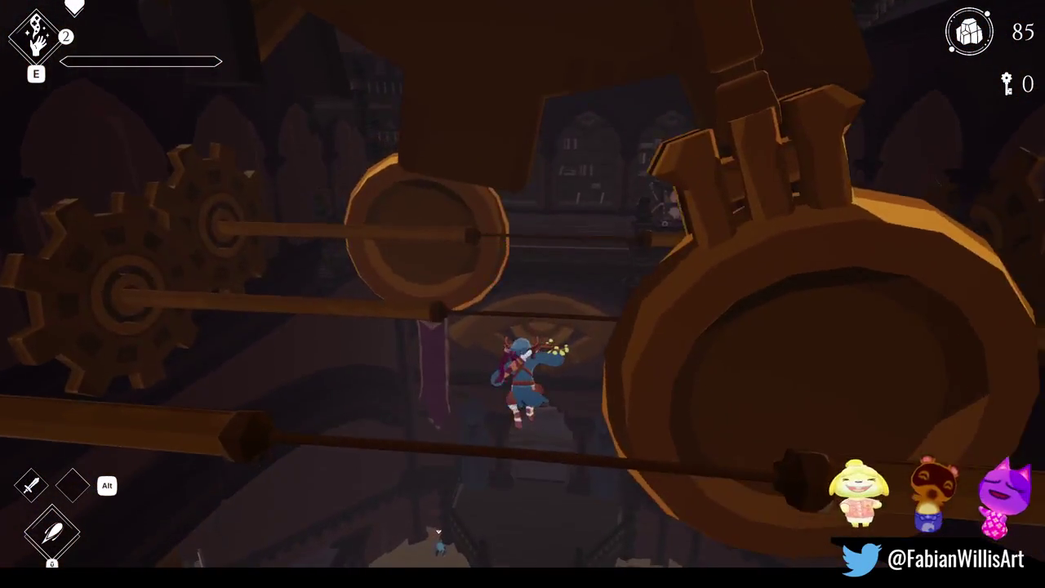
key("space")
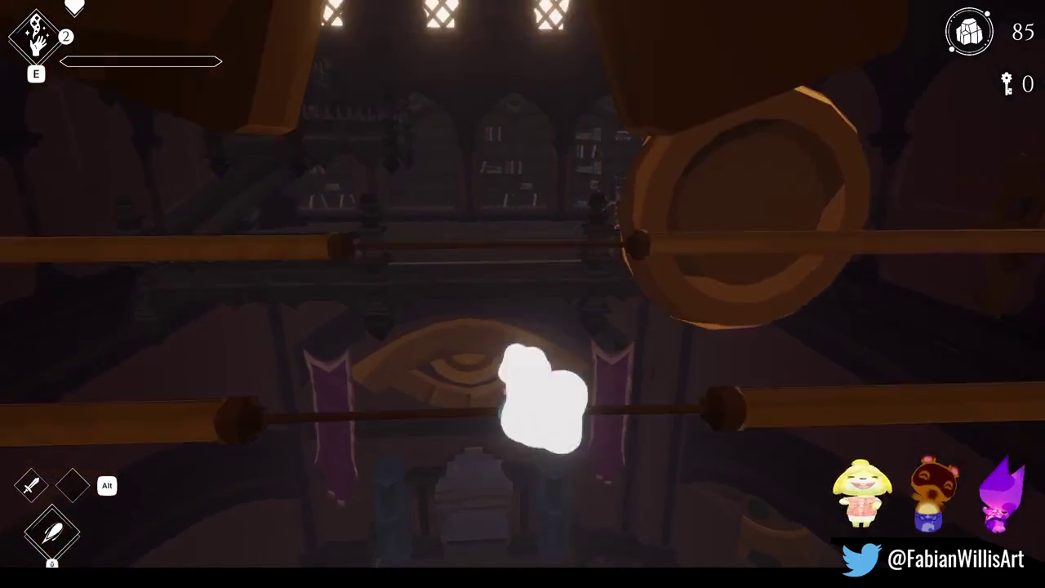
key("space")
key("space")
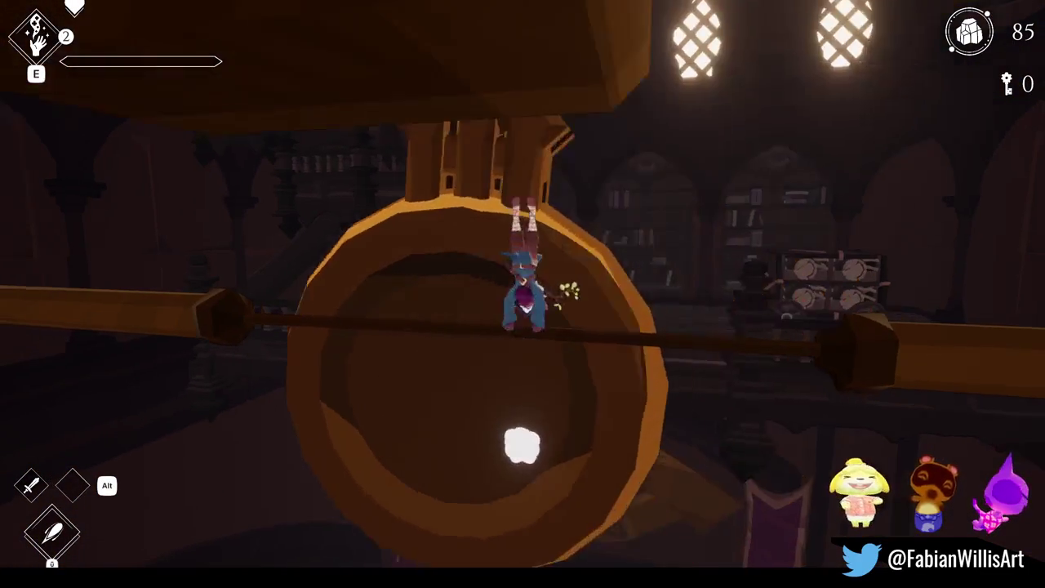
key("w")
key("w")
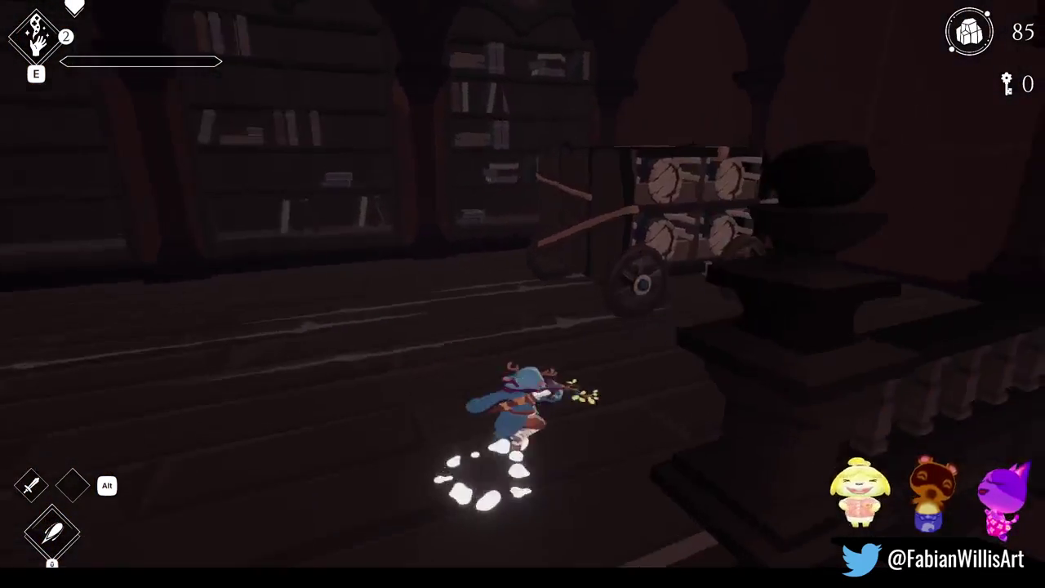
key("w")
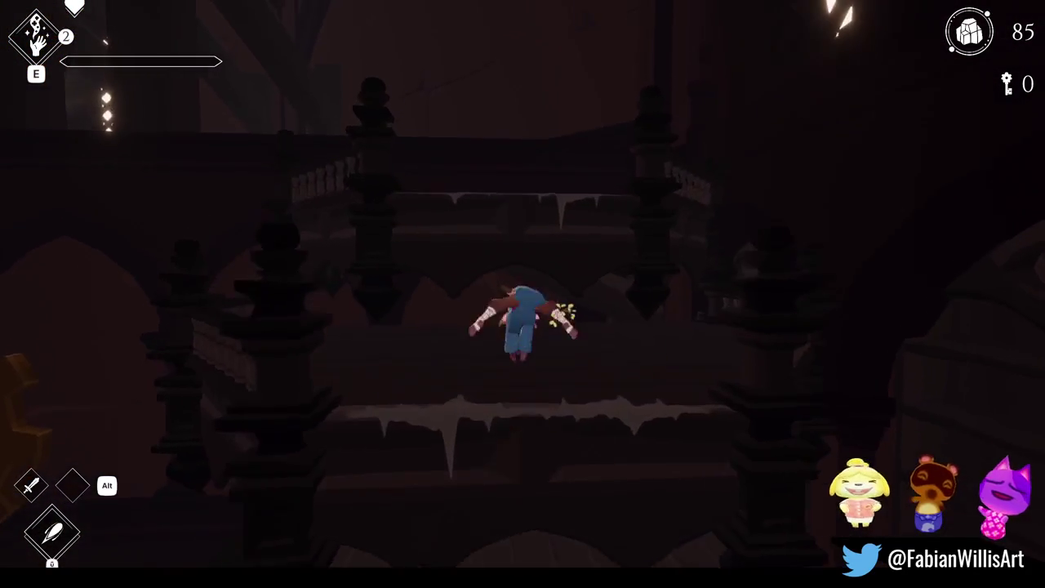
key("space")
key("space")
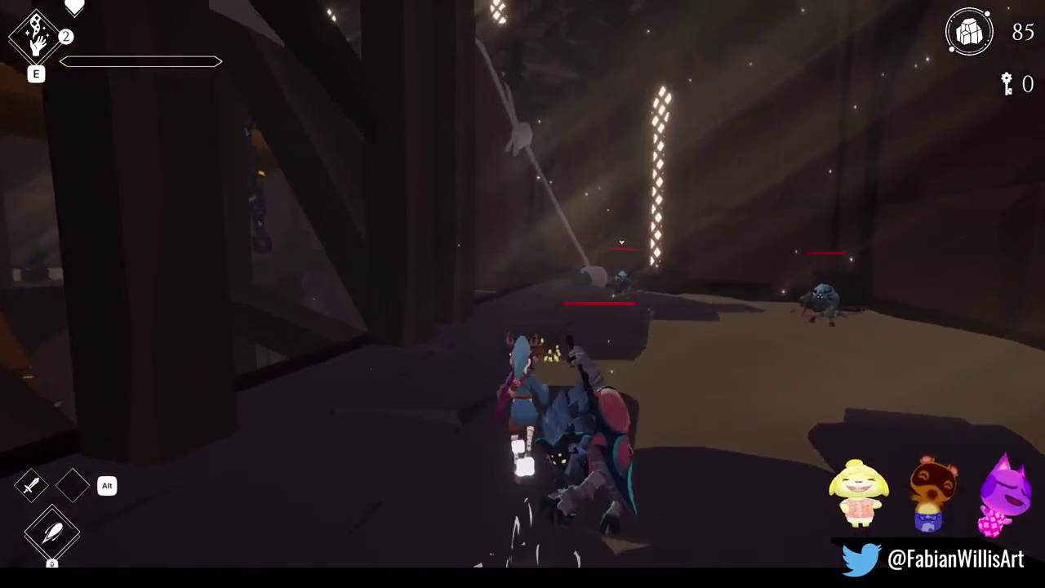
Aim the rune ability, leap onto the wooden beam, and run through the corridor to the wooden steps
right_click(524, 311)
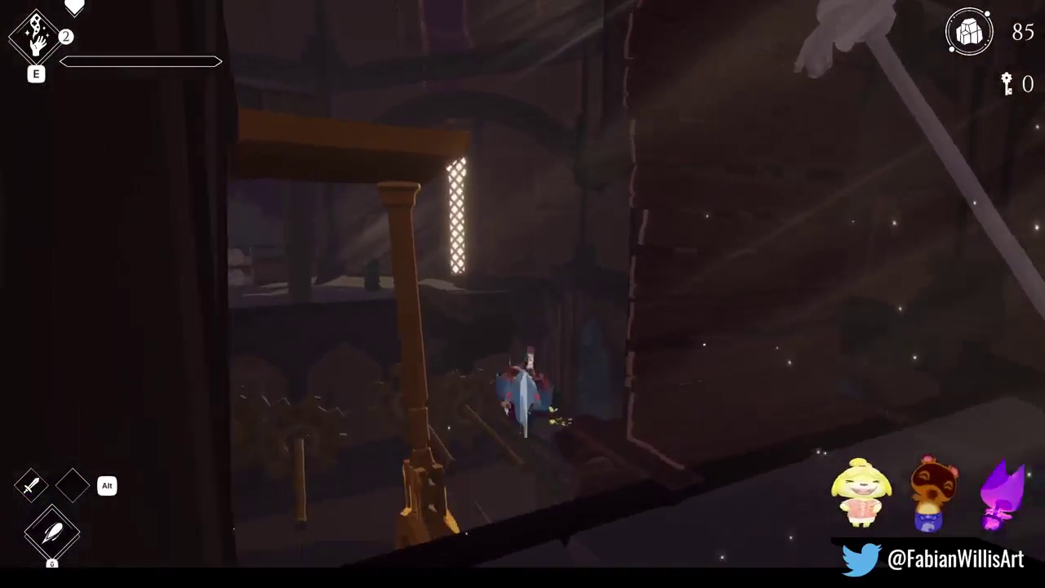
key("space")
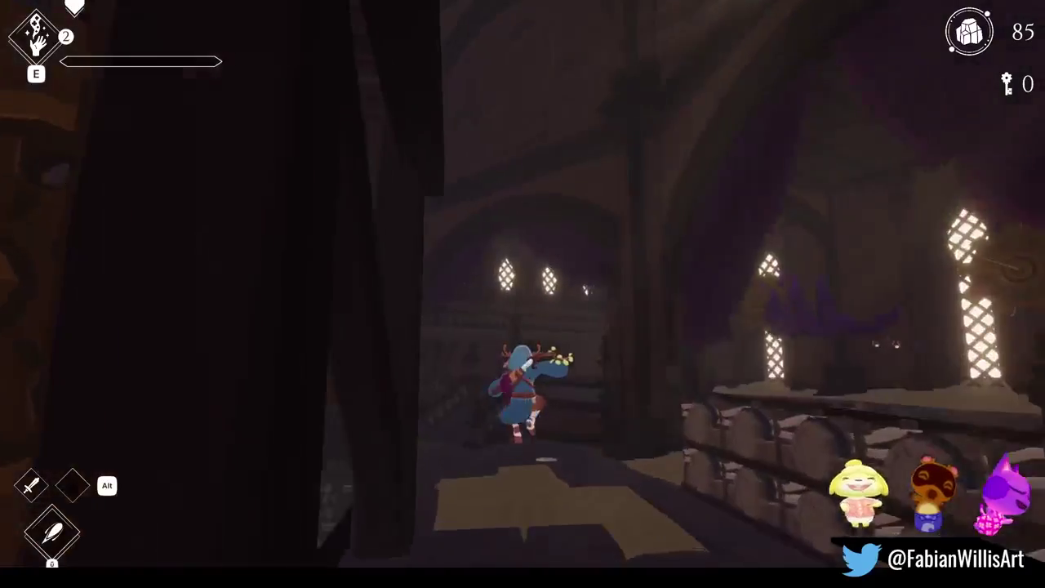
key("space")
key("w")
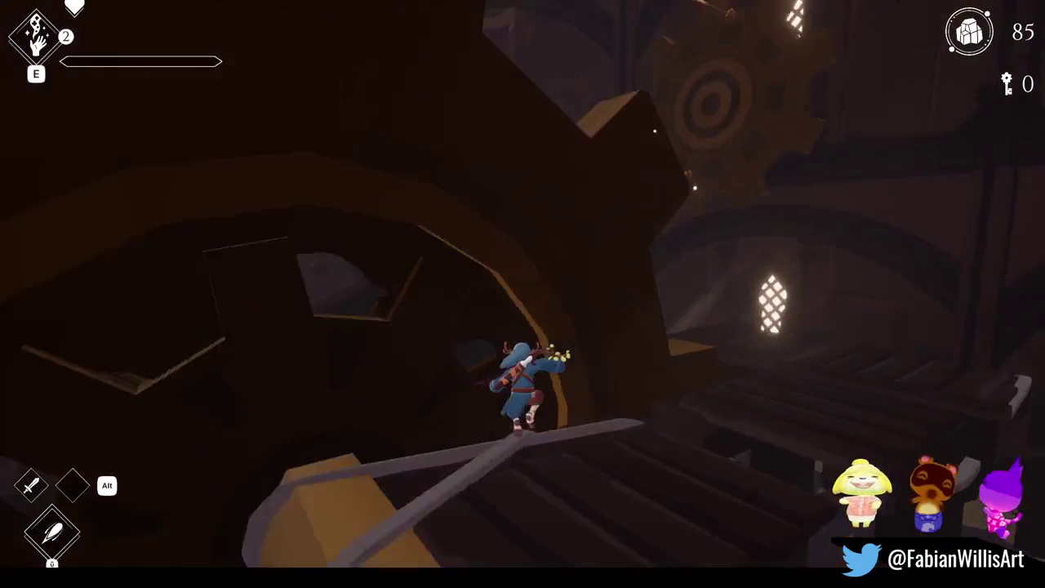
key("w")
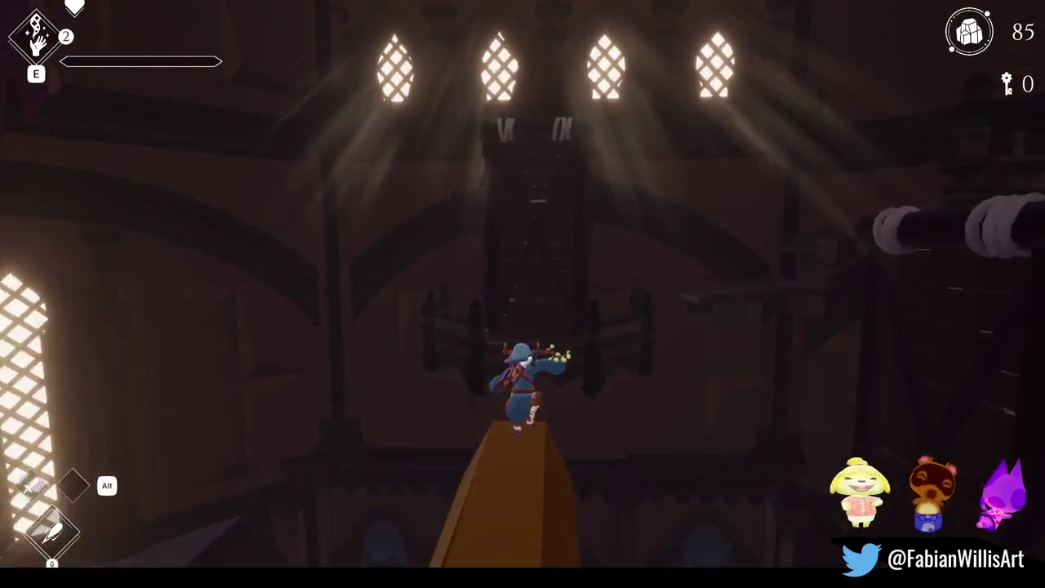
key("space")
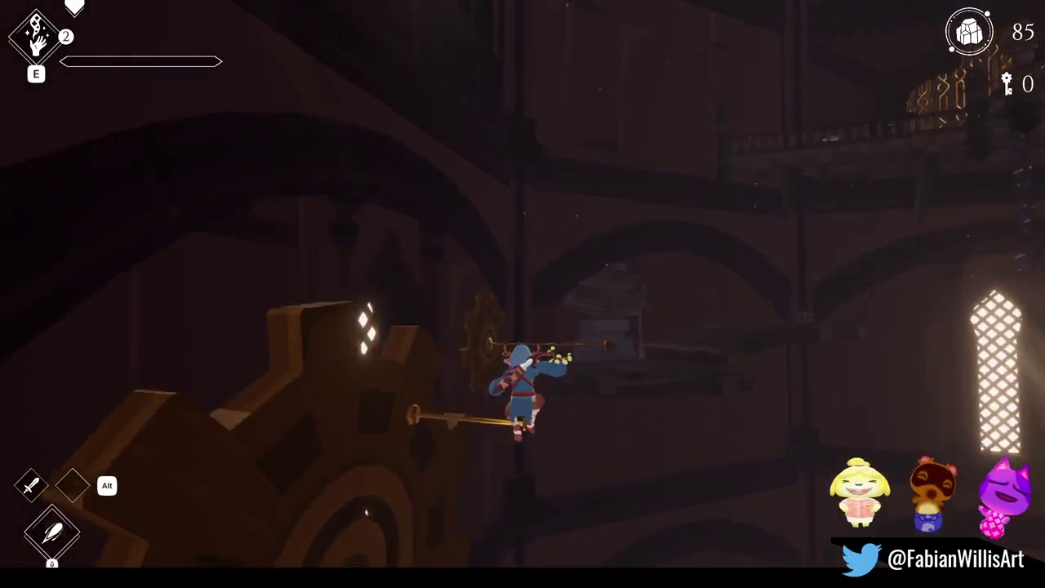
key("w")
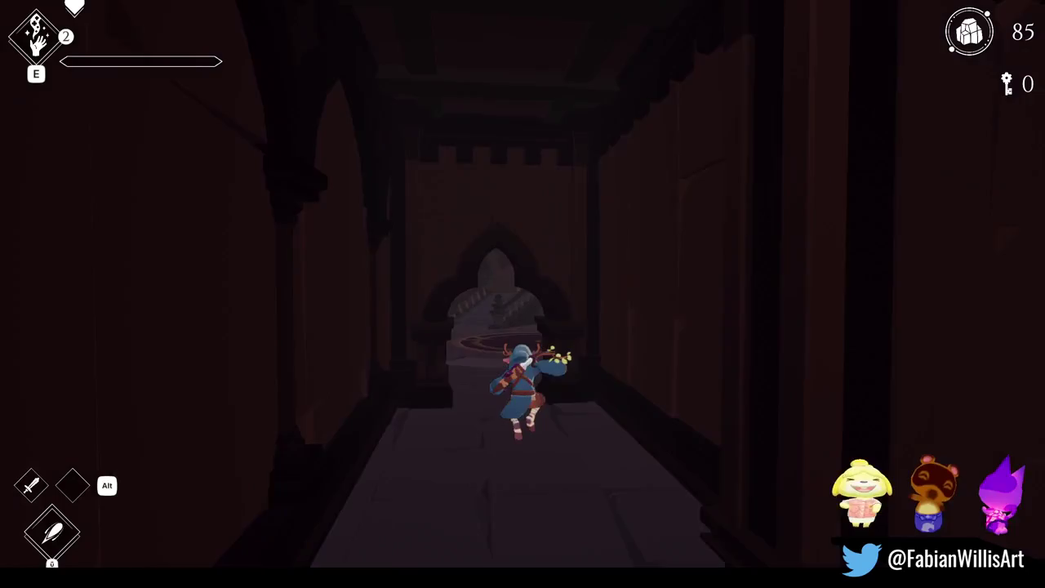
key("w")
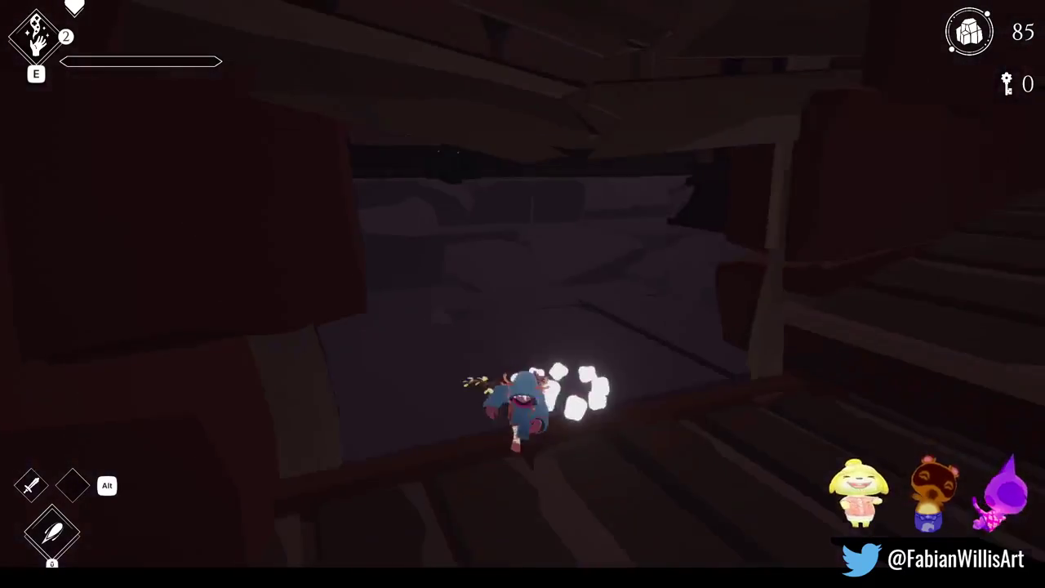
key("w")
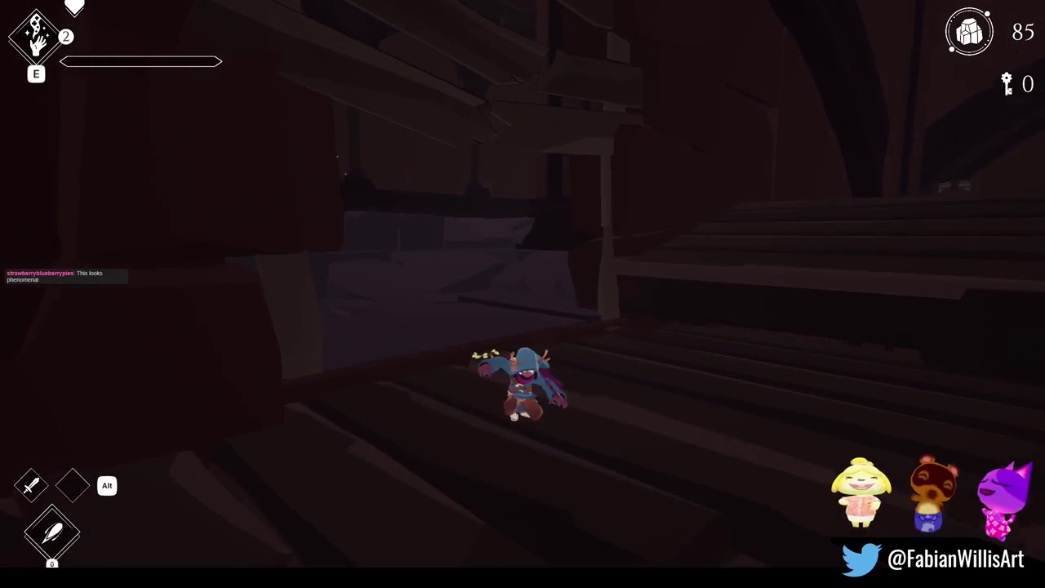
key("w")
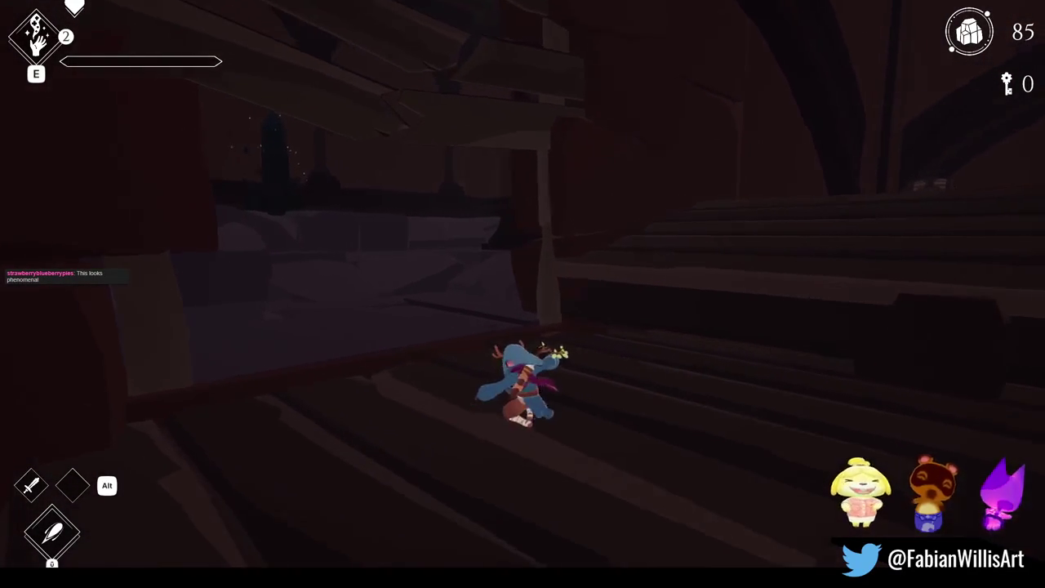
Run through the stone hall and archway, dashing across the chandelier hall toward the staircase
key("a")
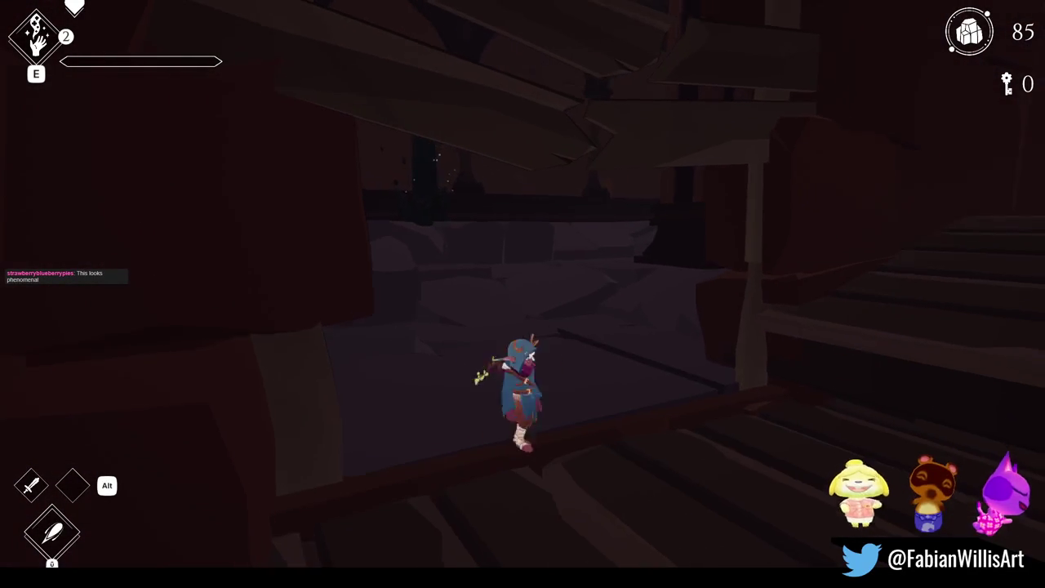
key("w")
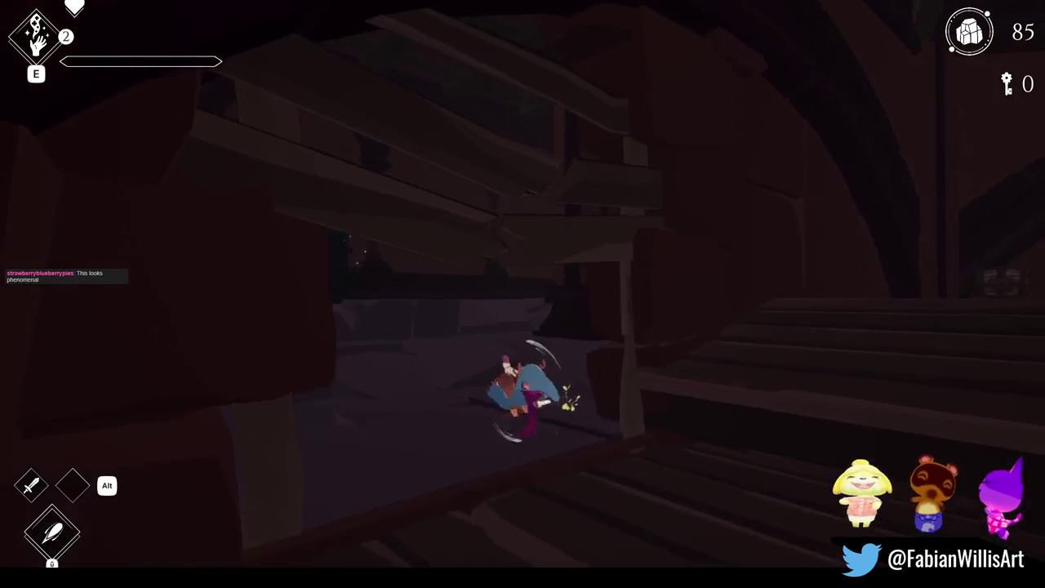
key("w")
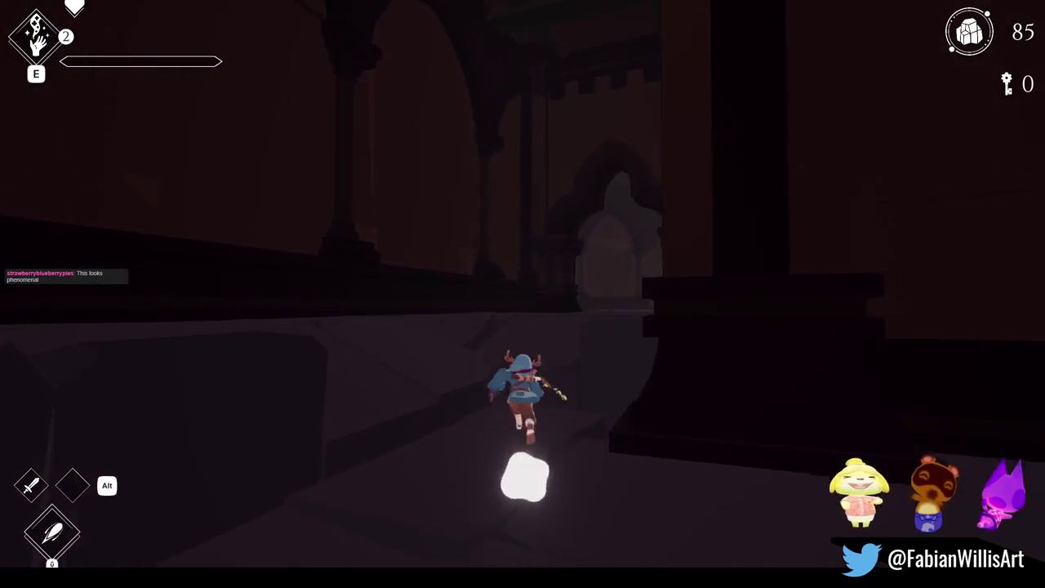
key("w")
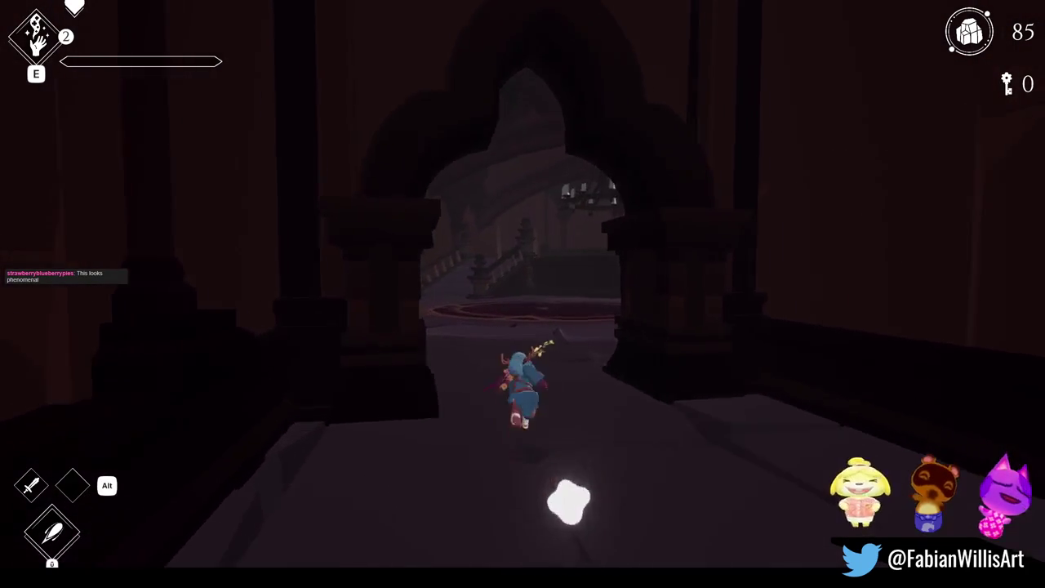
key("w")
key("space")
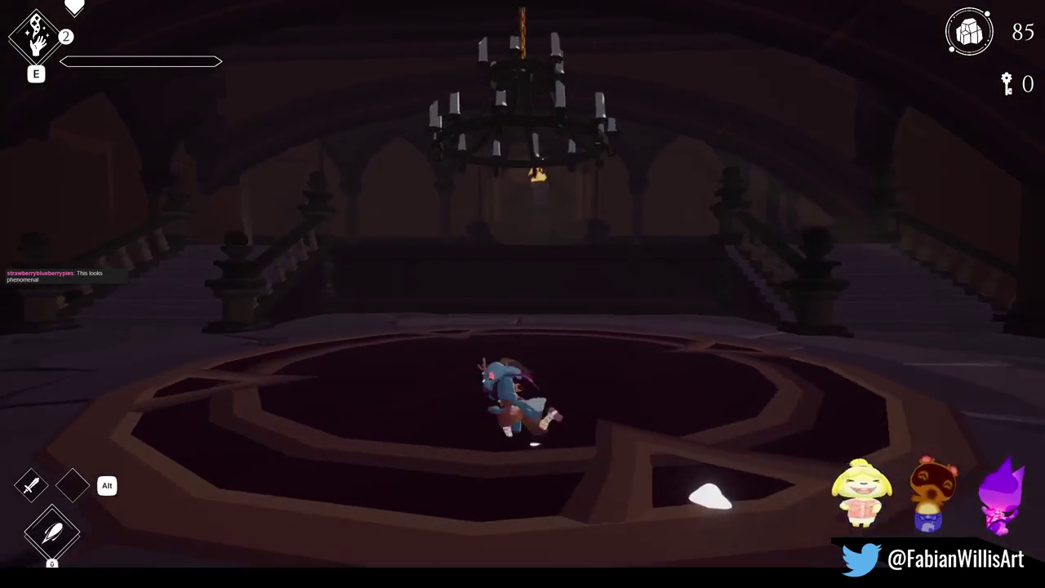
key("w")
key("d")
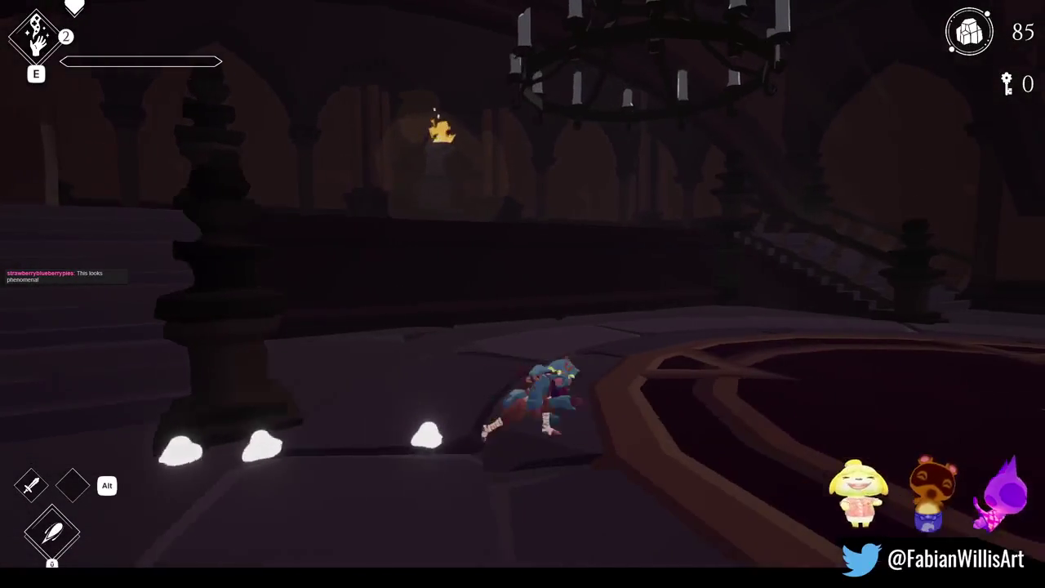
key("w")
key("space")
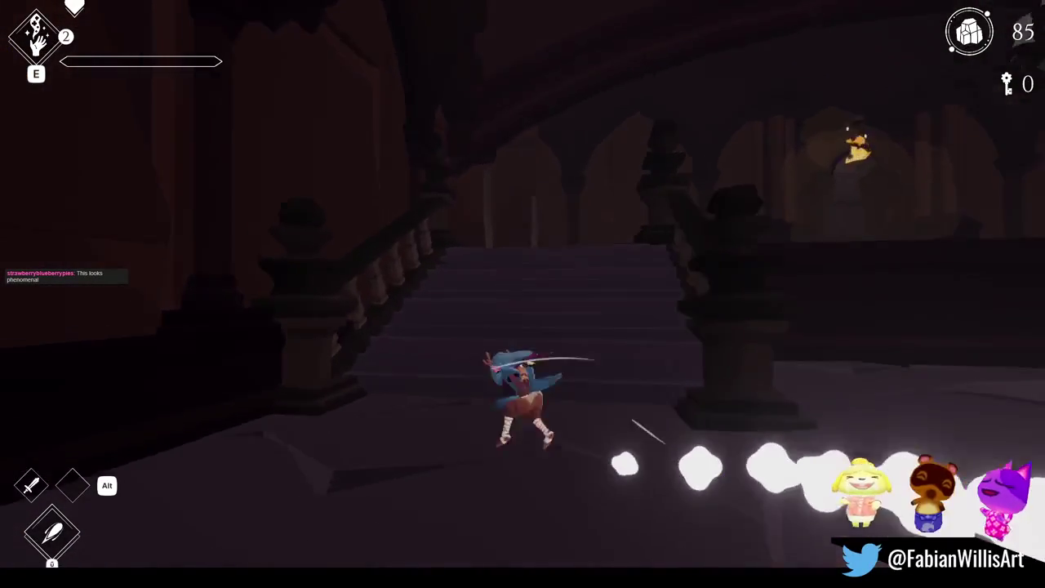
Dash along the library walkway through the golden gate to the glowing clock, then pause
key("w")
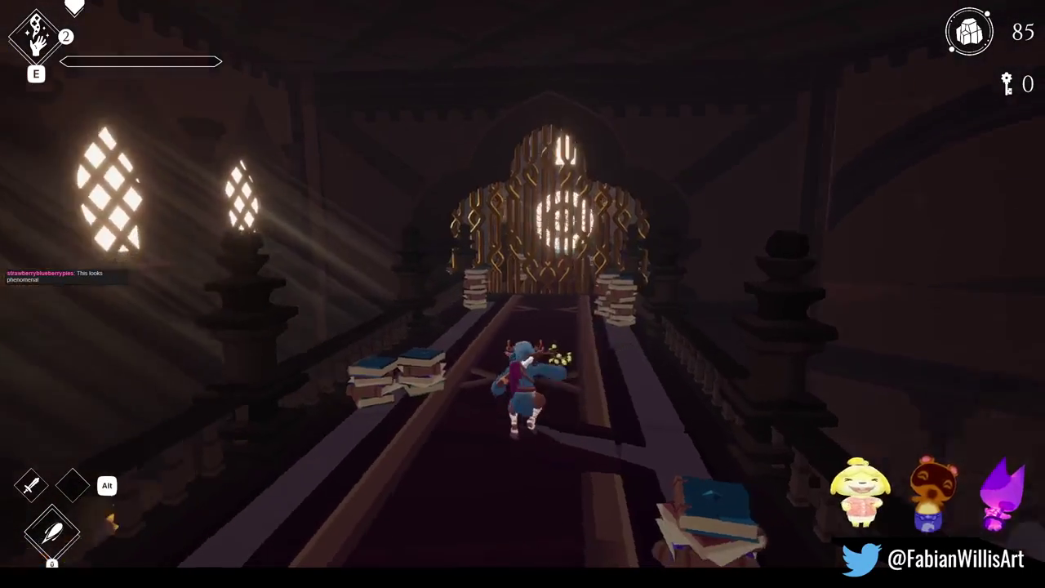
key("space")
key("w")
key("space")
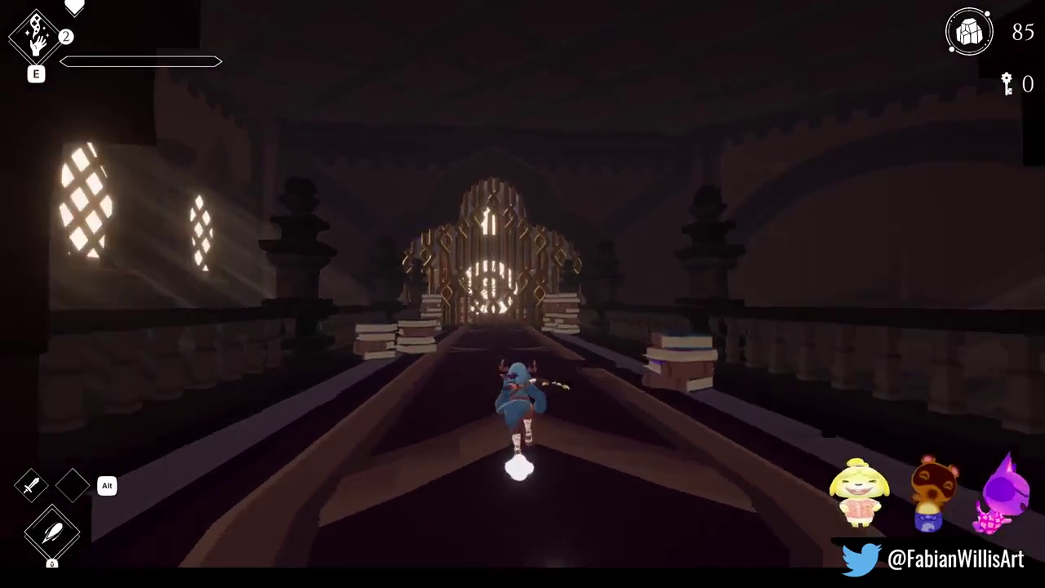
key("w")
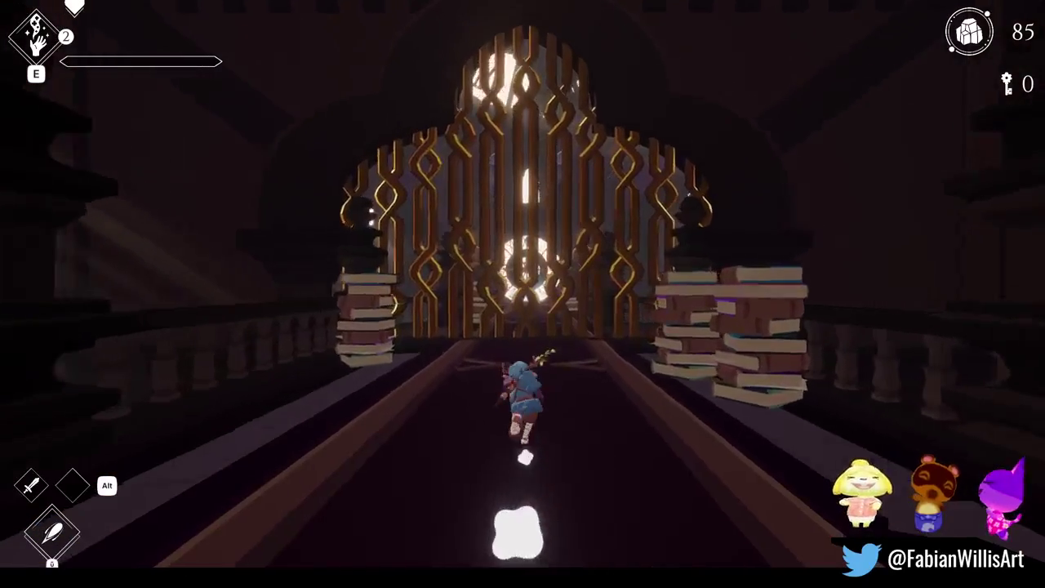
key("w")
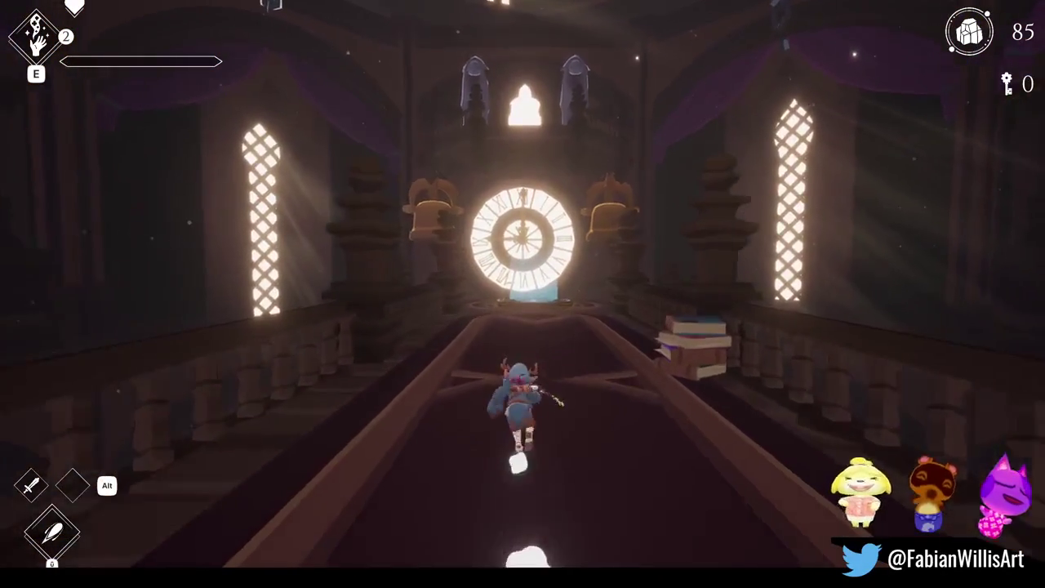
key("s")
key("space")
key("w")
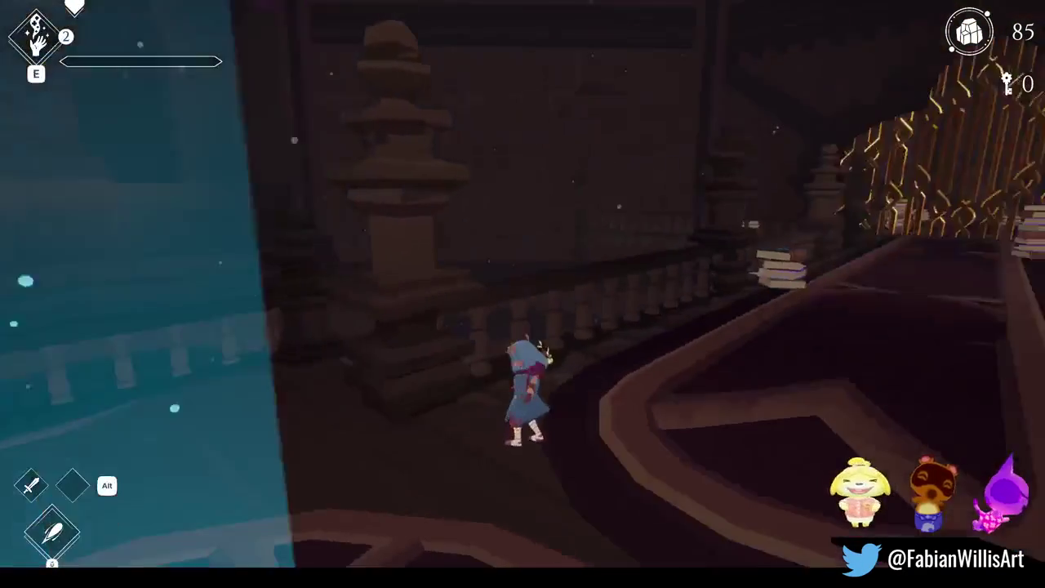
key("Escape")
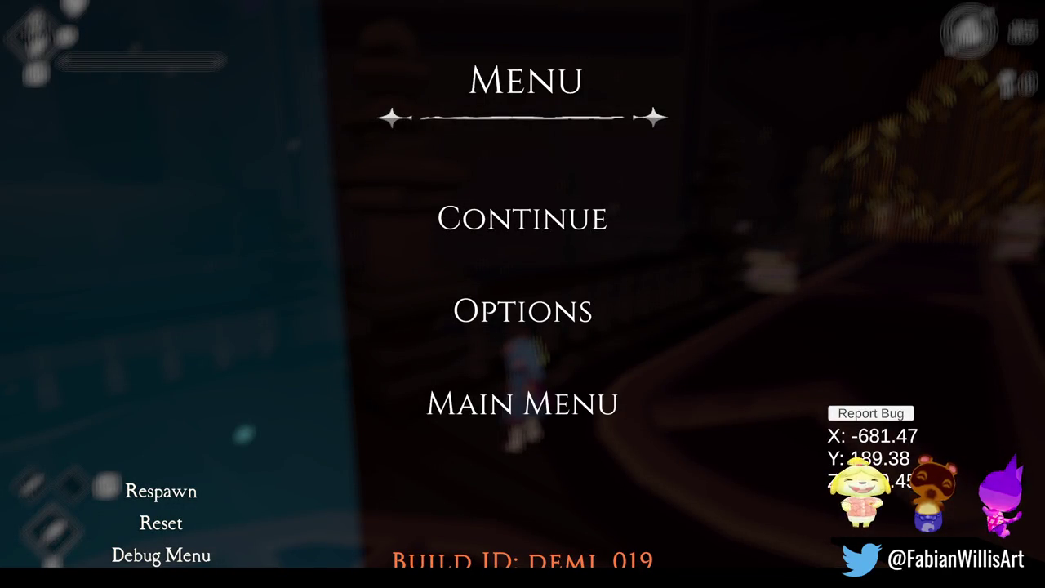
Resume and exit Play mode, then switch back to the clocktower interior file in Blender
key("Escape")
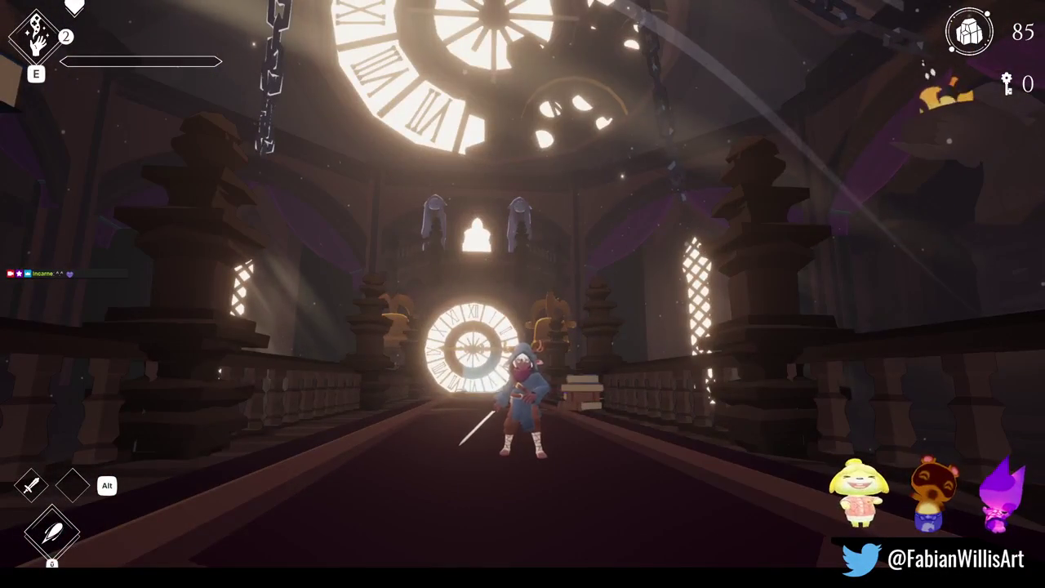
key("Escape")
key("Escape")
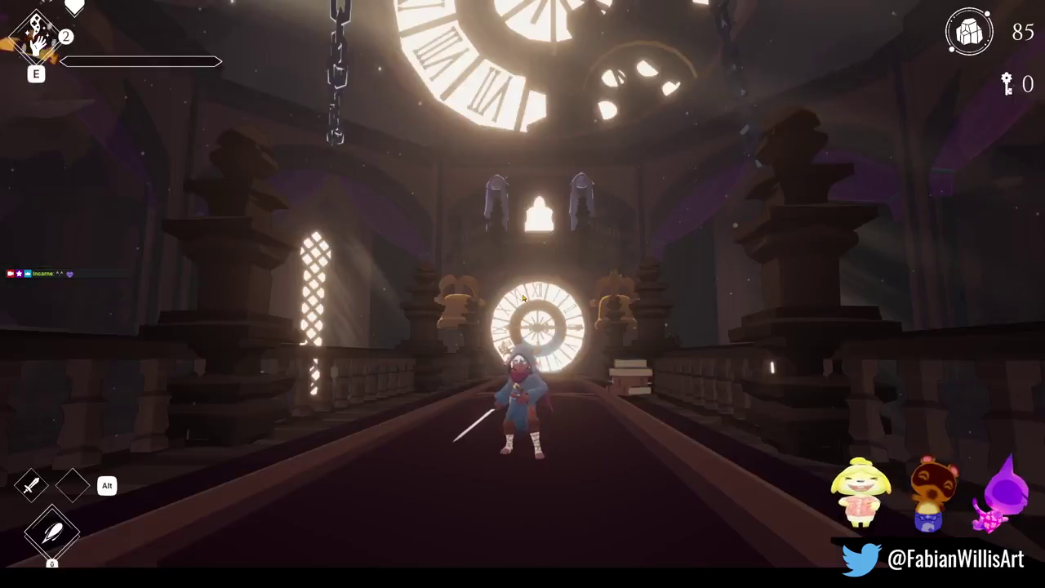
key("Escape")
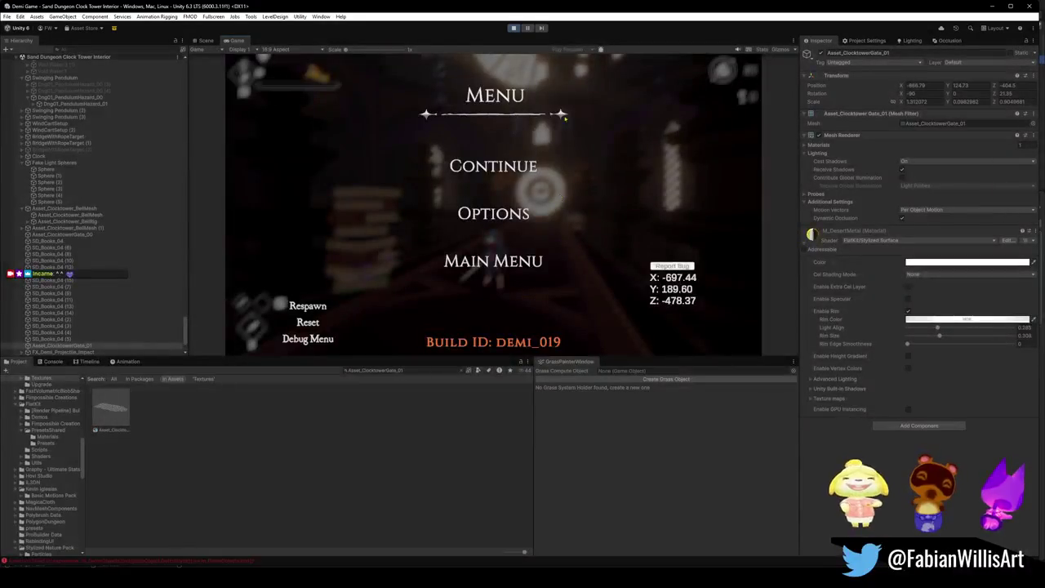
left_click(513, 28)
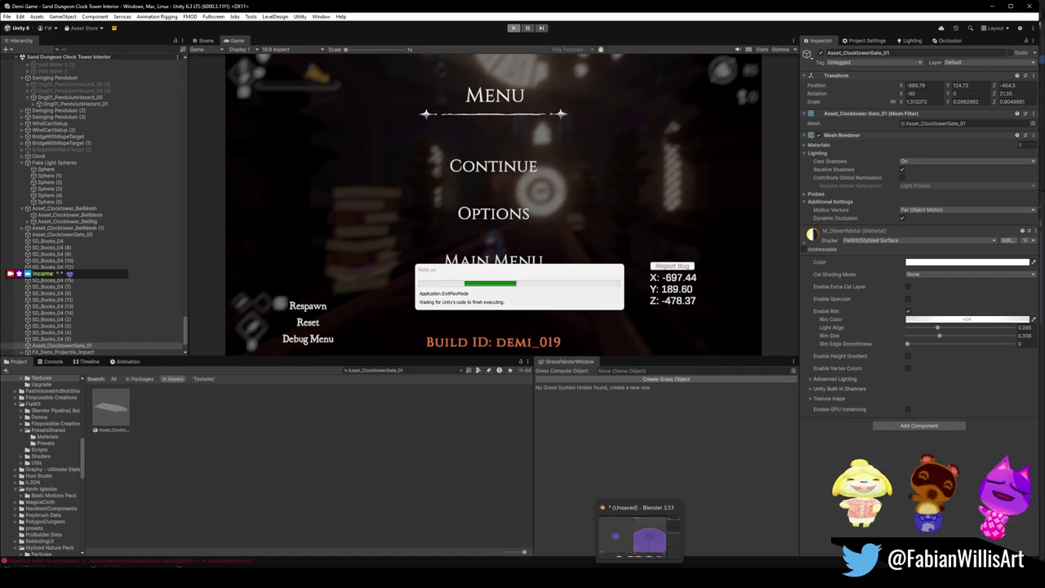
mouse_move(514, 582)
left_click(417, 535)
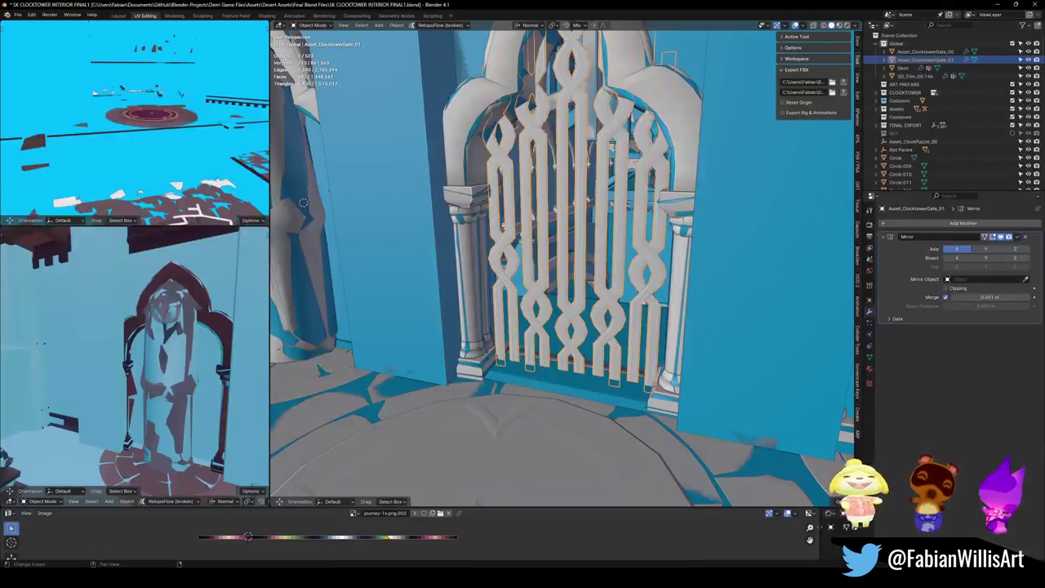
Save the clocktower interior file and fly the view up to the gate
key("ctrl+s")
key("shift+grave")
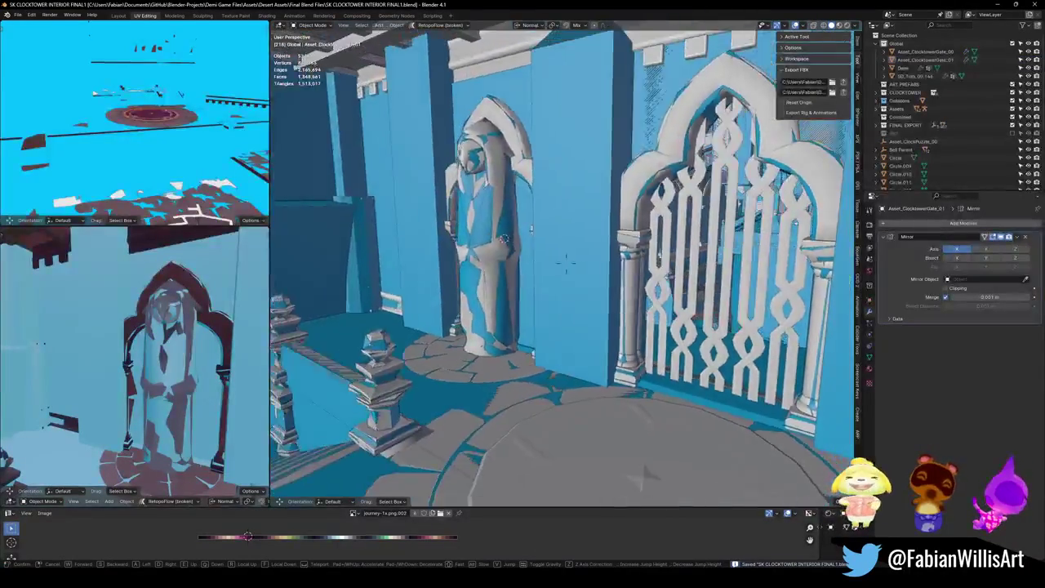
key("w")
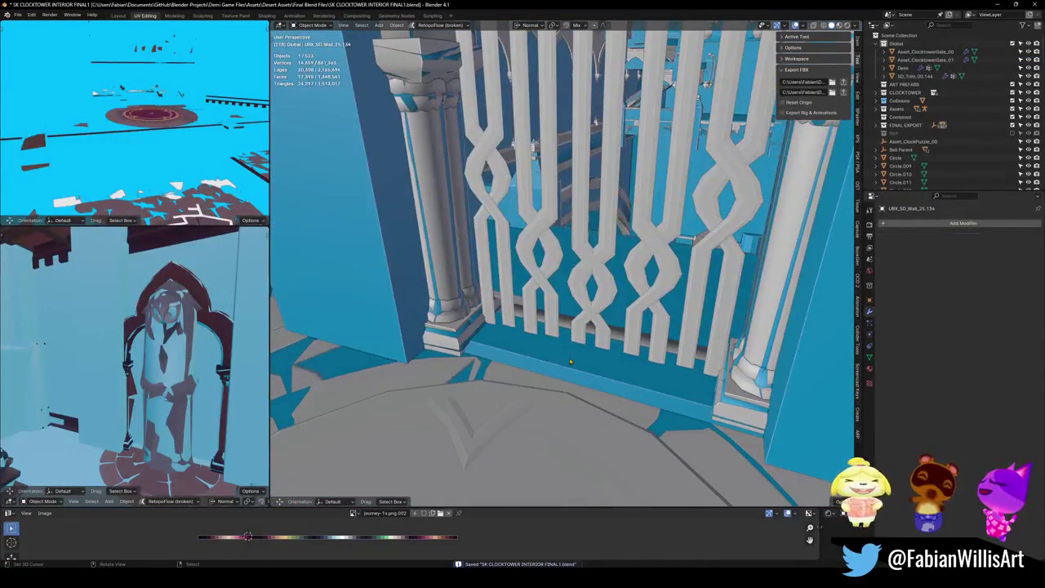
left_click(582, 367)
Select the balcony railing object and rename it to balcony
left_click(582, 353)
key("shift+grave")
key("w")
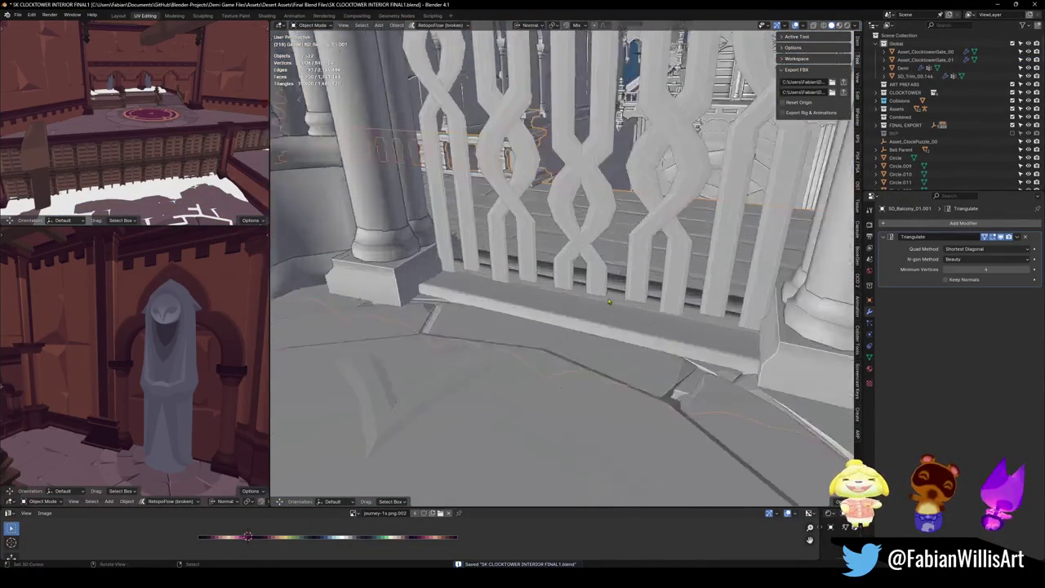
left_click(569, 305)
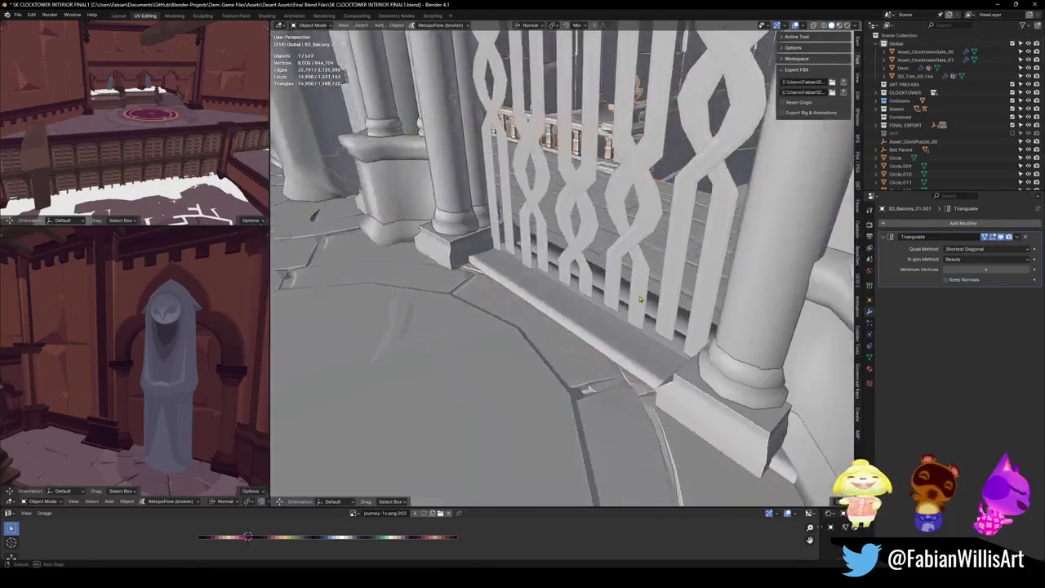
left_click(641, 305)
type("balco")
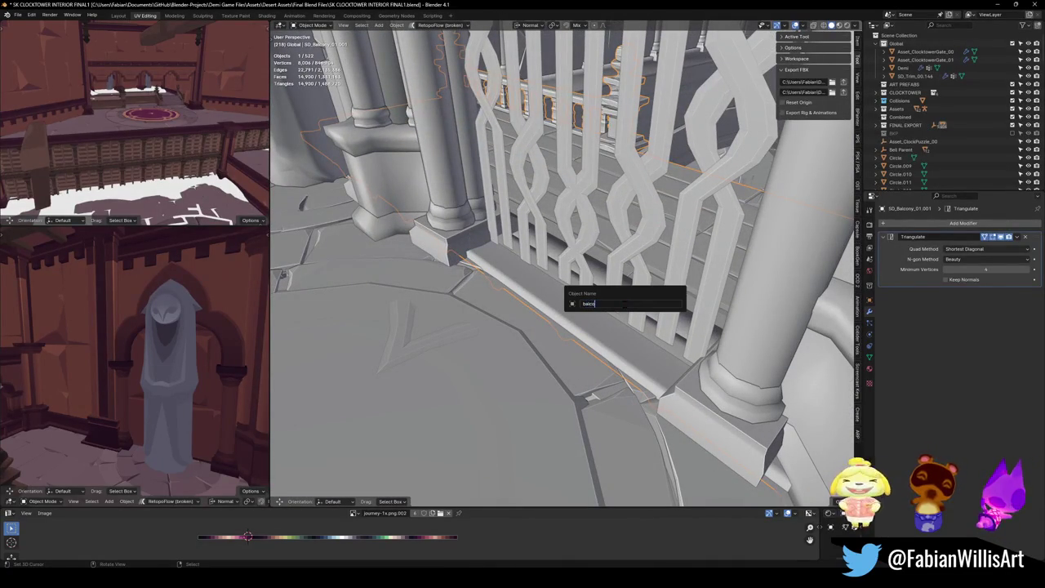
type("ny")
key("Return")
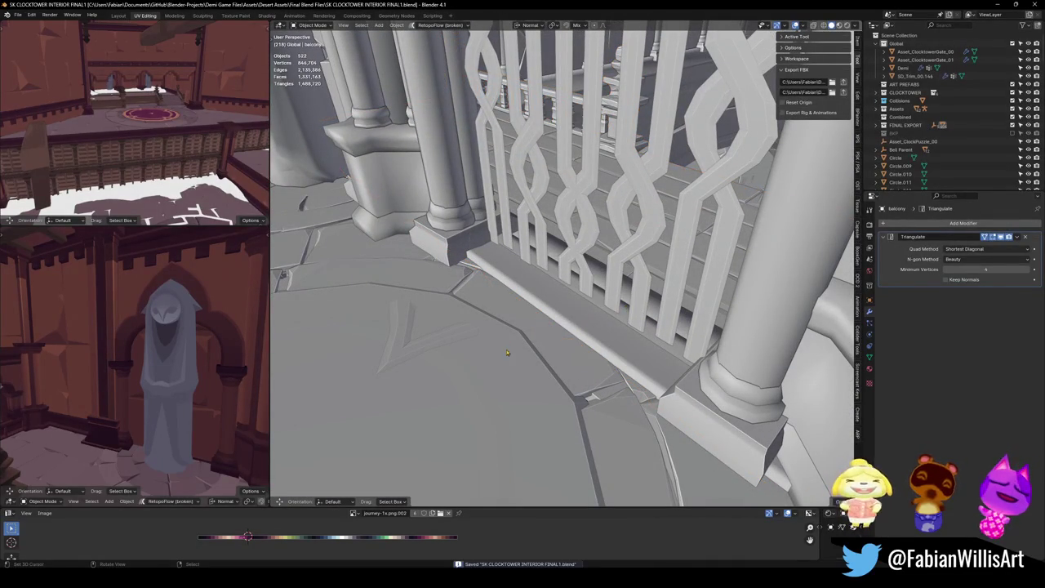
Switch to Material Preview and inspect the floor piece and circular inlay beside the gate
key("z")
left_click(525, 304)
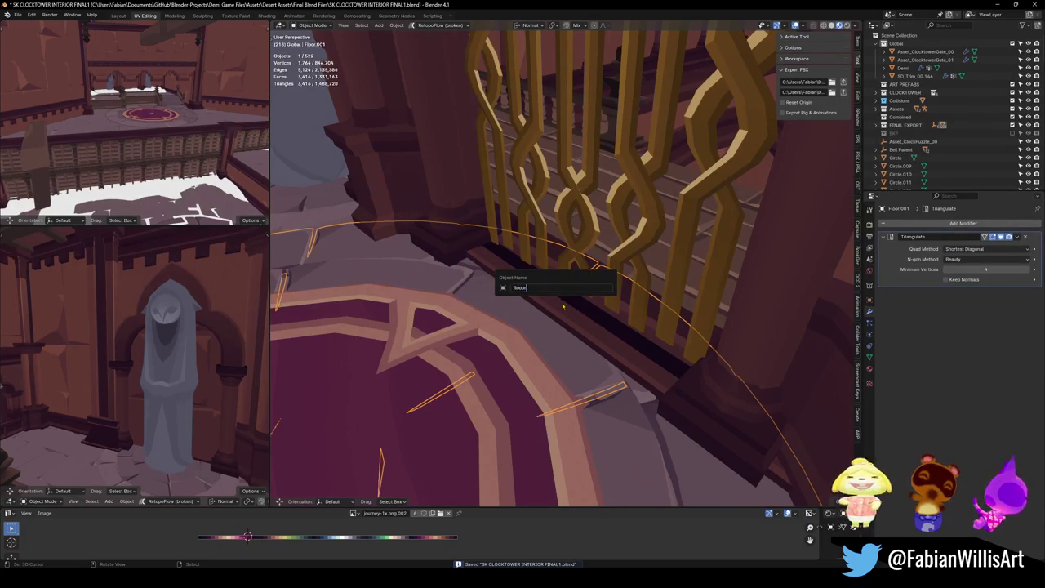
left_click(600, 351)
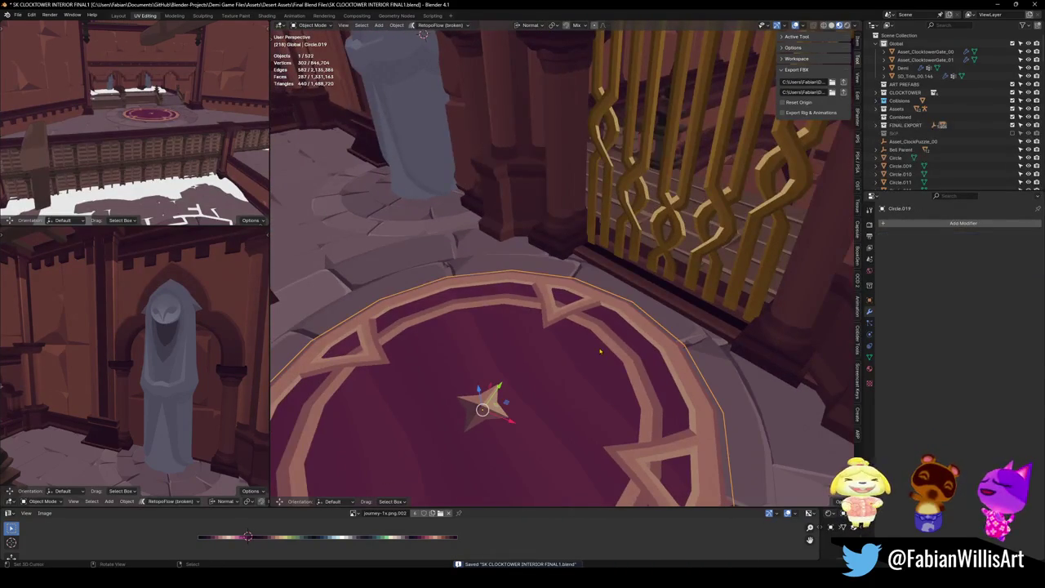
scroll(658, 292, "up", 10)
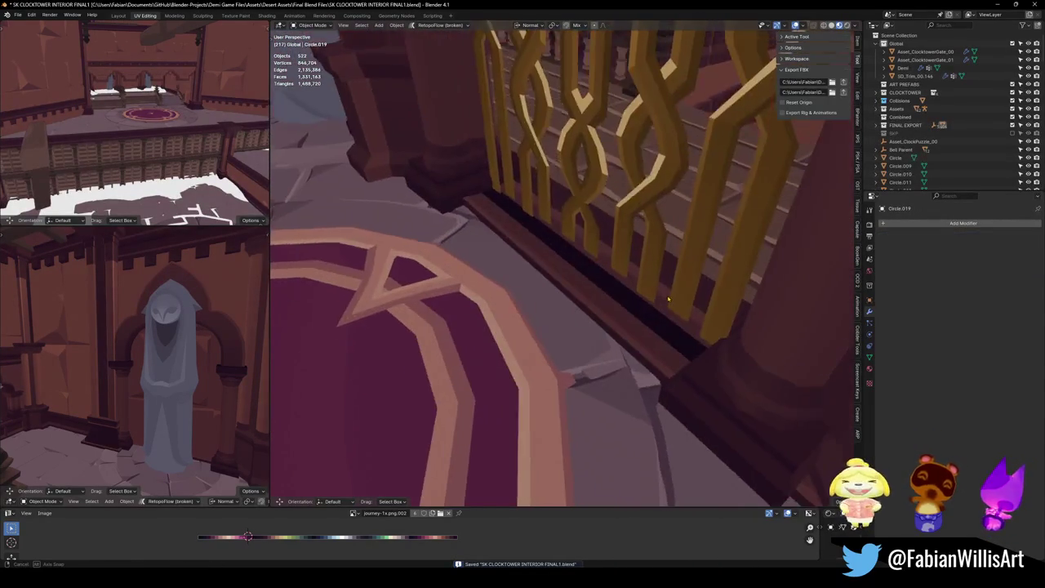
scroll(624, 308, "up", 8)
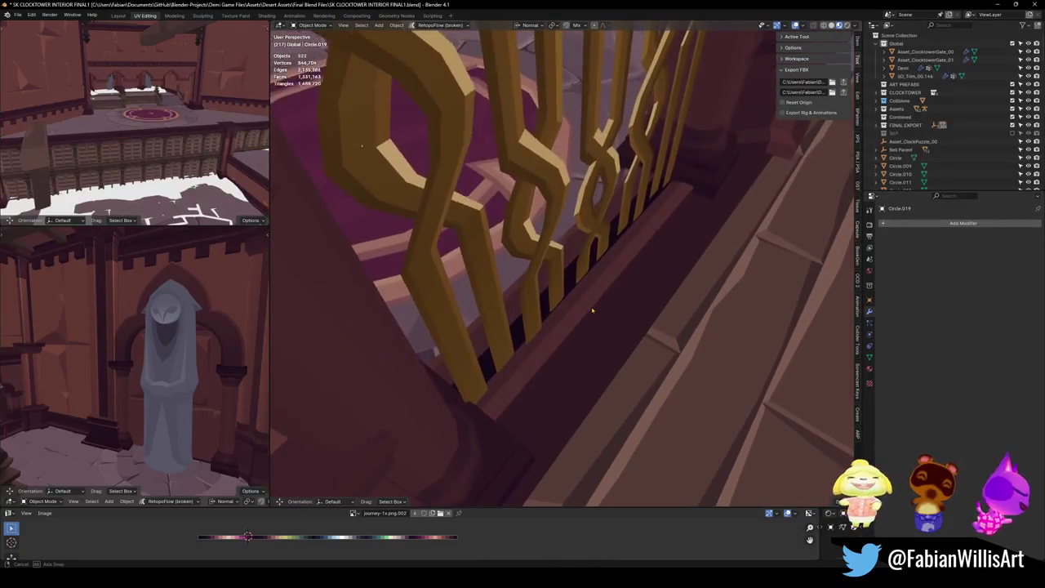
Fly the view to the balcony railing and select the balcony and the golden gate
key("w")
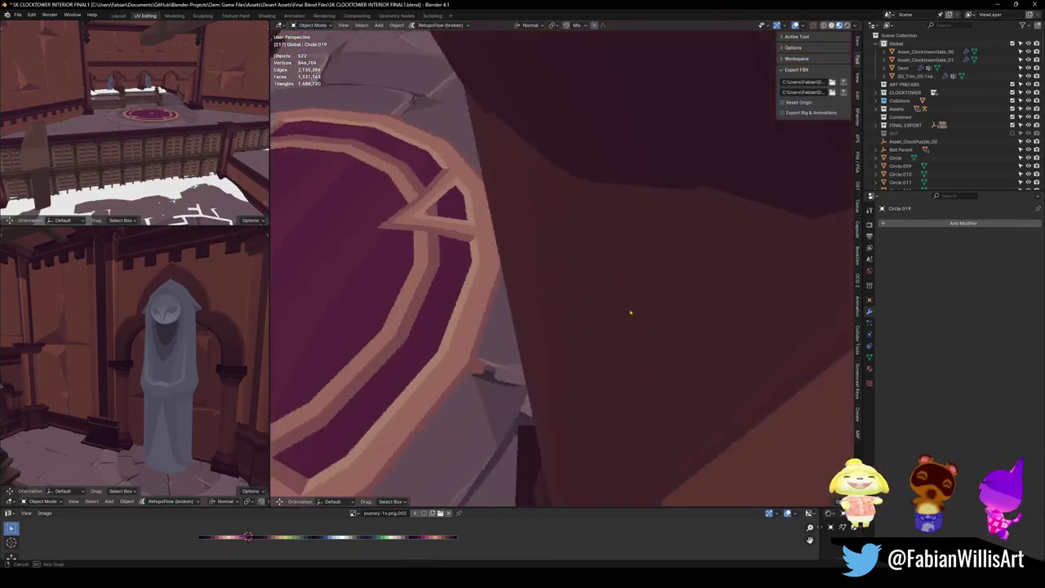
key("w")
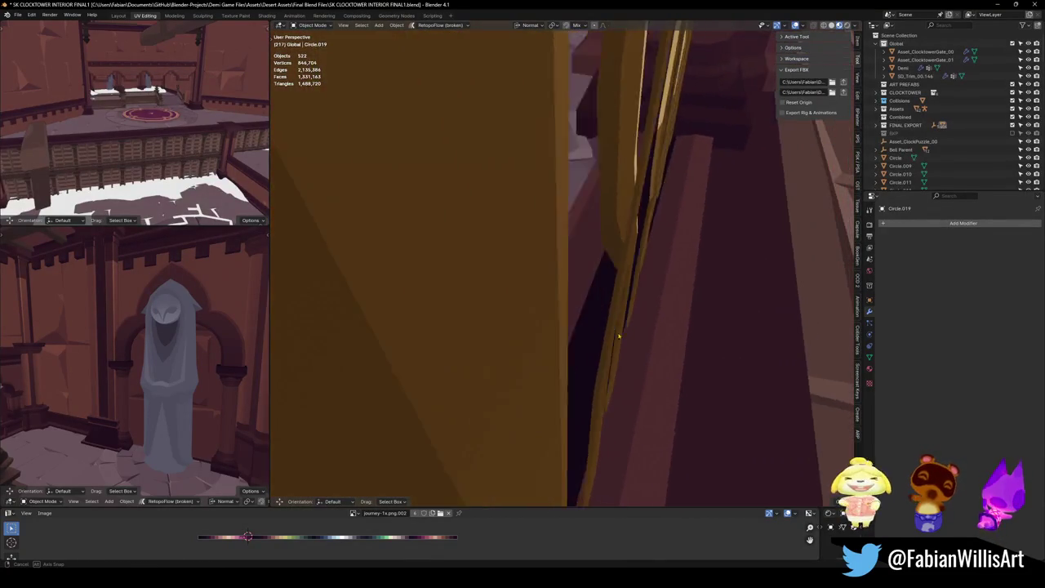
key("s")
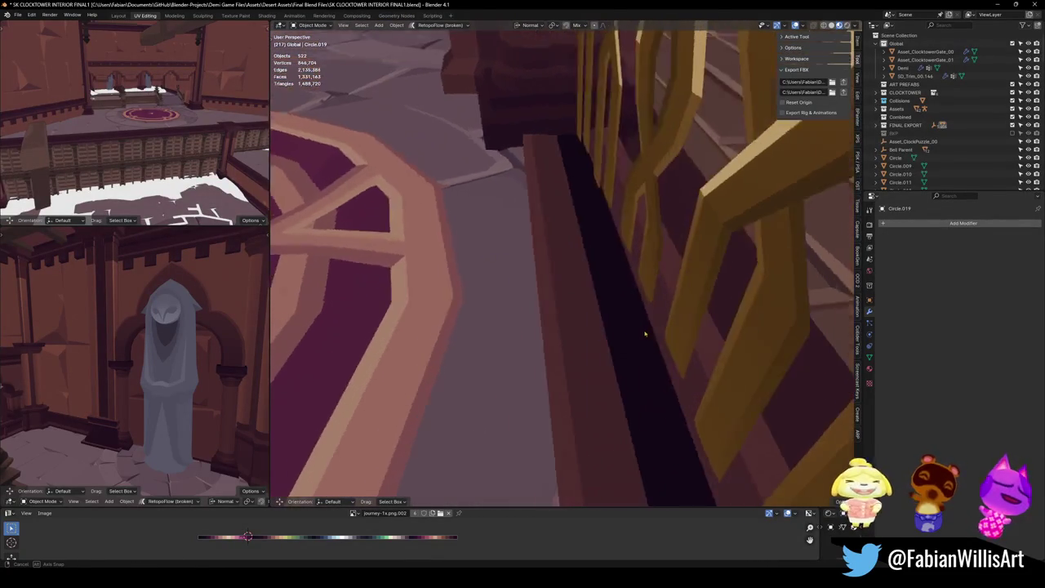
key("d")
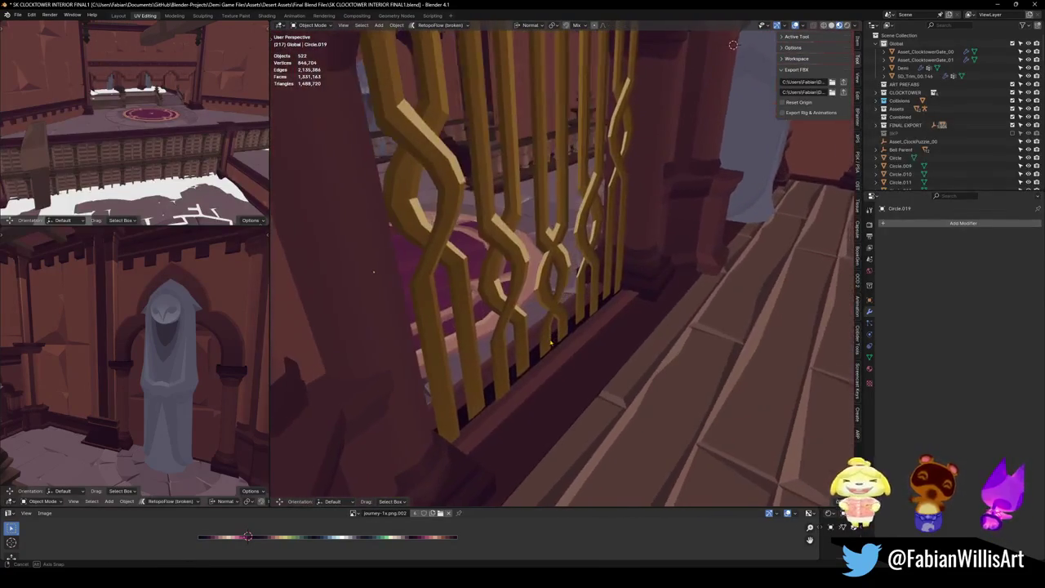
left_click(550, 343)
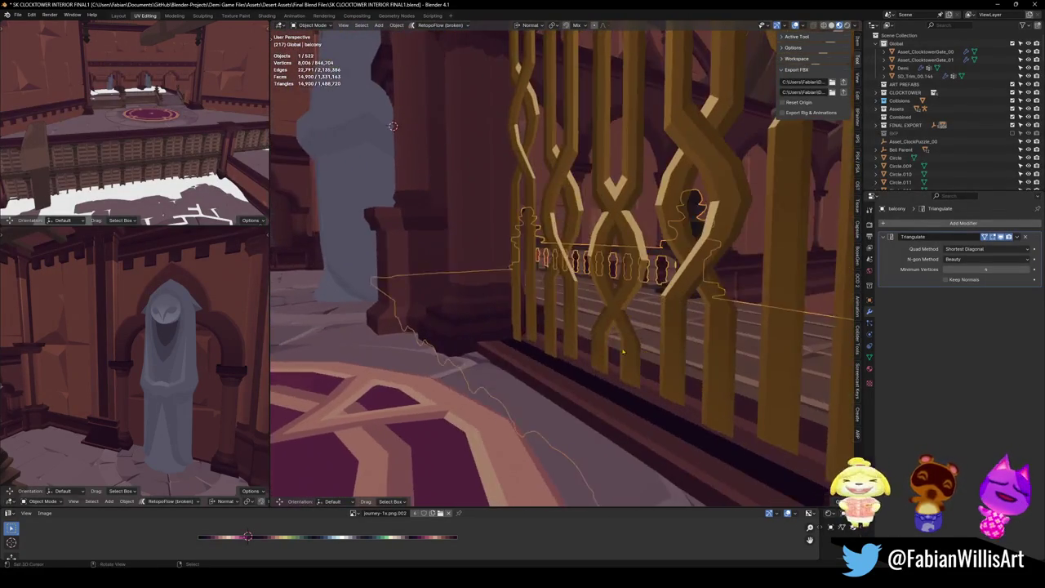
left_click(637, 365)
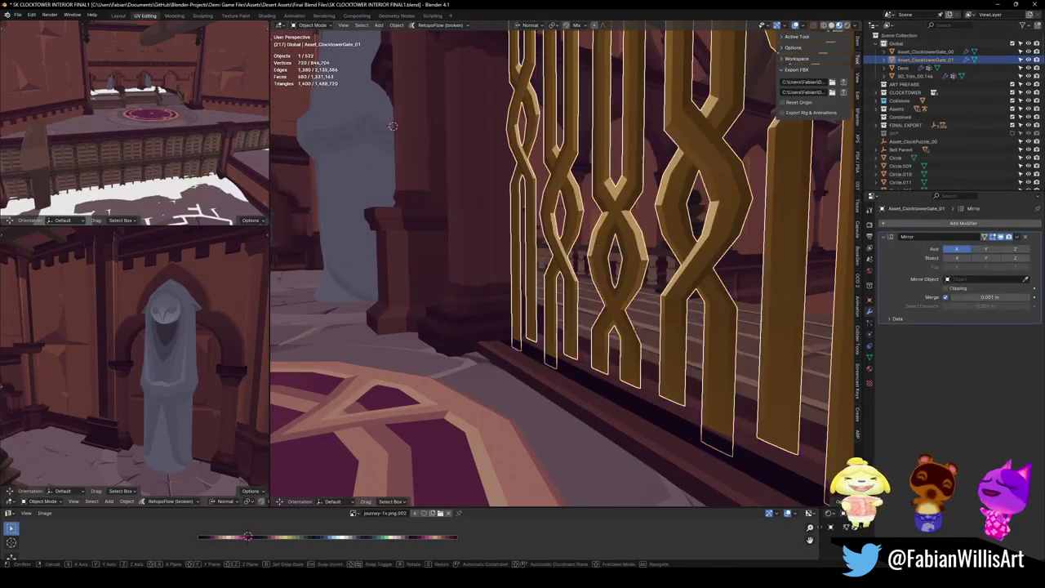
key("g")
key("z")
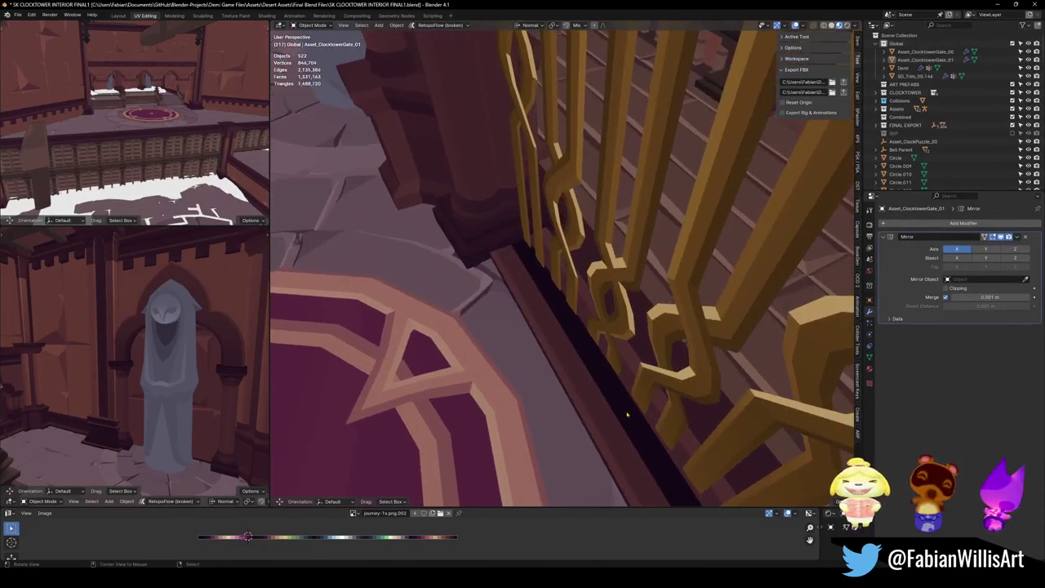
Move the balcony's railing strip along its normal (about 0.19 m) to meet the gate bottom
left_click(622, 395)
key("Tab")
key("h")
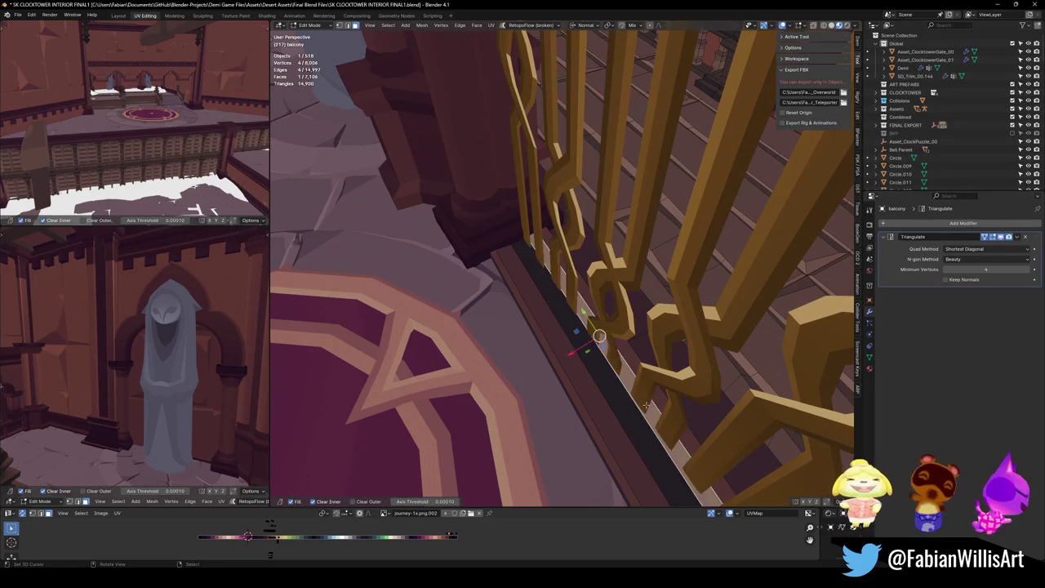
scroll(647, 405, "up", 5)
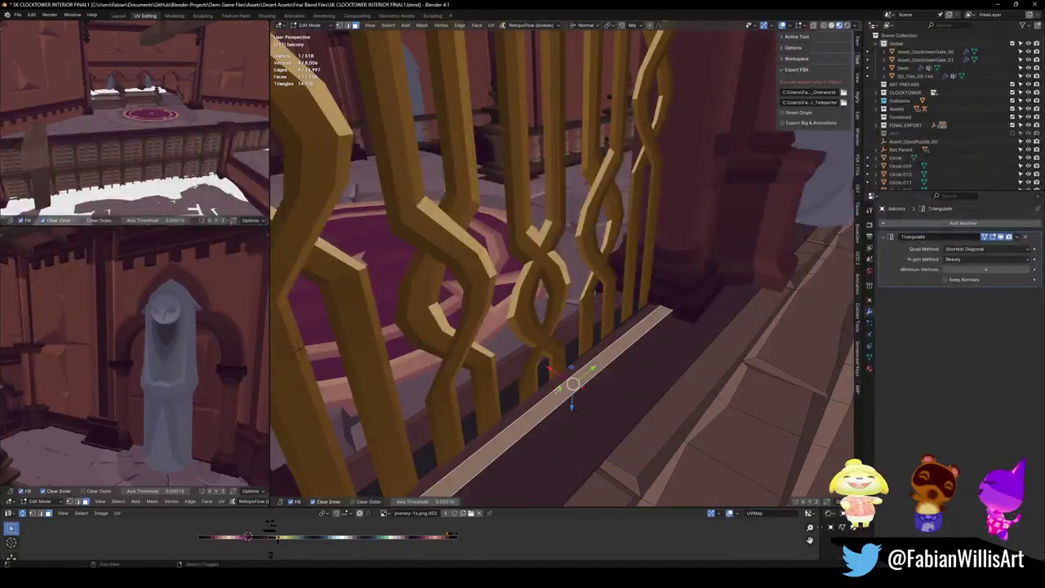
mouse_move(565, 381)
left_mouse_down()
mouse_move(560, 401)
mouse_move(575, 391)
left_mouse_up()
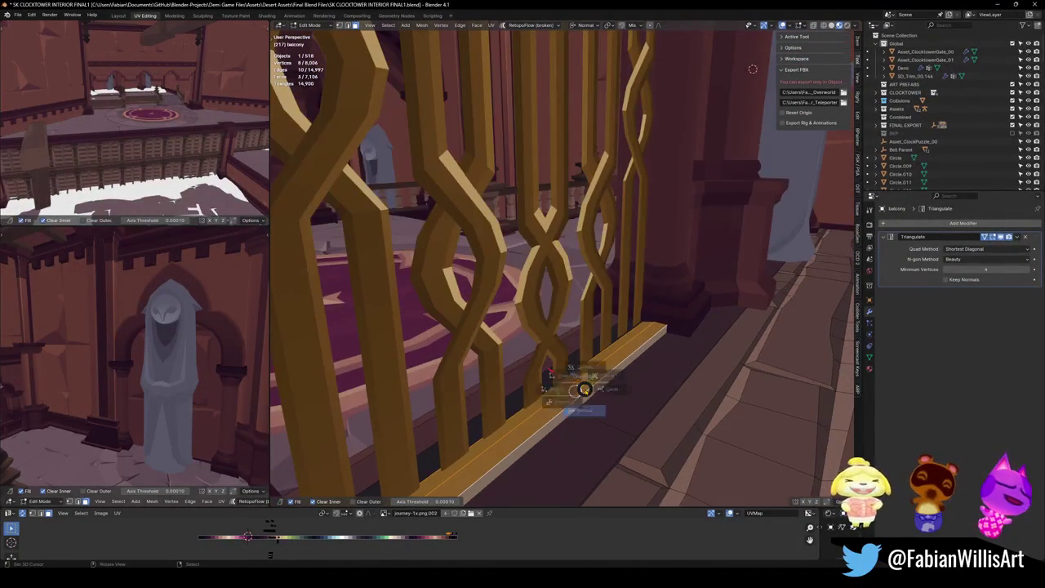
left_click_drag(587, 474, 577, 405)
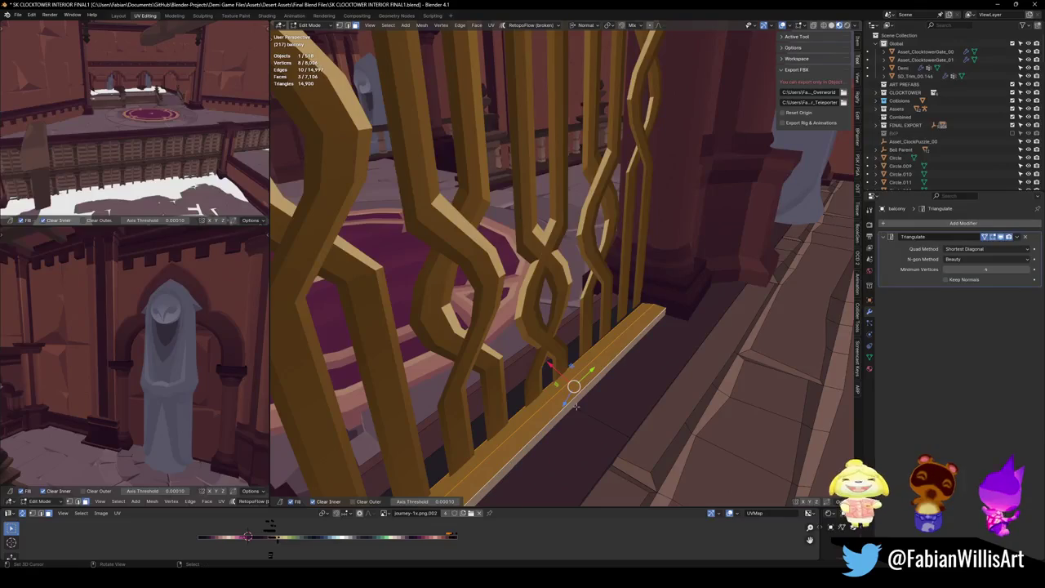
key("g")
key("z")
key("z")
left_click(616, 397)
key("Tab")
Save the file, switch back to grey shading and deselect the golden gate
mouse_move(616, 398)
left_mouse_down()
mouse_move(622, 331)
mouse_move(606, 326)
mouse_move(619, 361)
left_mouse_up()
key("ctrl+s")
left_click(598, 308)
key("z")
scroll(620, 360, "up", 8)
key("alt+a")
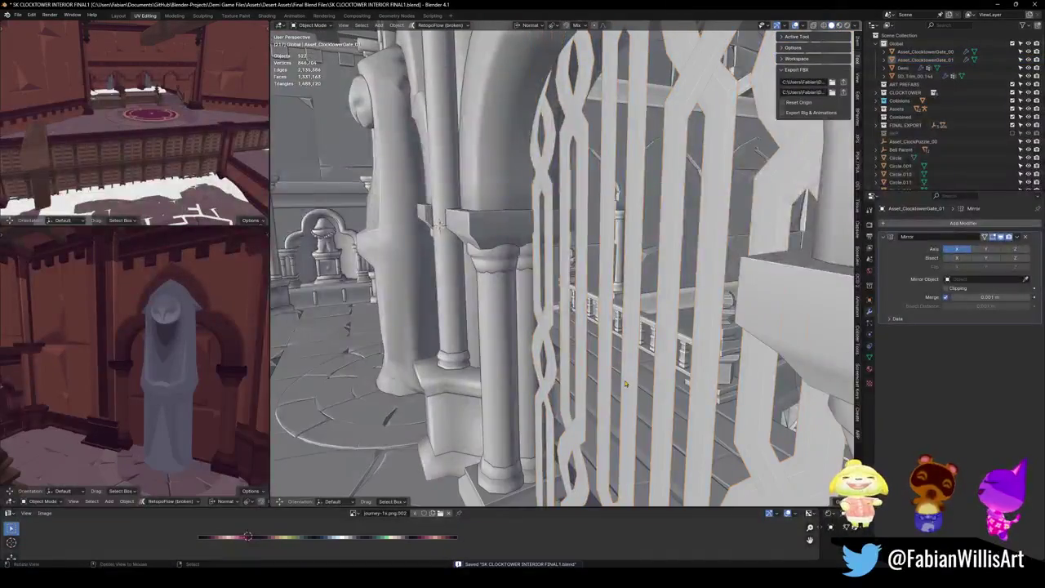
Restore material colours, clear the selection and save the blend file
scroll(594, 379, "down", 5)
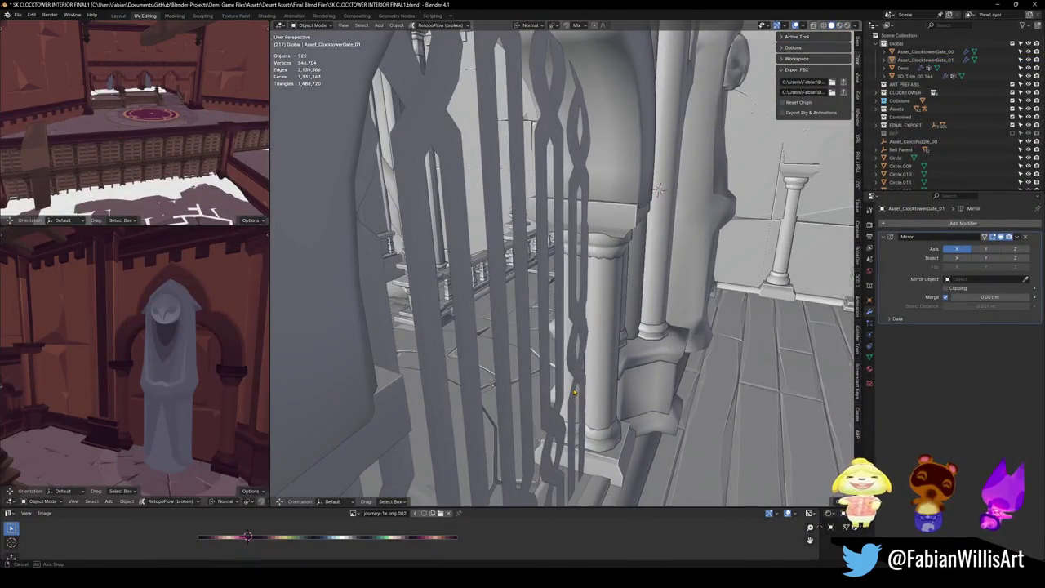
scroll(574, 393, "down", 5)
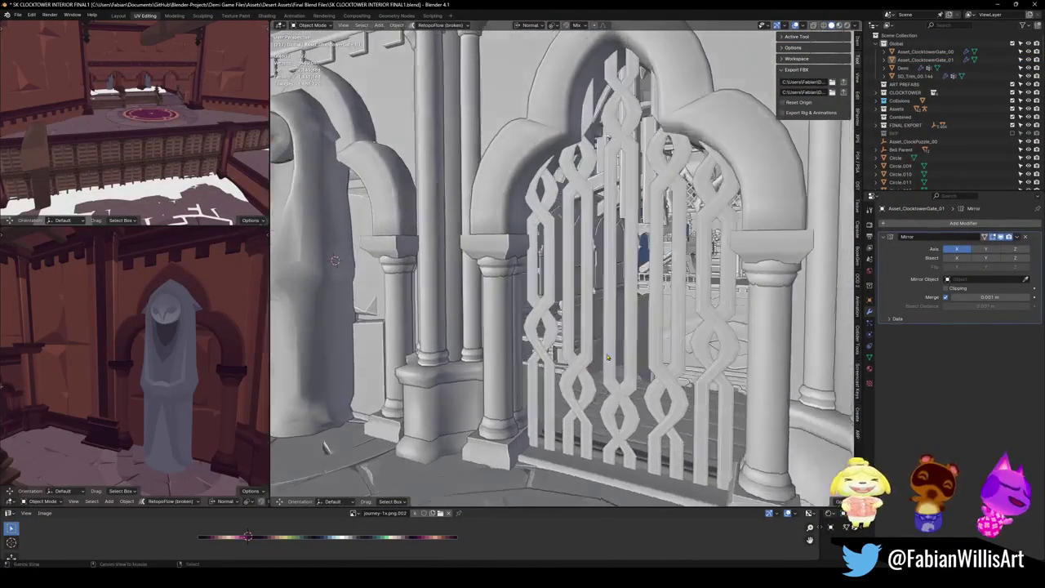
key("z")
key("a")
scroll(641, 135, "up", 2)
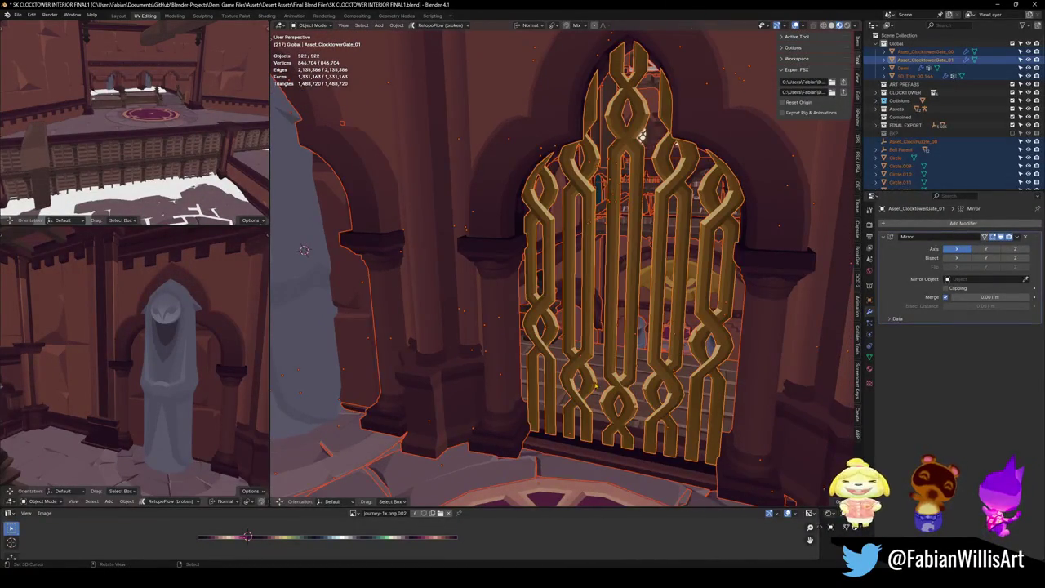
key("alt+a")
key("ctrl+s")
Walk through the gate into the tower hall, then reveal the hidden UBX collision boxes
key("shift+grave")
key("s")
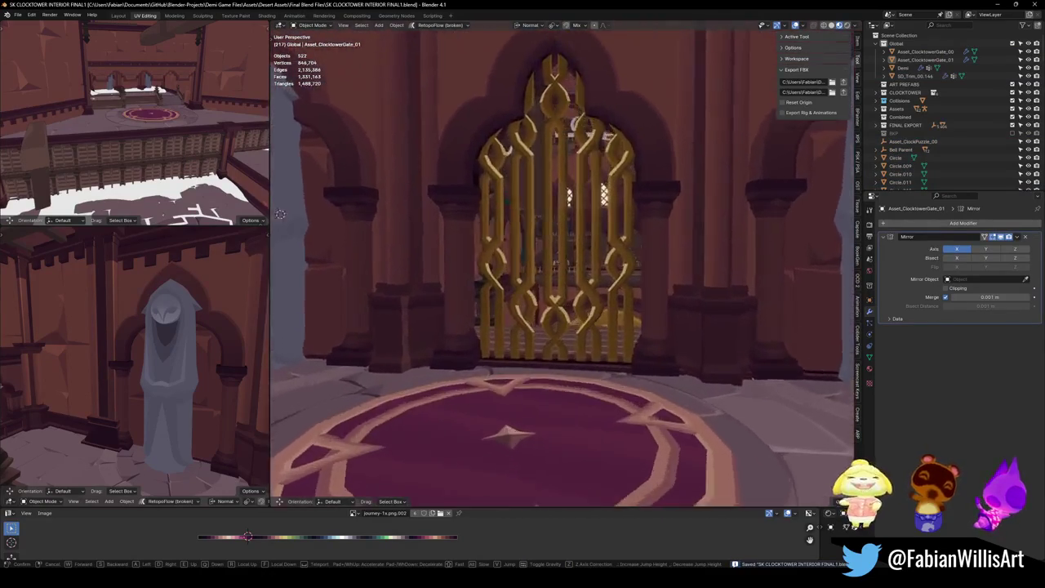
key("w")
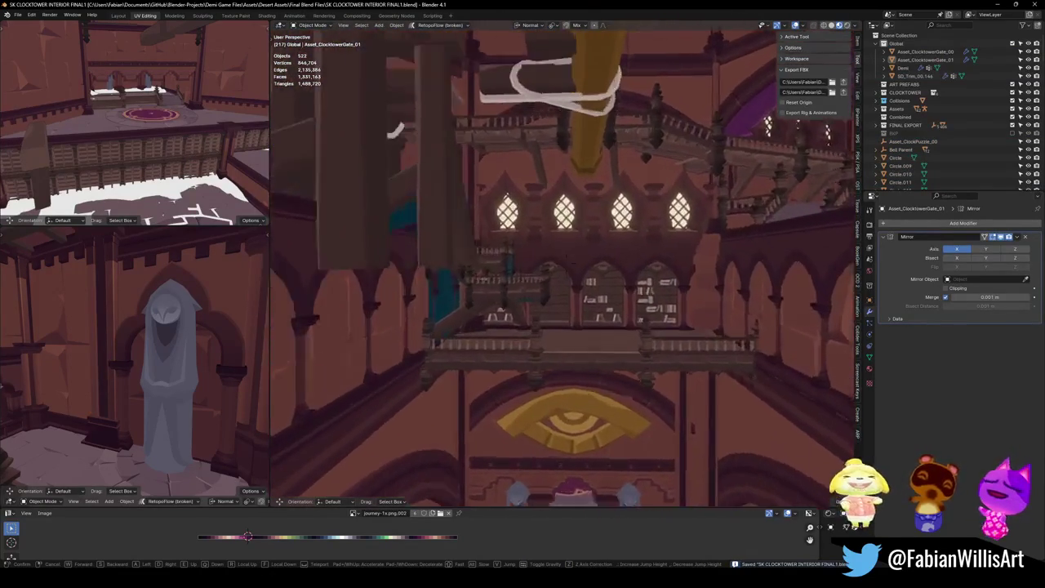
left_click(619, 381)
key("alt+h")
key("alt+a")
Check the box collider by the arch and neighbouring wall, then save and fly through again
left_click(681, 245)
key("g")
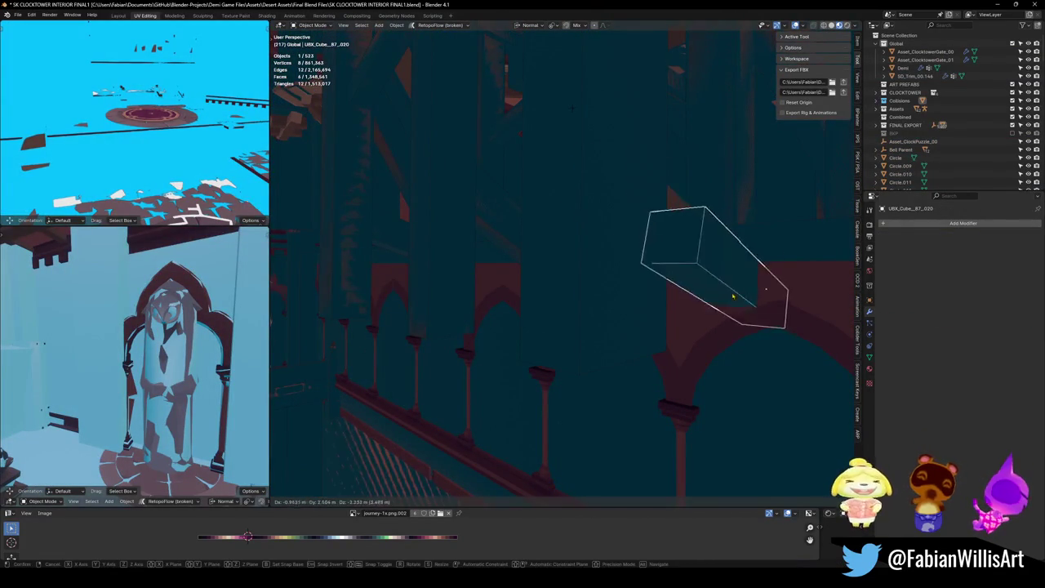
right_click(732, 297)
left_click(629, 272, "shift")
key("alt+a")
key("shift+grave")
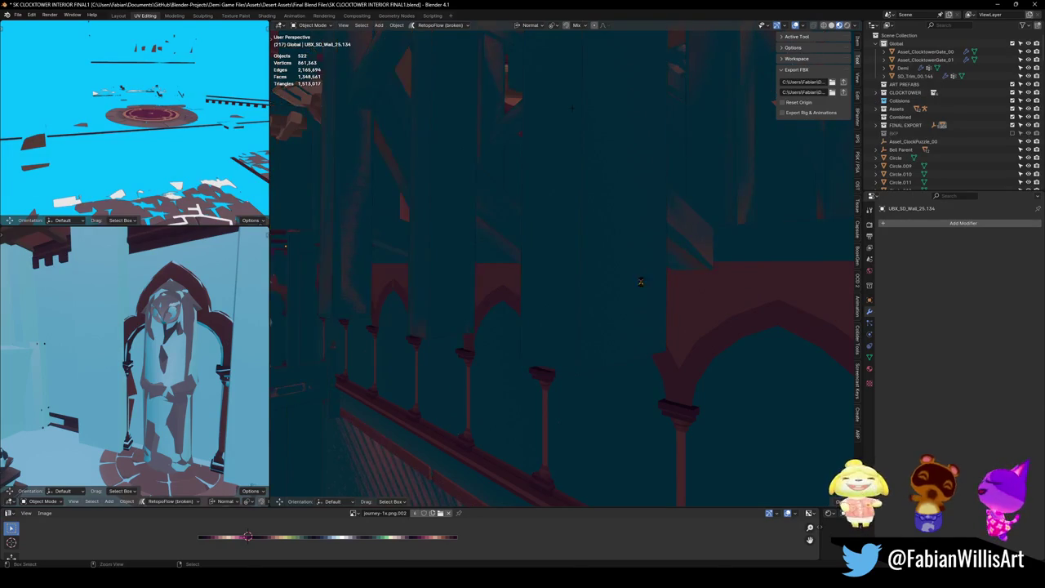
key("ctrl+s")
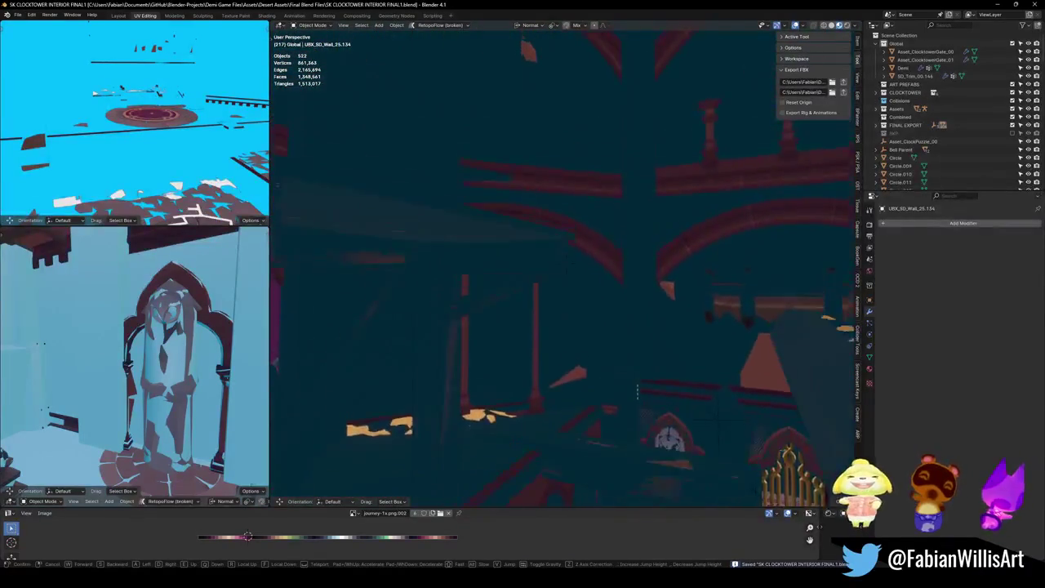
left_click(659, 292)
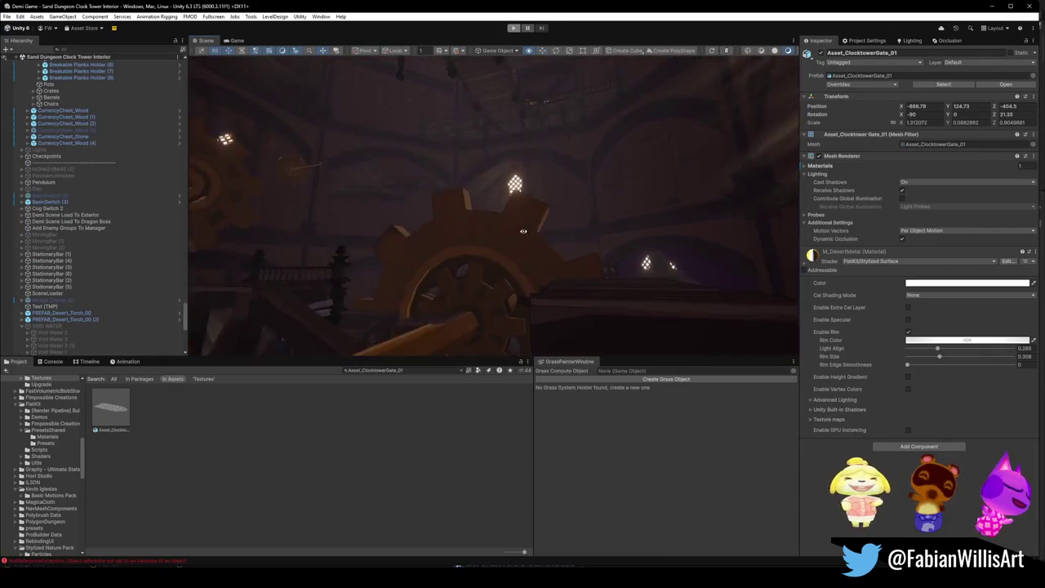
left_click_drag(454, 239, 576, 267)
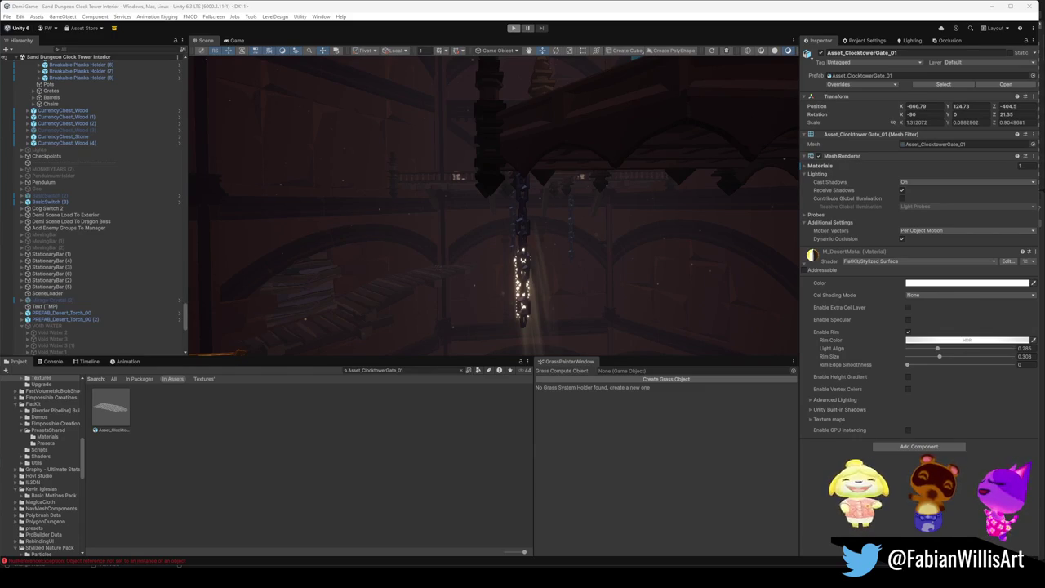
mouse_move(392, 220)
left_mouse_down()
mouse_move(479, 229)
mouse_move(381, 226)
mouse_move(586, 226)
mouse_move(551, 260)
mouse_move(626, 227)
mouse_move(545, 229)
mouse_move(474, 297)
left_mouse_up()
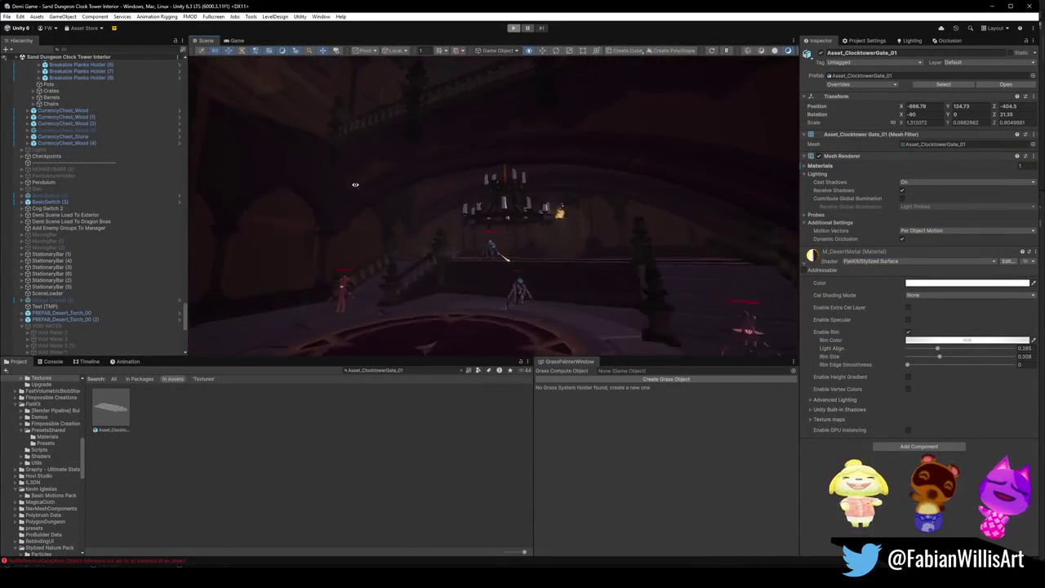
mouse_move(477, 222)
left_mouse_down()
mouse_move(602, 226)
mouse_move(623, 256)
mouse_move(411, 205)
mouse_move(674, 325)
left_mouse_up()
mouse_move(383, 253)
left_mouse_down()
mouse_move(574, 252)
mouse_move(522, 220)
mouse_move(506, 196)
left_mouse_up()
left_click(506, 196)
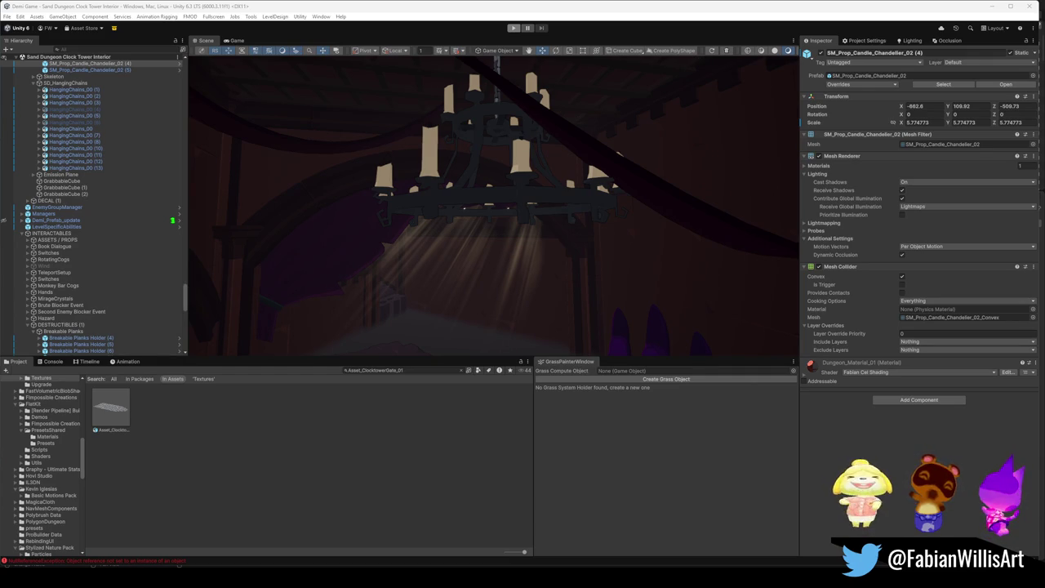
mouse_move(690, 264)
left_mouse_down()
mouse_move(613, 283)
mouse_move(606, 258)
mouse_move(476, 252)
mouse_move(644, 251)
mouse_move(613, 240)
mouse_move(566, 261)
mouse_move(597, 261)
mouse_move(714, 203)
mouse_move(488, 232)
mouse_move(416, 262)
mouse_move(462, 310)
mouse_move(537, 303)
mouse_move(539, 339)
left_mouse_up()
left_click(488, 232)
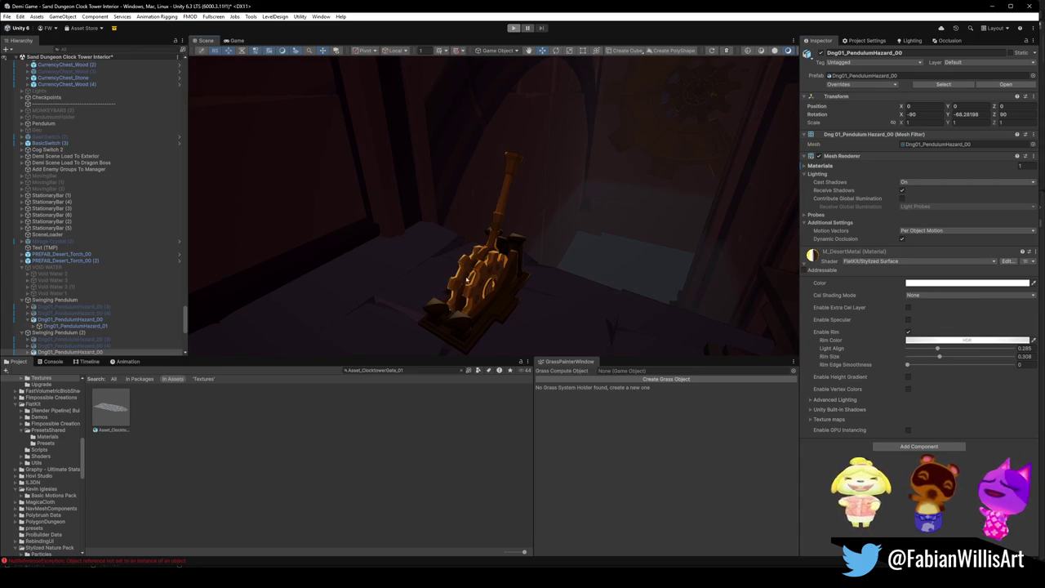
left_click_drag(539, 339, 506, 318)
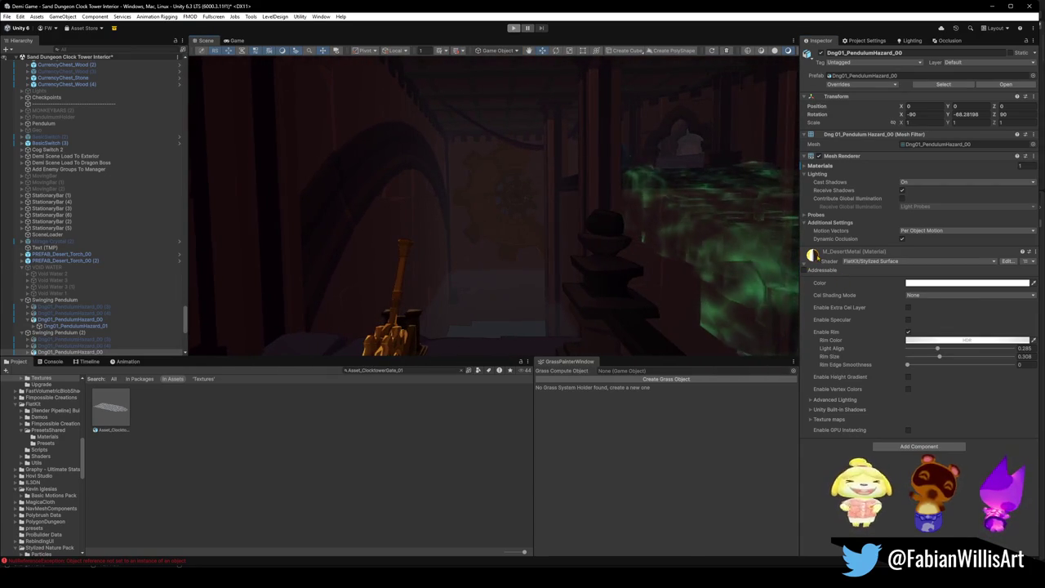
mouse_move(524, 236)
left_mouse_down()
mouse_move(536, 250)
mouse_move(536, 231)
mouse_move(536, 247)
mouse_move(634, 245)
mouse_move(577, 268)
mouse_move(595, 275)
mouse_move(607, 273)
mouse_move(594, 255)
mouse_move(459, 247)
mouse_move(711, 236)
mouse_move(715, 245)
mouse_move(600, 242)
mouse_move(674, 241)
mouse_move(652, 245)
left_mouse_up()
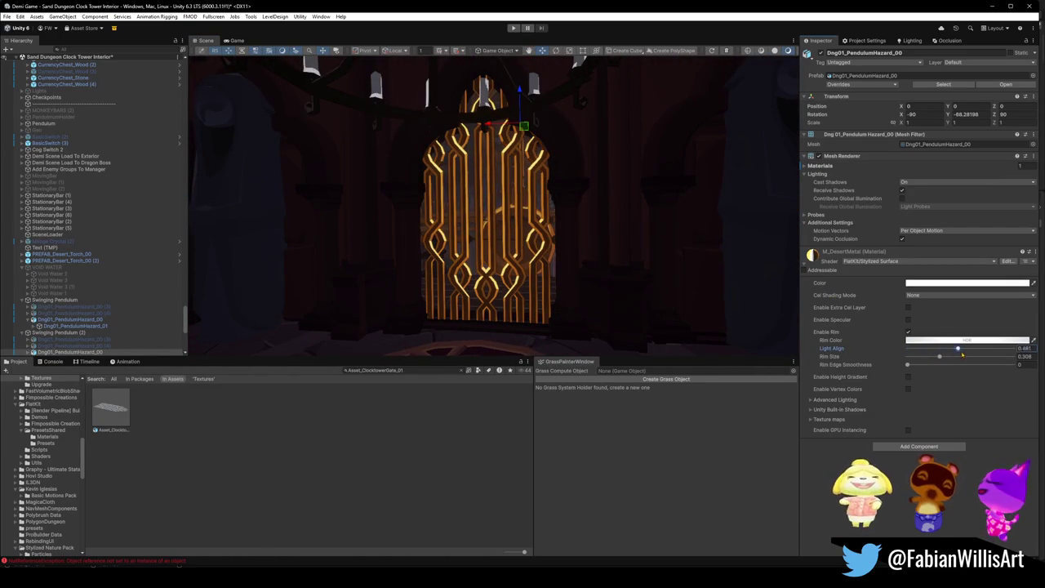
mouse_move(621, 245)
left_mouse_down()
mouse_move(596, 256)
mouse_move(634, 247)
mouse_move(607, 247)
mouse_move(617, 252)
mouse_move(599, 278)
mouse_move(565, 236)
left_mouse_up()
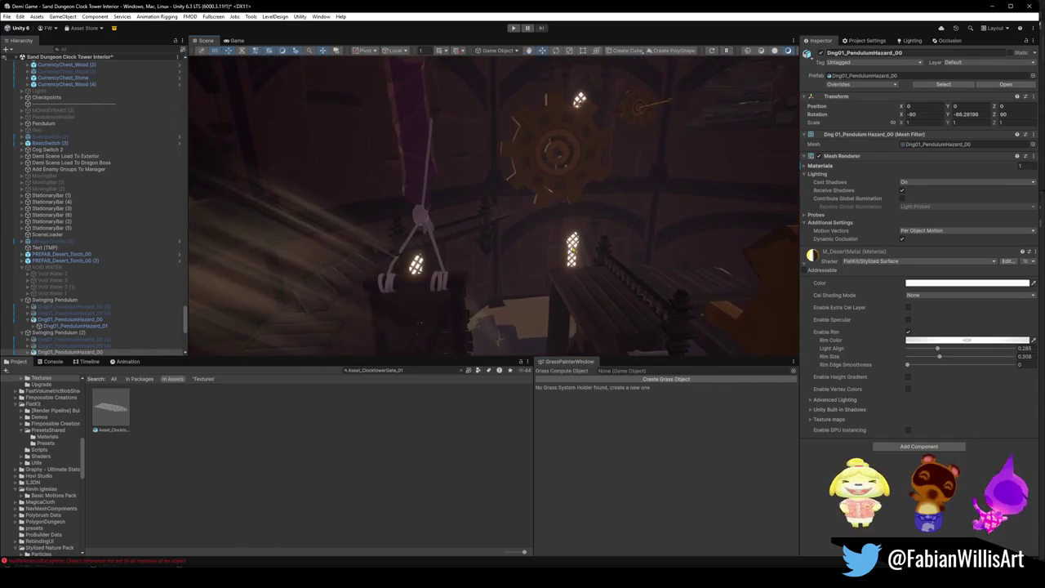
mouse_move(481, 267)
left_mouse_down()
mouse_move(572, 213)
mouse_move(543, 227)
mouse_move(539, 264)
mouse_move(602, 240)
mouse_move(585, 259)
mouse_move(619, 251)
left_mouse_up()
type("rope ches")
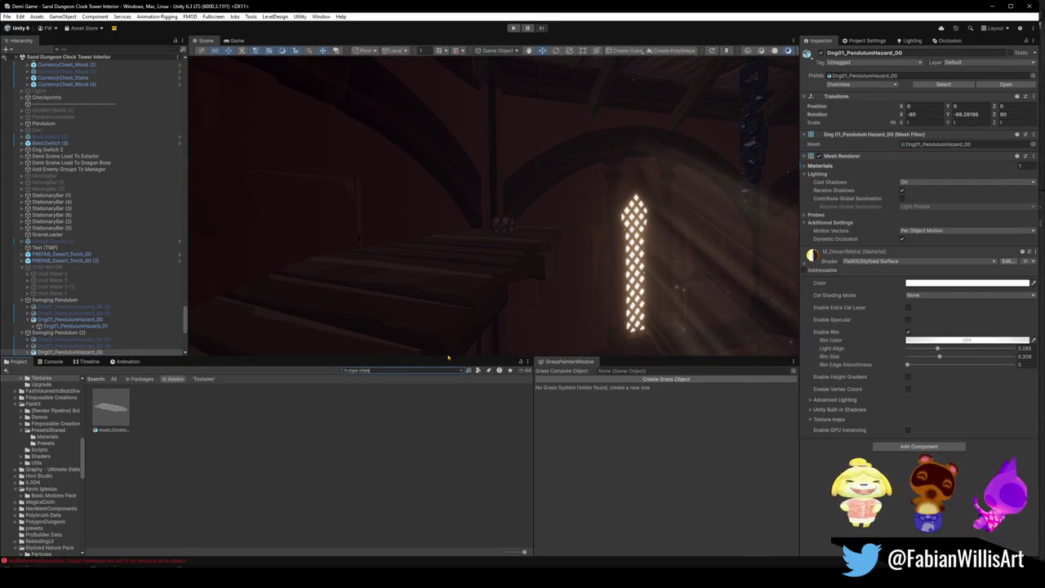
Drag Box Rope Chest from the 'rope chest' search into the scene and frame it
type("t")
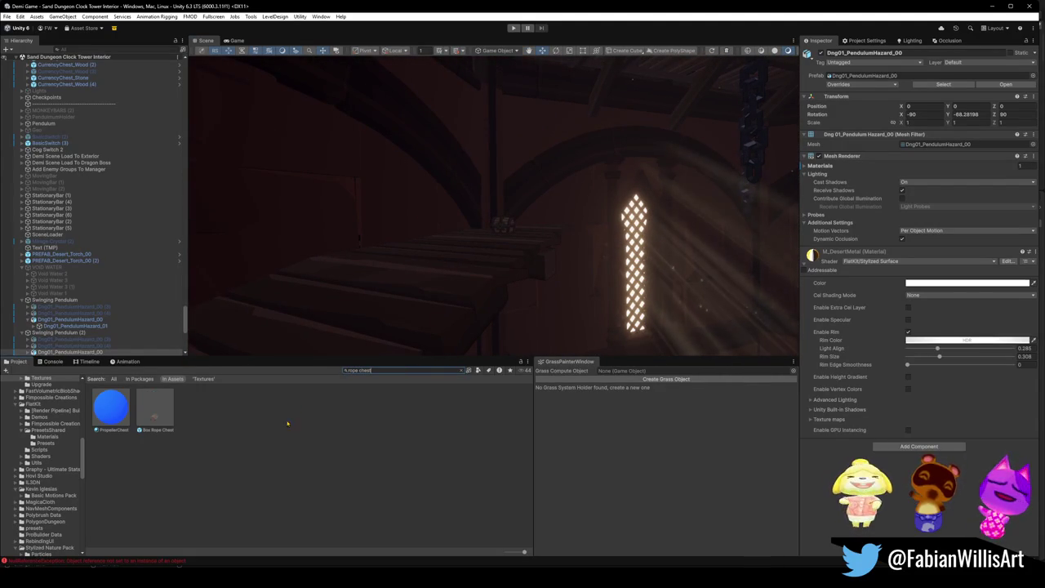
left_click_drag(377, 279, 443, 236)
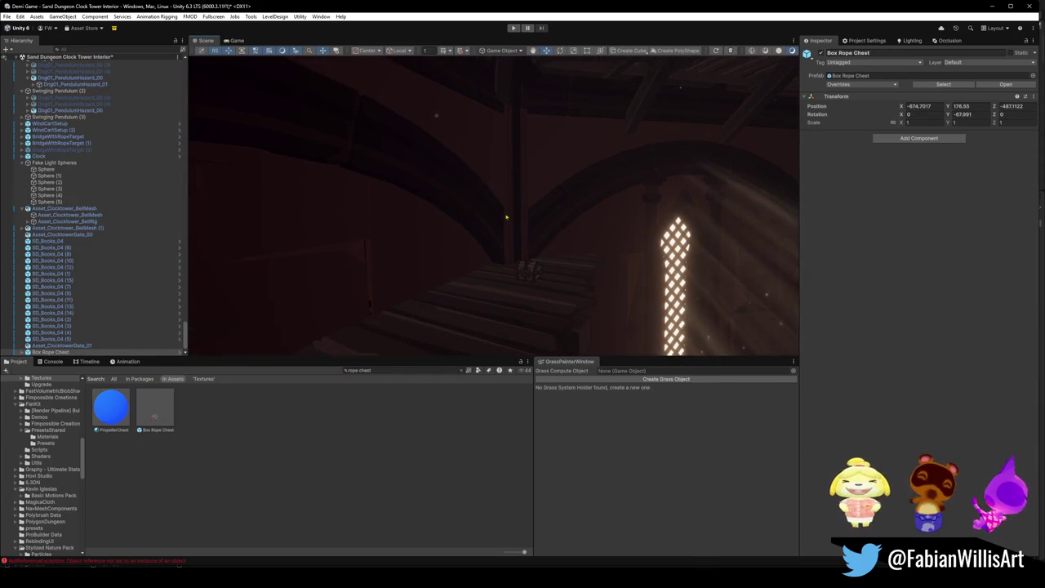
key("f")
scroll(519, 218, "up", 3)
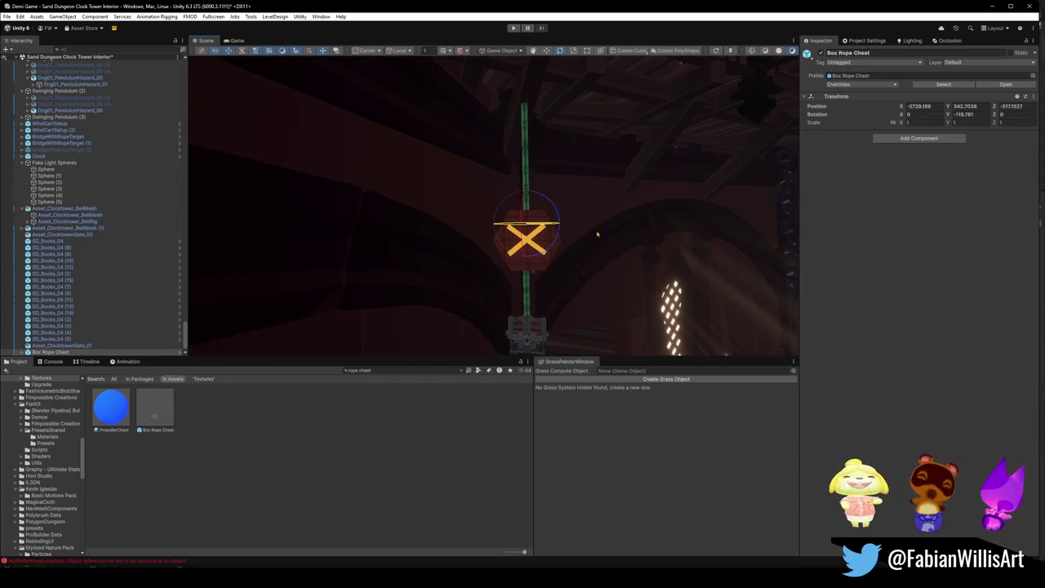
mouse_move(595, 245)
left_mouse_down()
mouse_move(581, 240)
mouse_move(554, 292)
mouse_move(555, 256)
left_mouse_up()
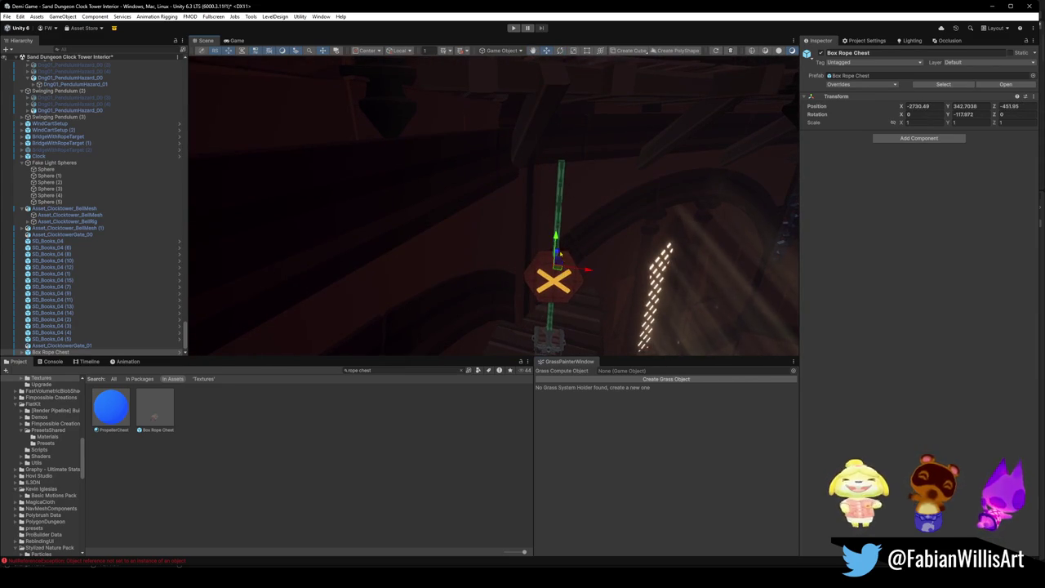
left_click_drag(566, 167, 581, 210)
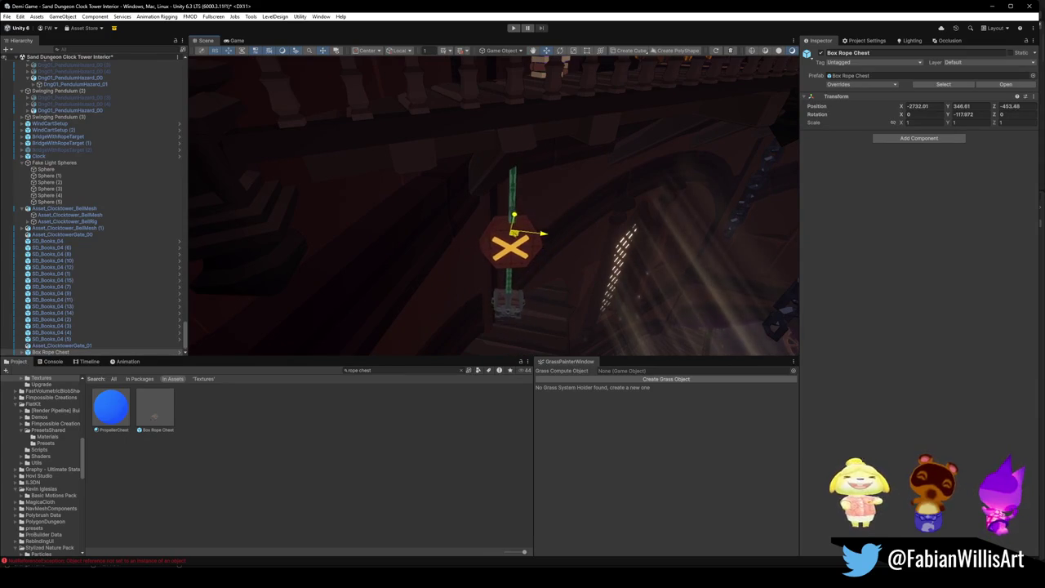
mouse_move(535, 249)
left_mouse_down()
mouse_move(552, 168)
mouse_move(501, 179)
mouse_move(455, 161)
left_mouse_up()
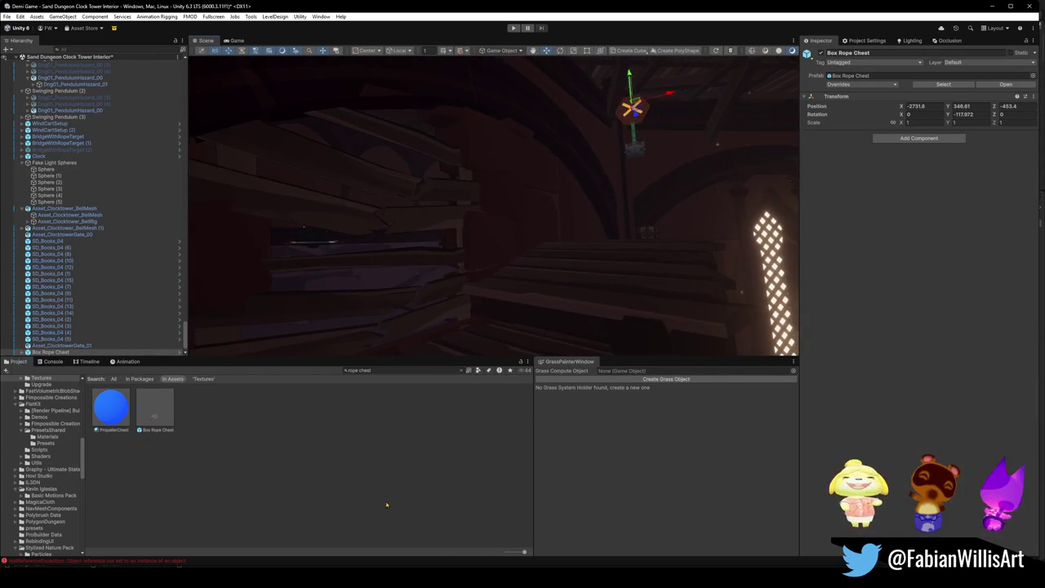
Turn the view toward the lit window and select the wooden currency chest on the stairs
left_click(501, 242)
left_click_drag(505, 247, 504, 245)
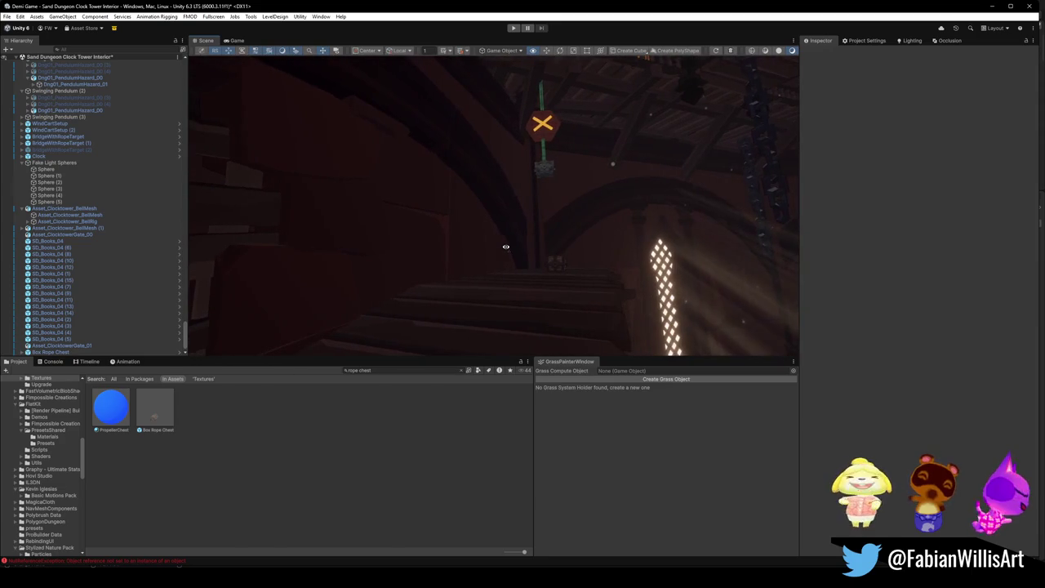
mouse_move(586, 236)
left_mouse_down()
mouse_move(482, 262)
mouse_move(602, 221)
mouse_move(604, 256)
mouse_move(606, 236)
mouse_move(606, 245)
mouse_move(481, 237)
mouse_move(548, 261)
mouse_move(728, 250)
mouse_move(534, 253)
mouse_move(502, 229)
mouse_move(486, 246)
mouse_move(498, 284)
left_mouse_up()
left_click(504, 295)
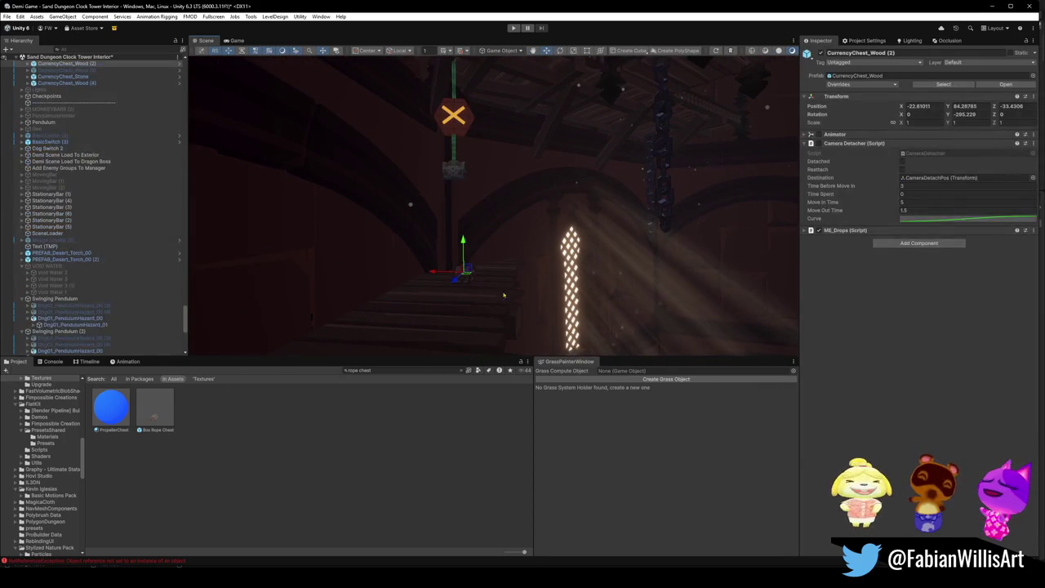
Delete CurrencyChest_Wood (2) and look around the cogwheel and walkway
scroll(116, 247, "up", 3)
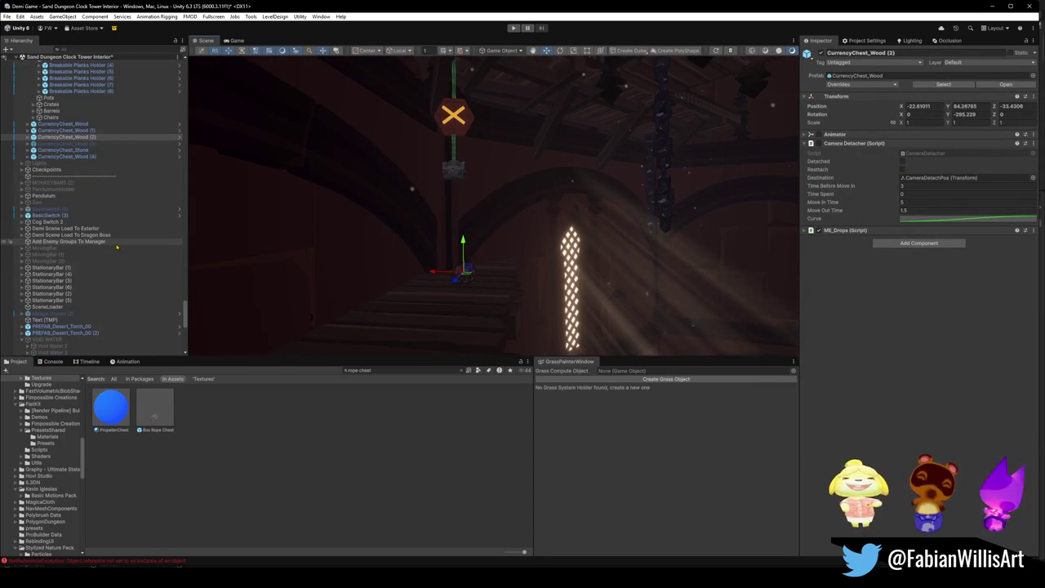
key("Delete")
mouse_move(621, 269)
left_mouse_down()
mouse_move(660, 280)
mouse_move(632, 315)
mouse_move(602, 302)
mouse_move(616, 306)
mouse_move(618, 243)
mouse_move(487, 249)
left_mouse_up()
left_click_drag(576, 241, 426, 231)
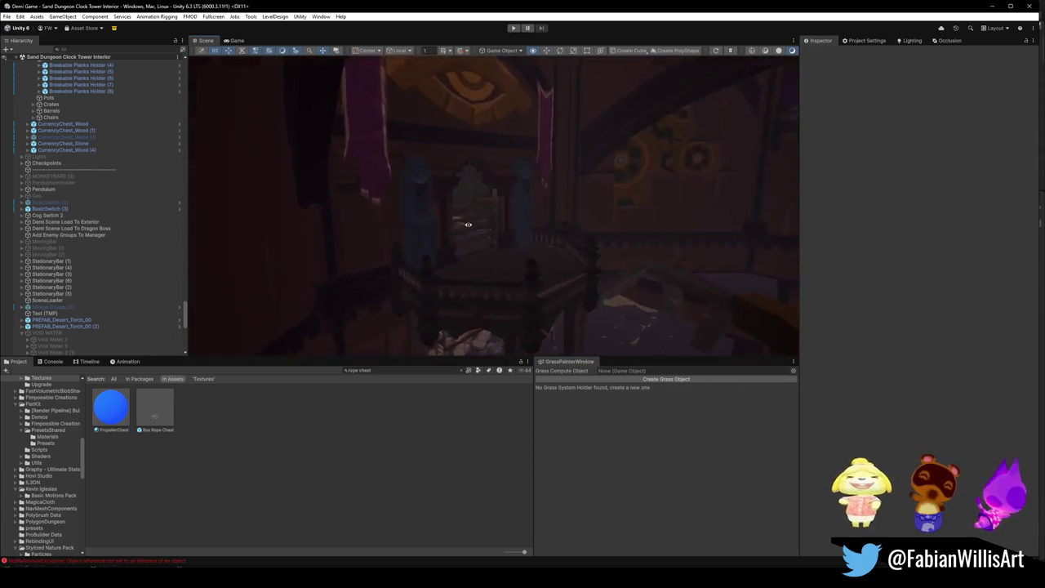
left_click_drag(468, 225, 739, 235)
mouse_move(426, 210)
left_mouse_down()
mouse_move(405, 213)
mouse_move(461, 247)
mouse_move(373, 236)
mouse_move(522, 272)
mouse_move(487, 302)
mouse_move(532, 289)
mouse_move(455, 247)
mouse_move(455, 222)
mouse_move(544, 224)
left_mouse_up()
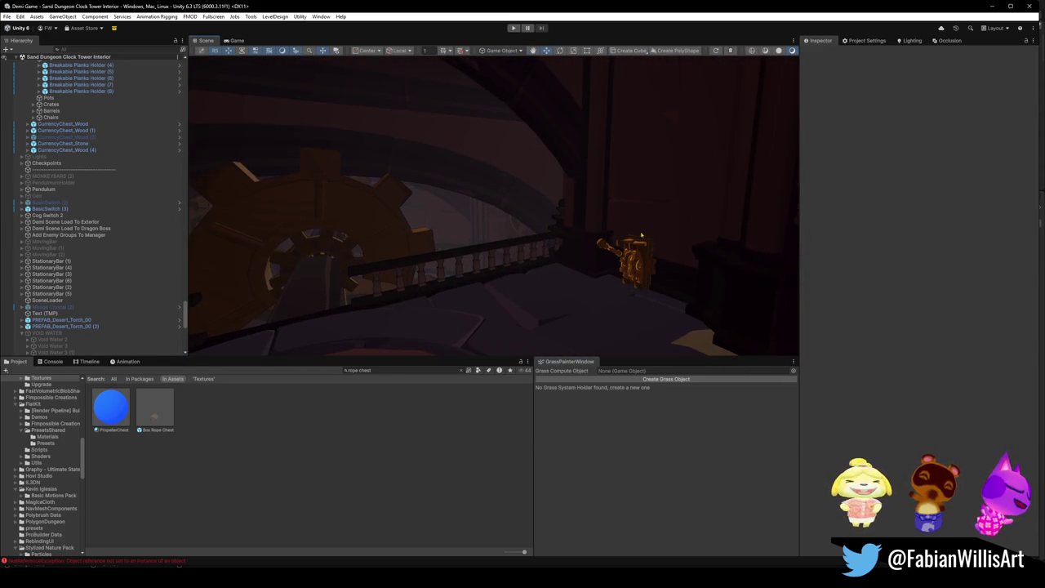
Collapse the VOID WATER group, pick SD_Bookshelves and select all objects in the Hierarchy
left_click(22, 334)
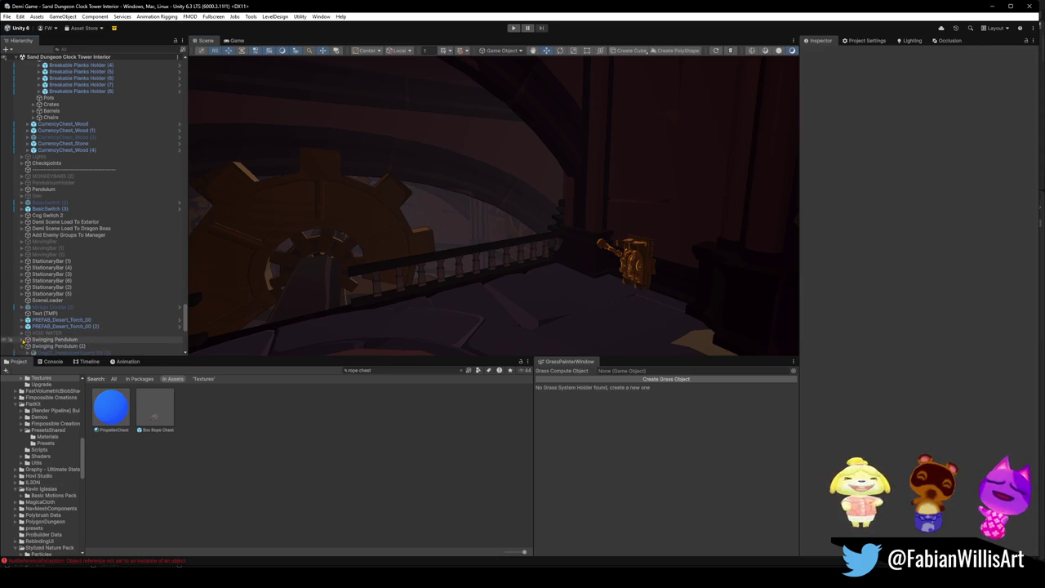
scroll(130, 267, "up", 10)
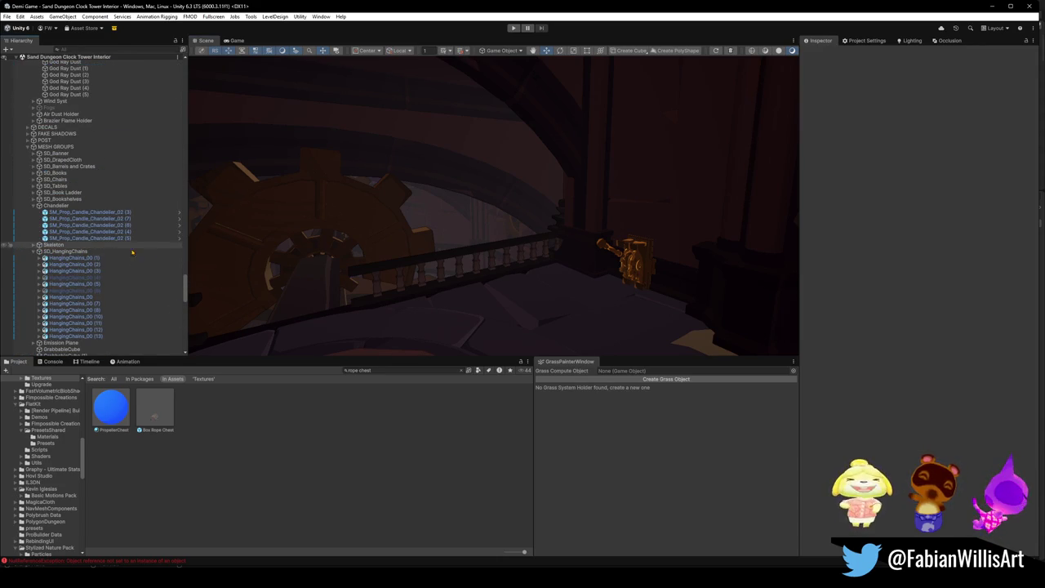
left_click(62, 198)
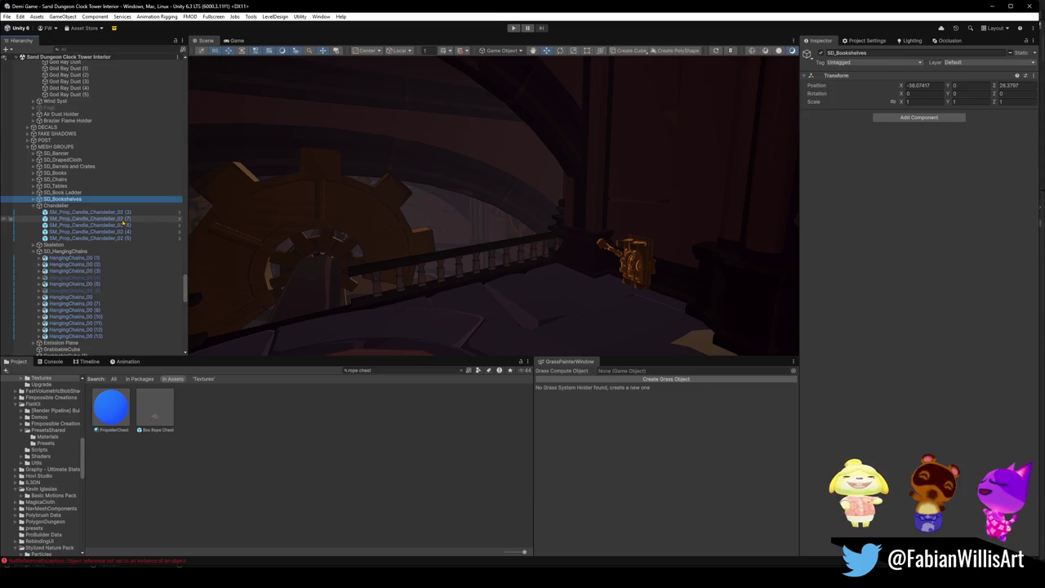
key("ctrl+a")
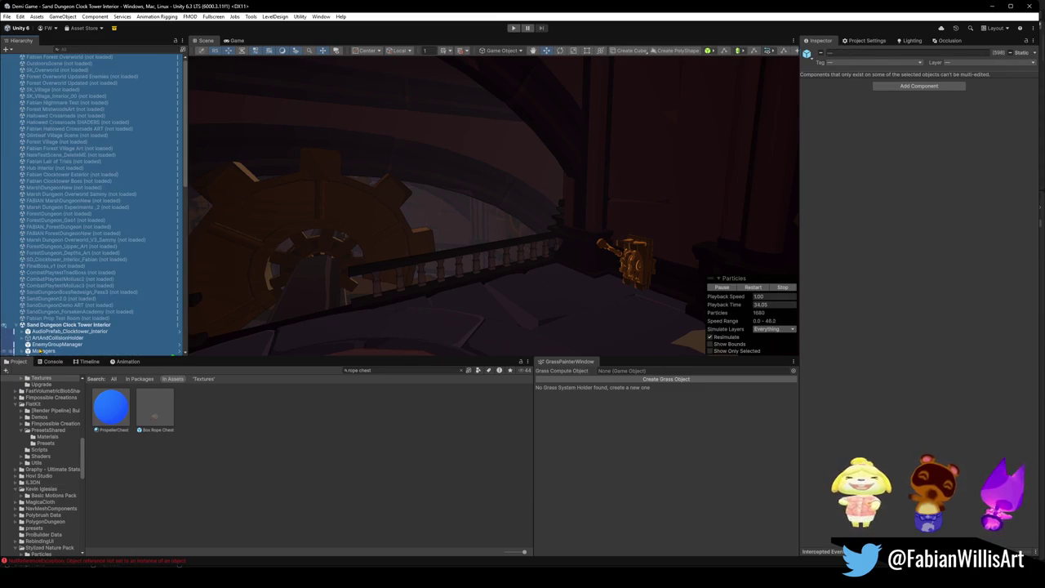
left_click(47, 337)
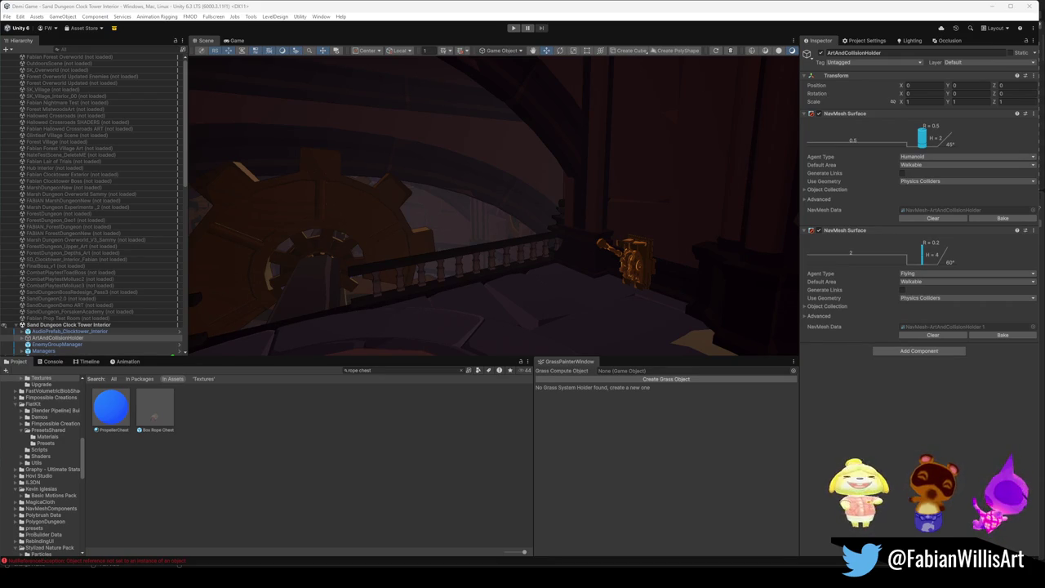
mouse_move(585, 216)
left_mouse_down()
mouse_move(492, 229)
mouse_move(592, 231)
mouse_move(674, 250)
mouse_move(705, 236)
mouse_move(583, 262)
mouse_move(653, 254)
mouse_move(596, 252)
left_mouse_up()
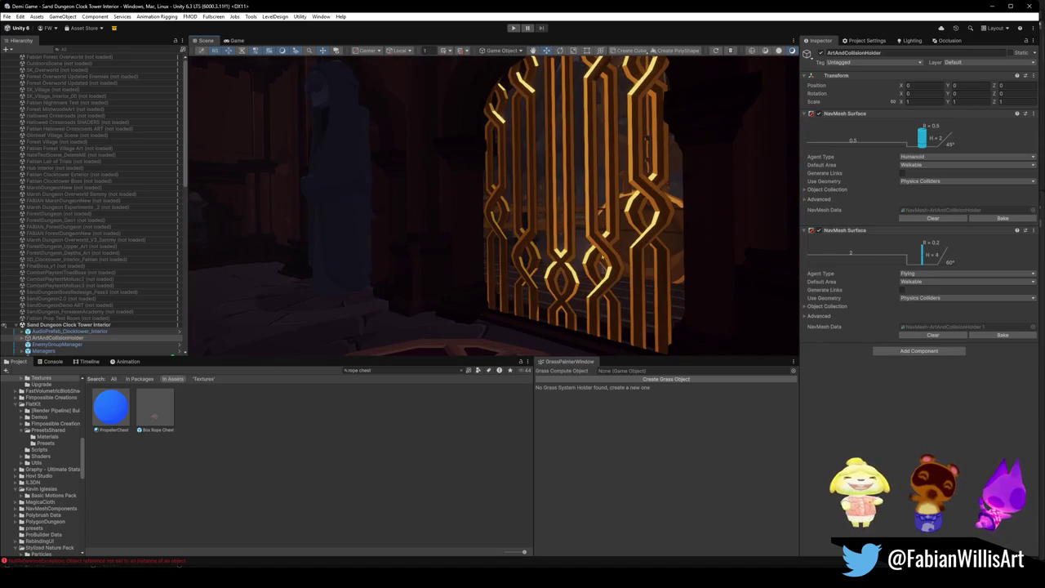
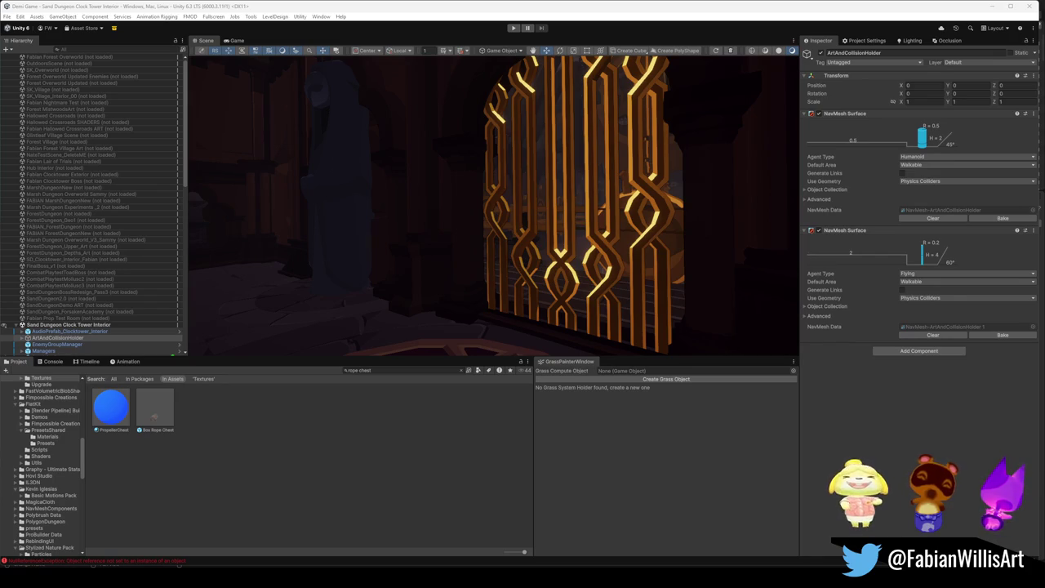
Fly the scene camera through the golden gate into the shelf-lined room and select SD_CLOCKTOWER_Interior
mouse_move(588, 275)
left_mouse_down()
mouse_move(584, 286)
mouse_move(595, 270)
mouse_move(563, 214)
mouse_move(540, 207)
mouse_move(523, 240)
mouse_move(443, 267)
mouse_move(507, 249)
mouse_move(714, 250)
mouse_move(683, 237)
mouse_move(587, 237)
left_mouse_up()
key("w")
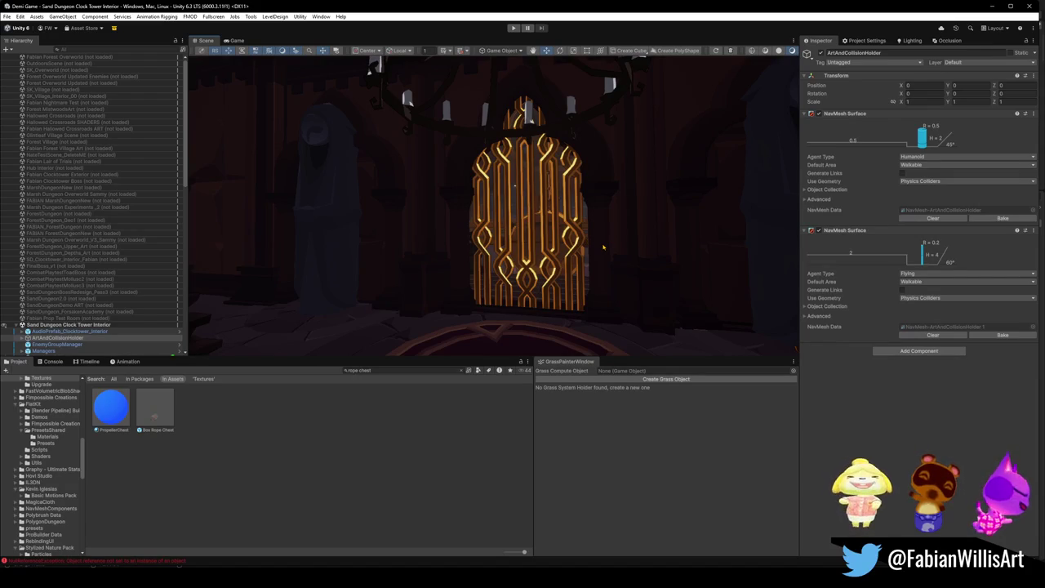
key("w")
mouse_move(599, 247)
left_mouse_down()
mouse_move(552, 253)
mouse_move(577, 247)
mouse_move(487, 239)
mouse_move(665, 276)
mouse_move(635, 270)
mouse_move(611, 241)
mouse_move(635, 245)
left_mouse_up()
key("w")
key("w")
left_click(633, 249)
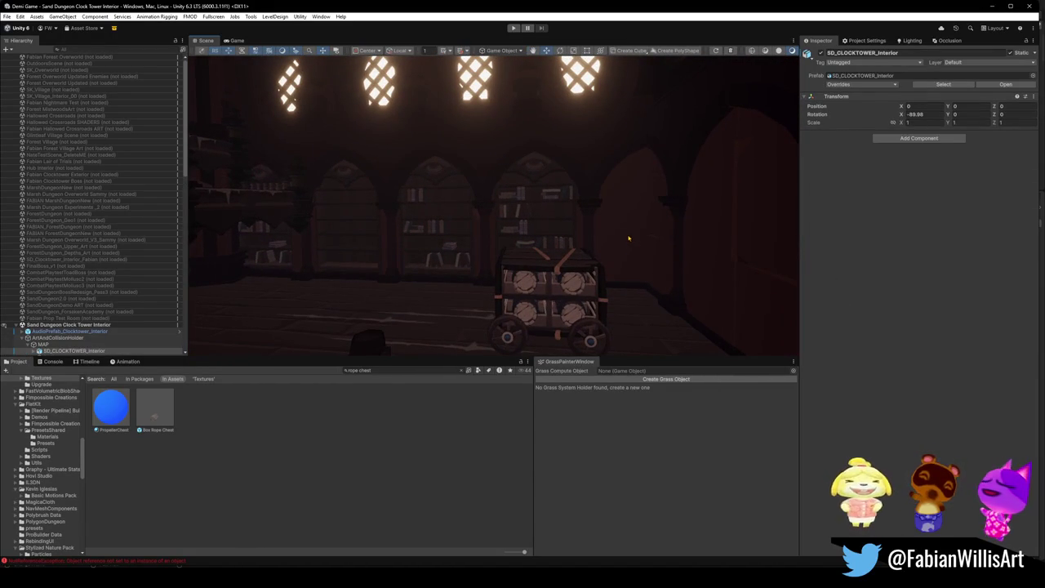
Select and inspect the SD_Wall_23.001 wall piece
left_click(628, 237)
left_click(629, 240)
left_click(820, 53)
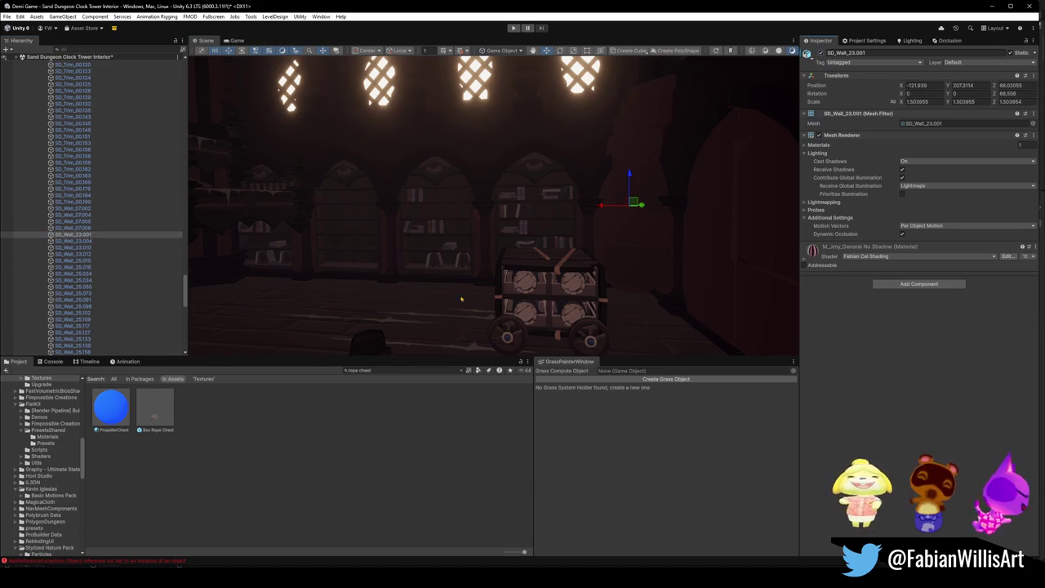
Clear the selection, fly the view to the clock gears and select SD_Trim_00.146
left_click(539, 218)
mouse_move(538, 219)
left_mouse_down()
mouse_move(568, 234)
mouse_move(548, 233)
mouse_move(532, 252)
mouse_move(625, 250)
mouse_move(469, 252)
mouse_move(432, 265)
mouse_move(518, 264)
mouse_move(470, 245)
mouse_move(560, 250)
mouse_move(560, 318)
mouse_move(497, 285)
mouse_move(482, 254)
mouse_move(525, 269)
mouse_move(586, 264)
mouse_move(490, 273)
mouse_move(539, 269)
mouse_move(497, 275)
mouse_move(526, 296)
mouse_move(399, 272)
mouse_move(423, 302)
left_mouse_up()
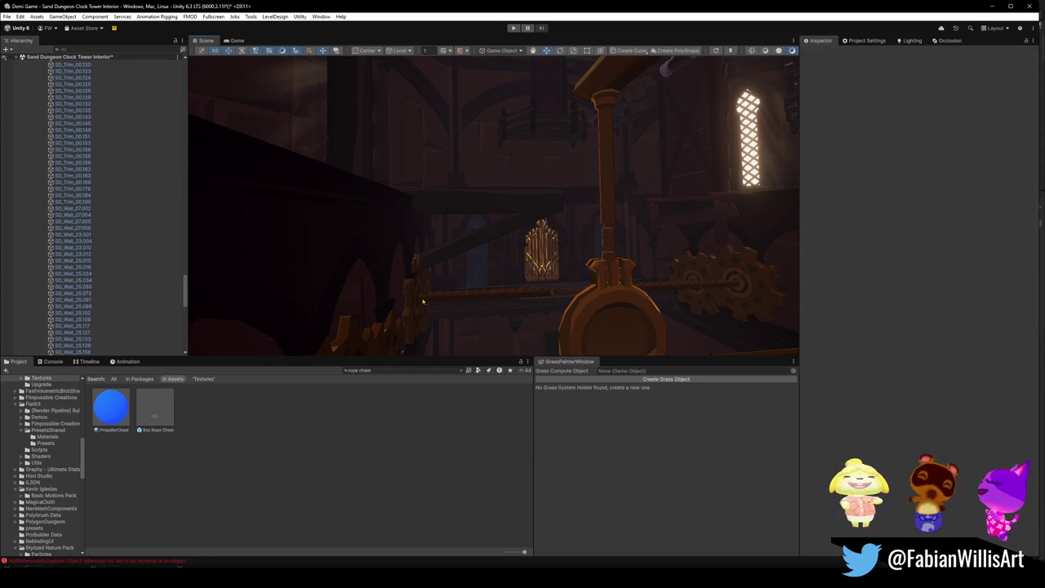
left_click(133, 130)
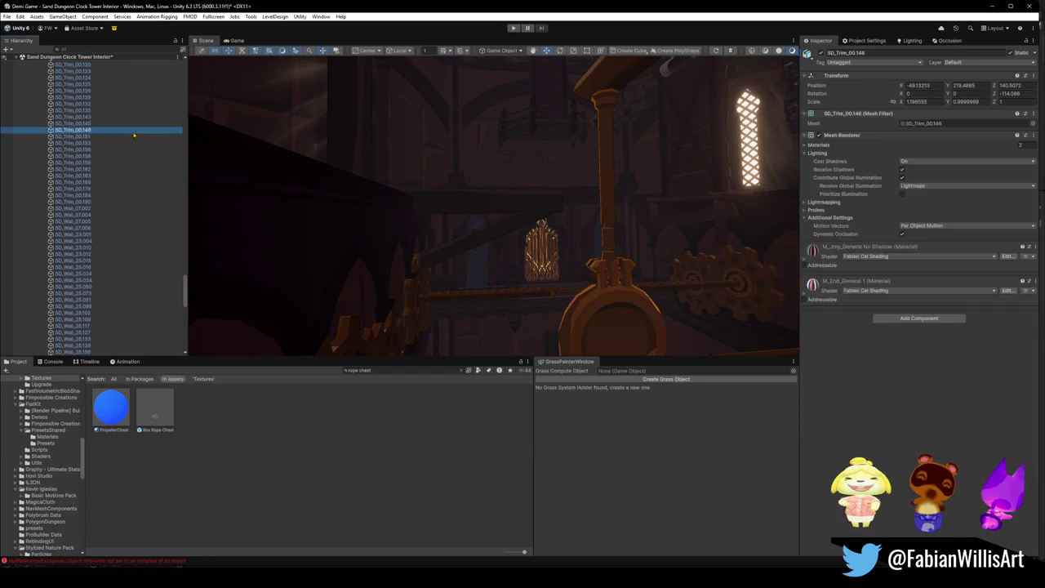
Collapse the Hierarchy back to the scene list, deselect, and fly toward the sunlit windows
key("ctrl+a")
key("Left")
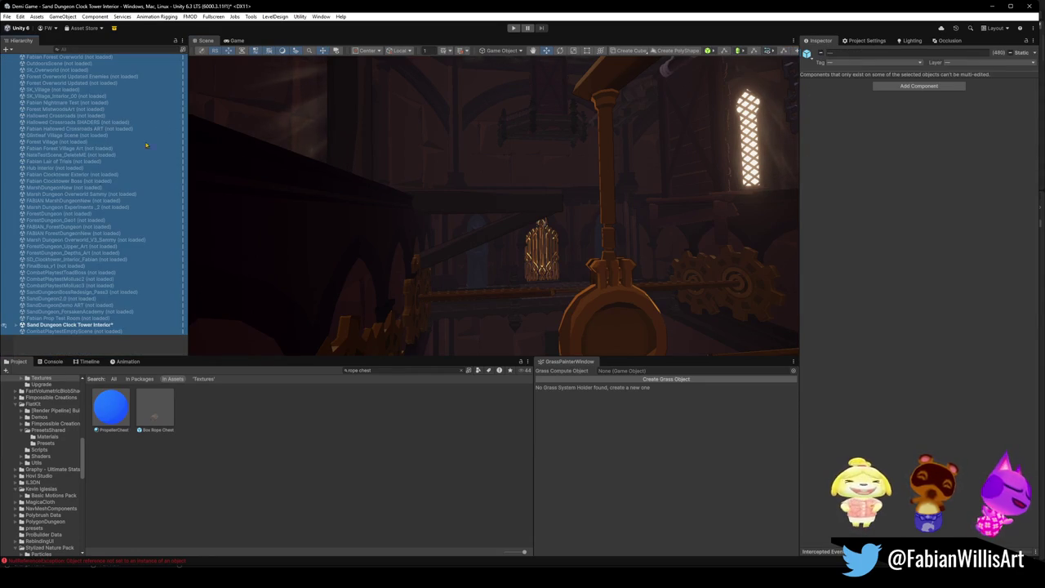
left_click(104, 349)
mouse_move(484, 198)
left_mouse_down()
mouse_move(534, 215)
mouse_move(485, 213)
mouse_move(606, 205)
mouse_move(440, 223)
mouse_move(531, 226)
mouse_move(545, 237)
left_mouse_up()
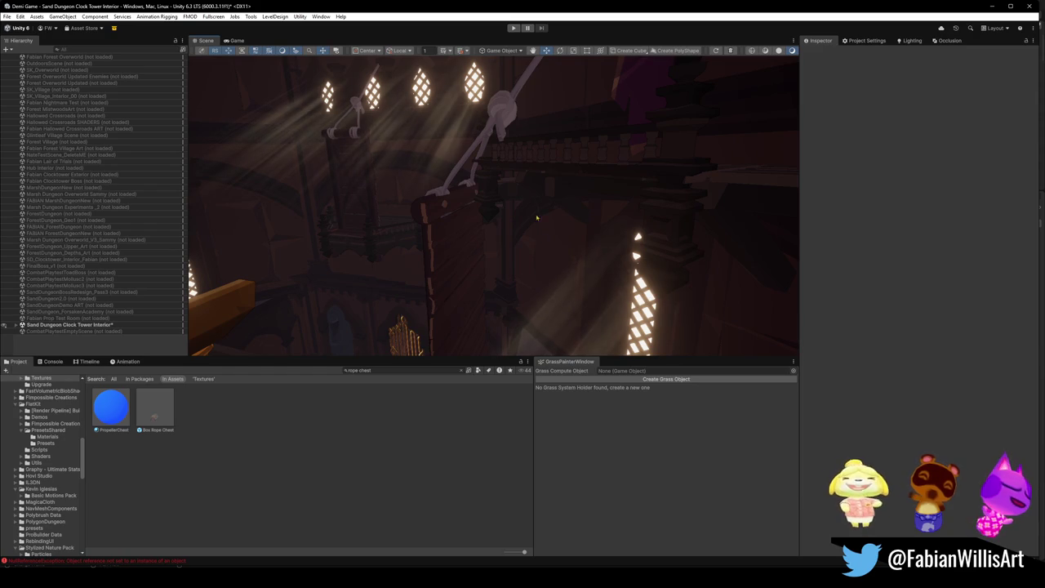
mouse_move(561, 172)
left_mouse_down()
mouse_move(404, 216)
mouse_move(650, 184)
left_mouse_up()
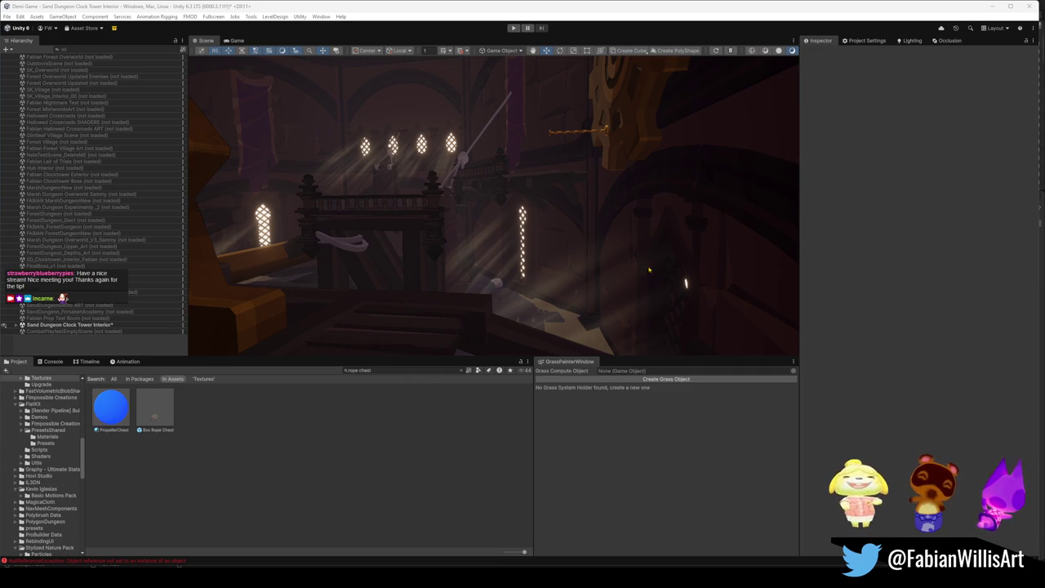
Tour past the OBELISK HERE sign and clock-dial shelves, then select BridgeWithRopeTarget
mouse_move(532, 220)
left_mouse_down()
mouse_move(558, 194)
mouse_move(553, 212)
mouse_move(311, 226)
mouse_move(408, 340)
mouse_move(444, 231)
mouse_move(401, 296)
mouse_move(424, 234)
mouse_move(383, 172)
mouse_move(693, 229)
mouse_move(553, 268)
mouse_move(549, 257)
mouse_move(621, 237)
mouse_move(645, 243)
mouse_move(596, 244)
mouse_move(652, 247)
left_mouse_up()
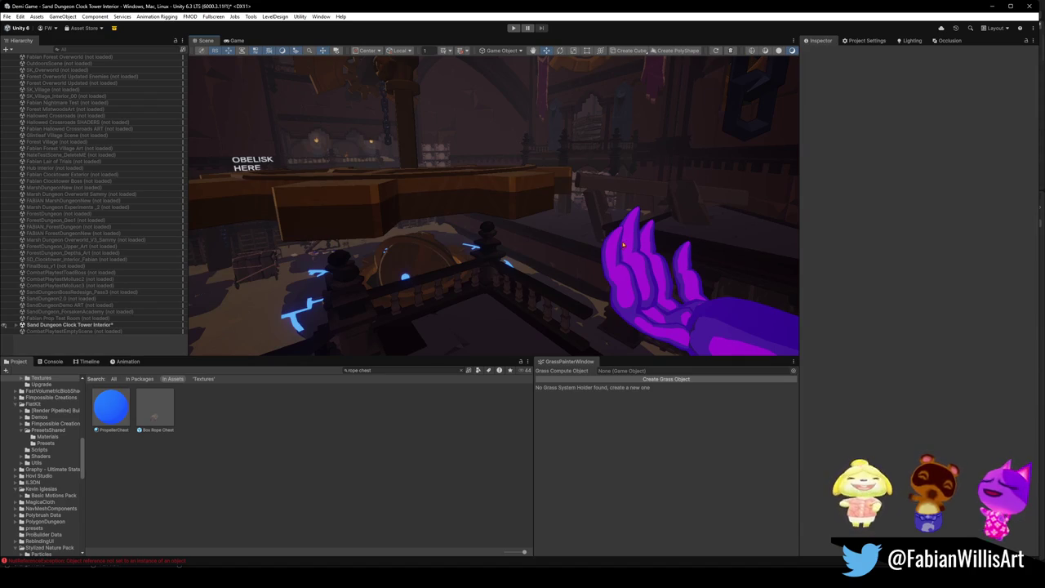
mouse_move(612, 254)
left_mouse_down()
mouse_move(537, 196)
mouse_move(634, 226)
mouse_move(710, 220)
mouse_move(683, 227)
left_mouse_up()
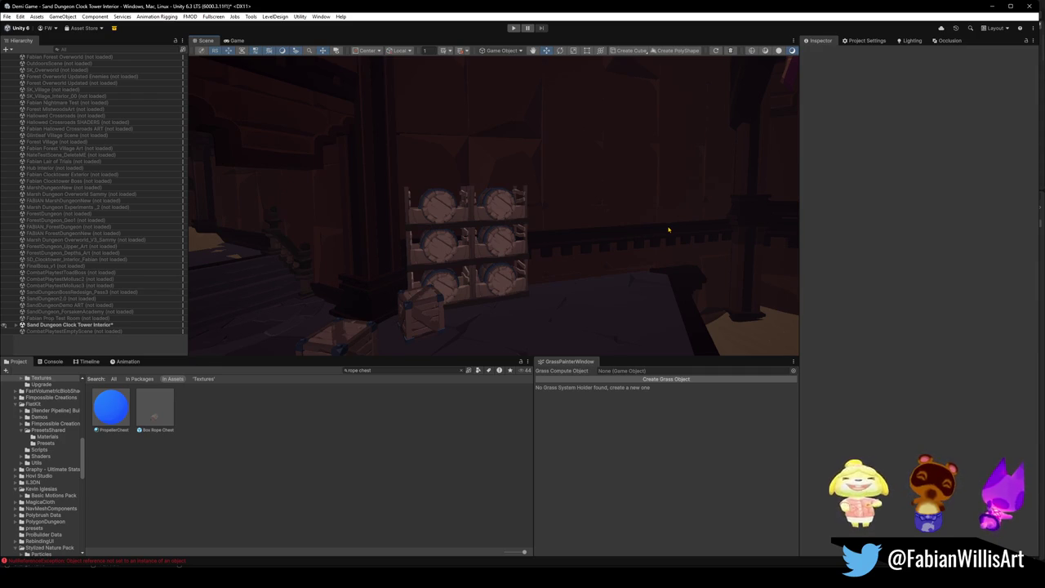
left_click_drag(669, 230, 434, 197)
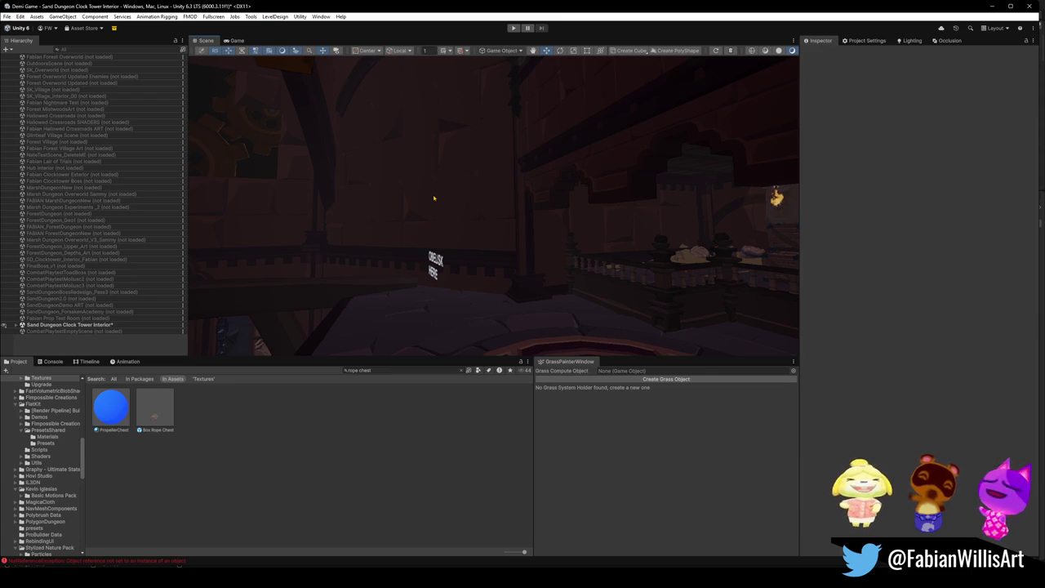
mouse_move(433, 198)
left_mouse_down()
mouse_move(458, 234)
mouse_move(385, 201)
mouse_move(376, 224)
mouse_move(506, 231)
mouse_move(474, 240)
mouse_move(373, 210)
left_mouse_up()
left_click(278, 72)
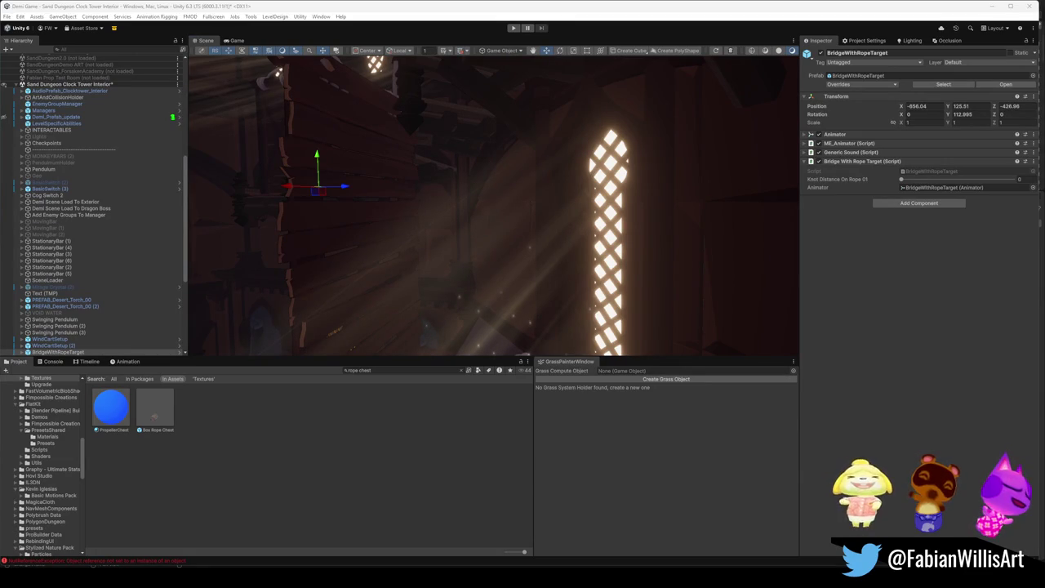
Look around the rope bridge area, then enter Play mode to playtest the scene
mouse_move(436, 210)
left_mouse_down()
mouse_move(373, 196)
mouse_move(395, 187)
mouse_move(498, 219)
mouse_move(490, 201)
mouse_move(541, 89)
left_mouse_up()
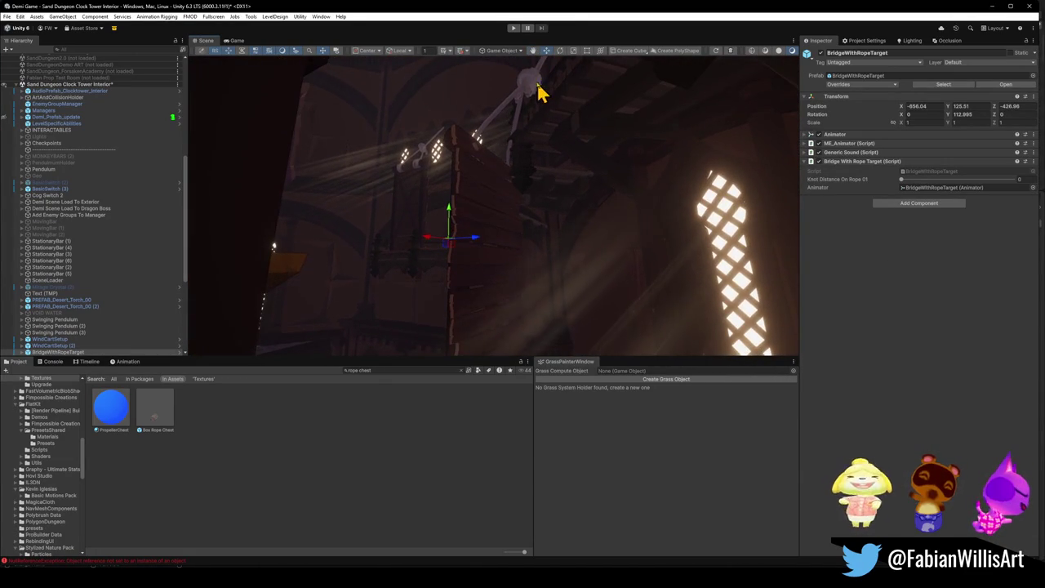
left_click(514, 28)
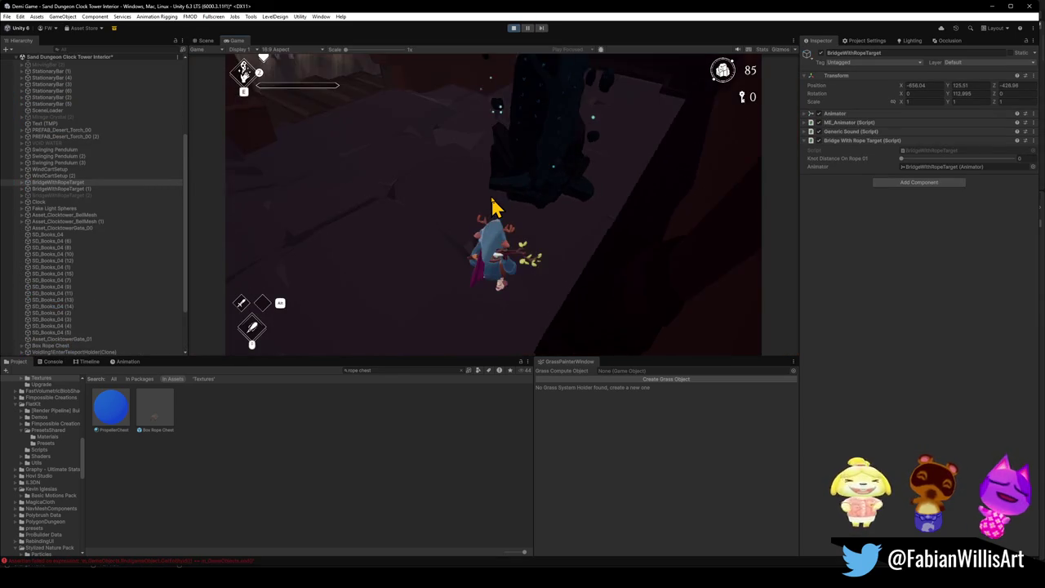
Play through the tower: cross the diagonal rope, defeat the enemy and swing on the rope
left_click(496, 206)
key("w")
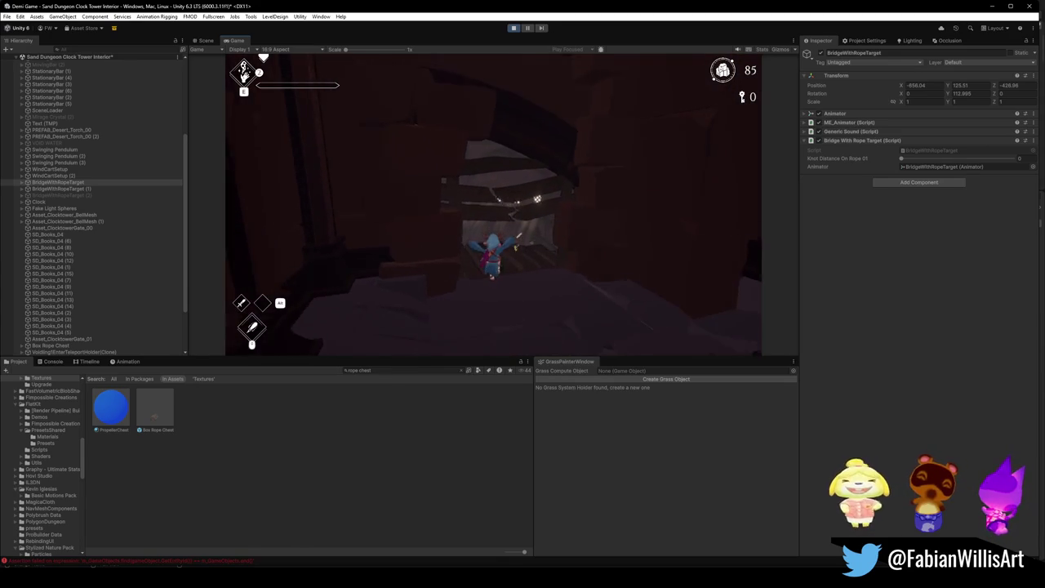
key("w")
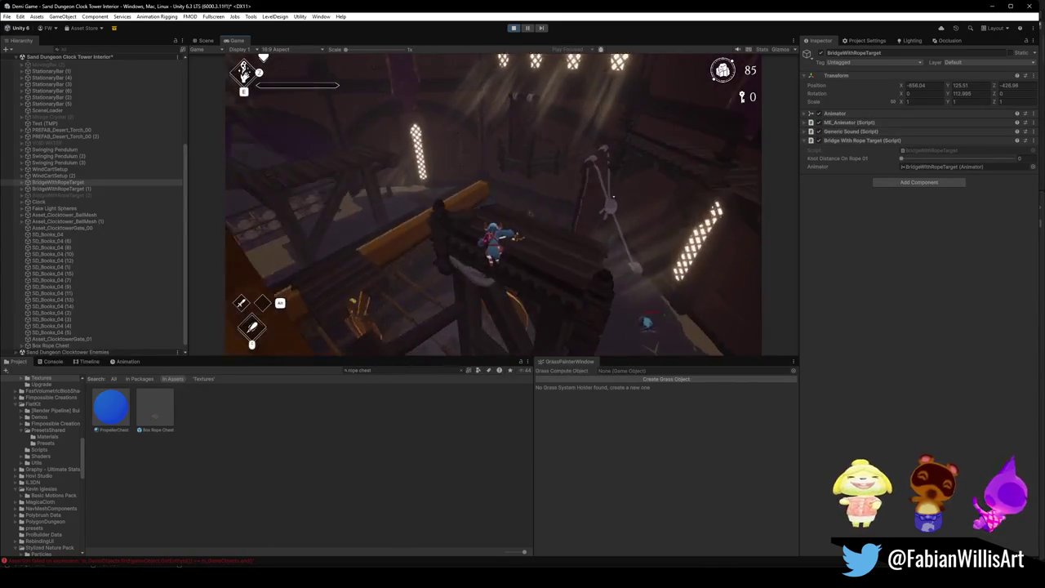
key("w")
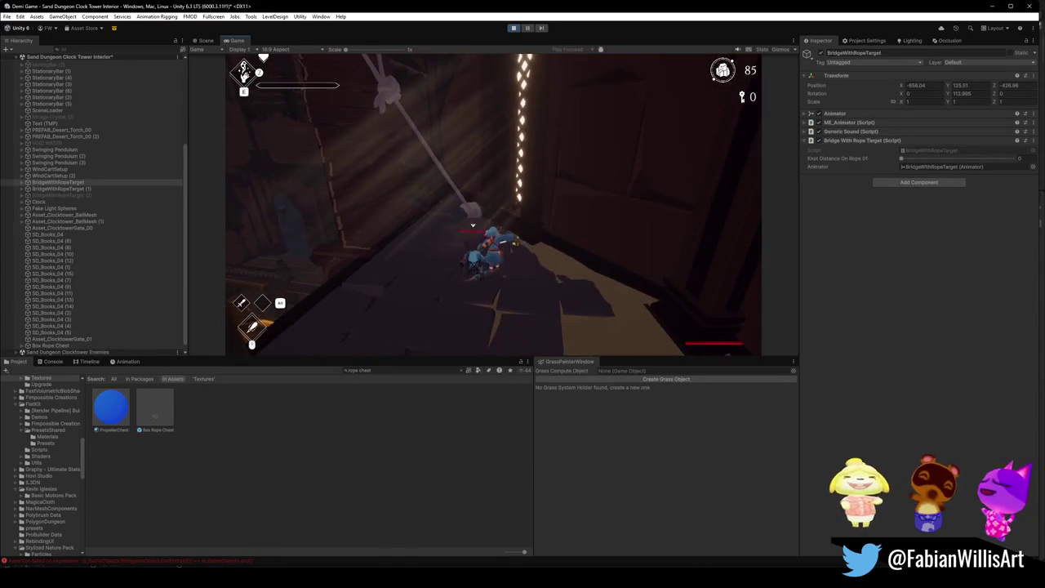
key("w")
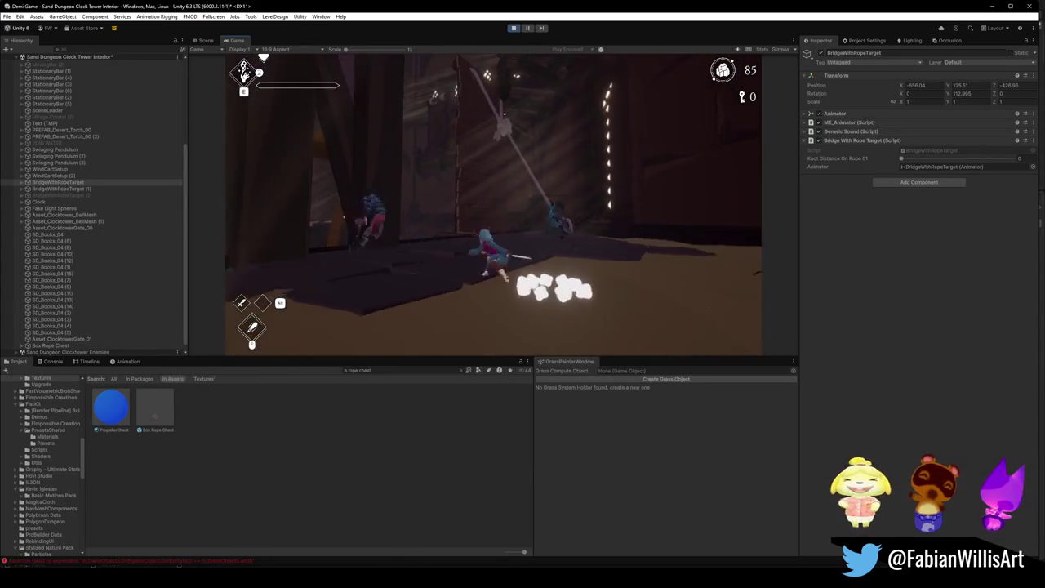
key("w")
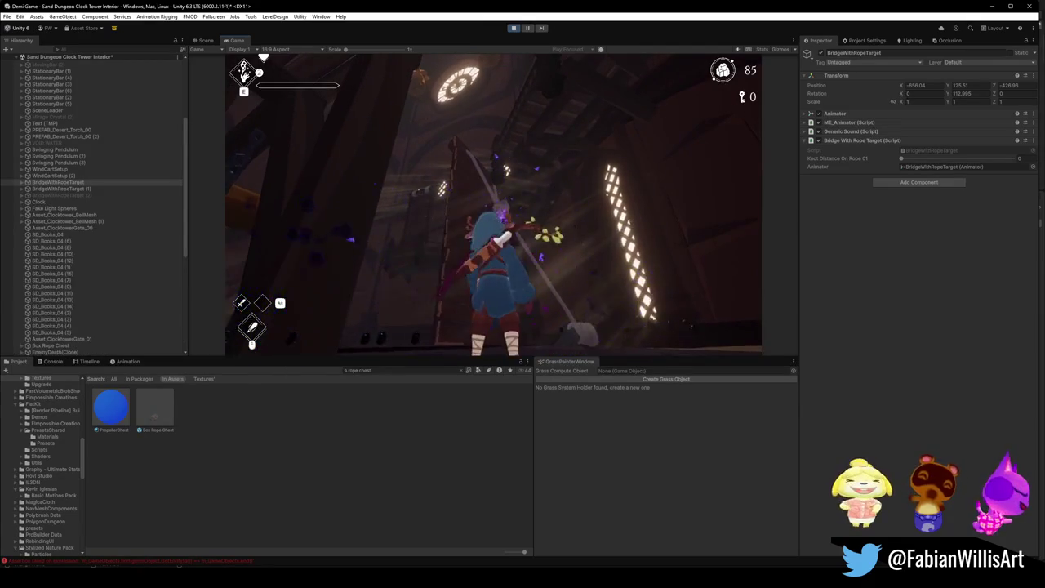
key("w")
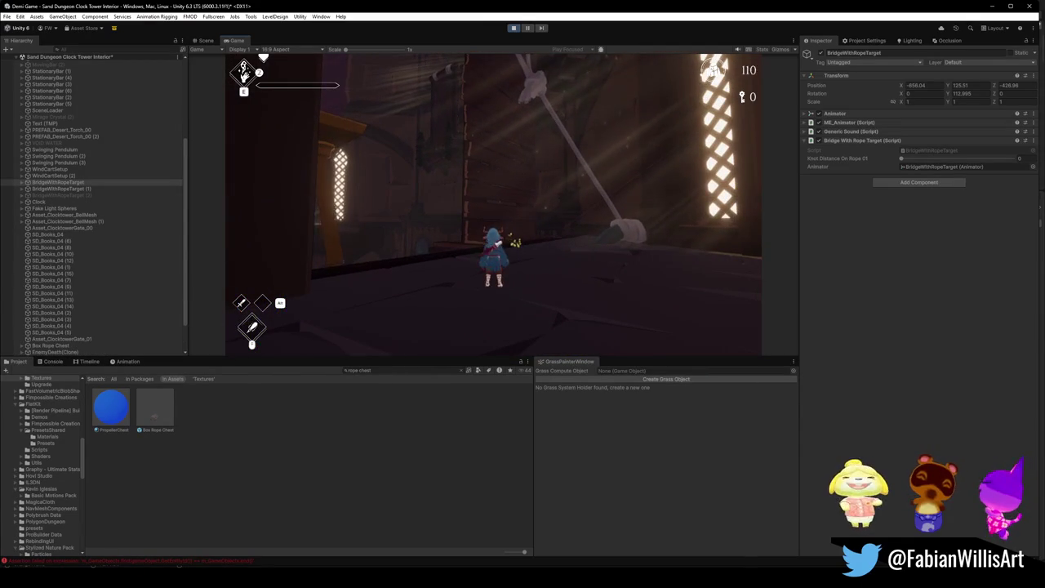
key("e")
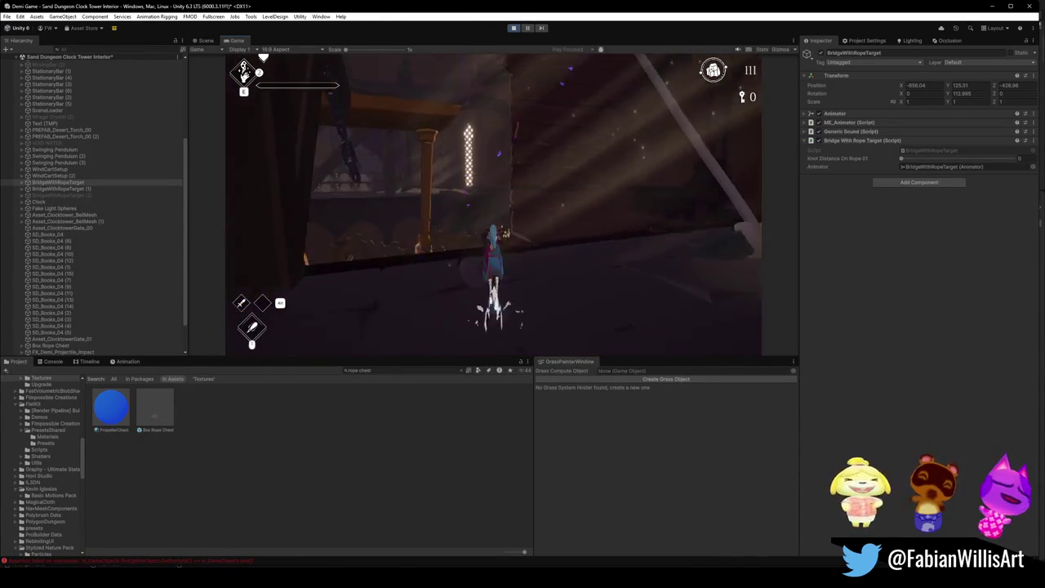
key("e")
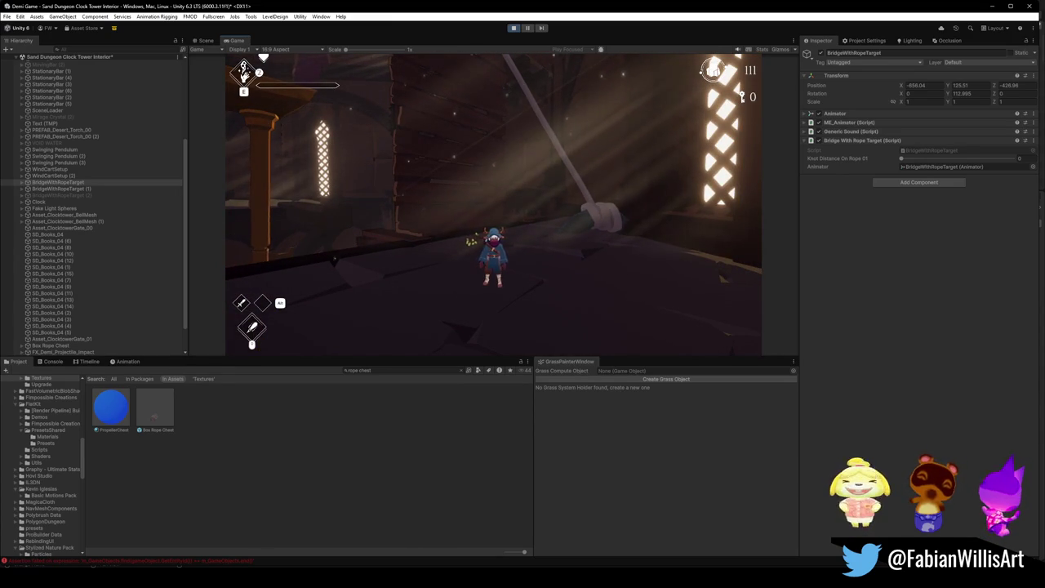
key("d")
key("w")
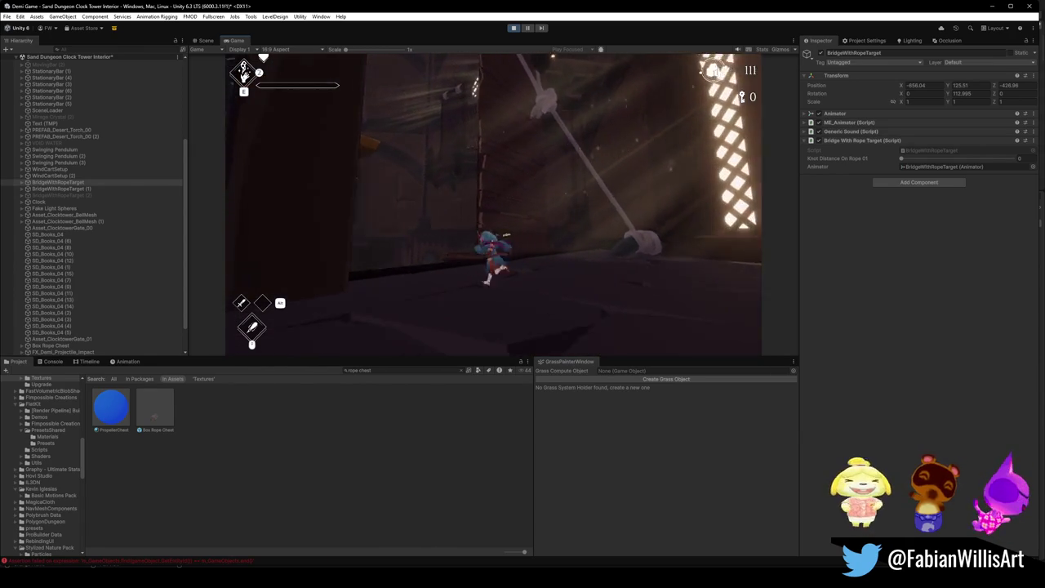
Pause the game, stop the playtest with Ctrl+P, and fly the view to the pendulum gears
key("Escape")
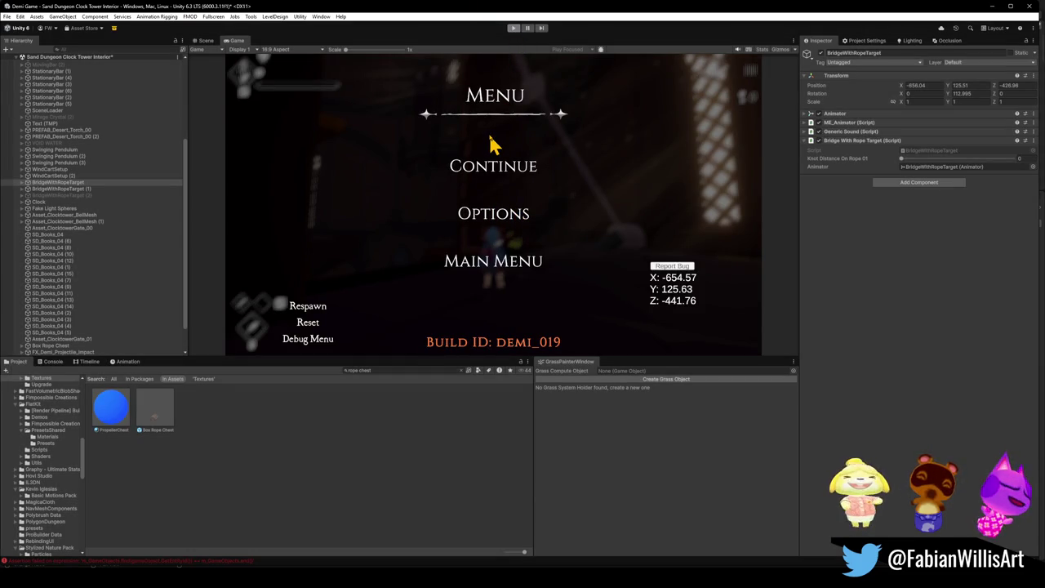
key("ctrl+p")
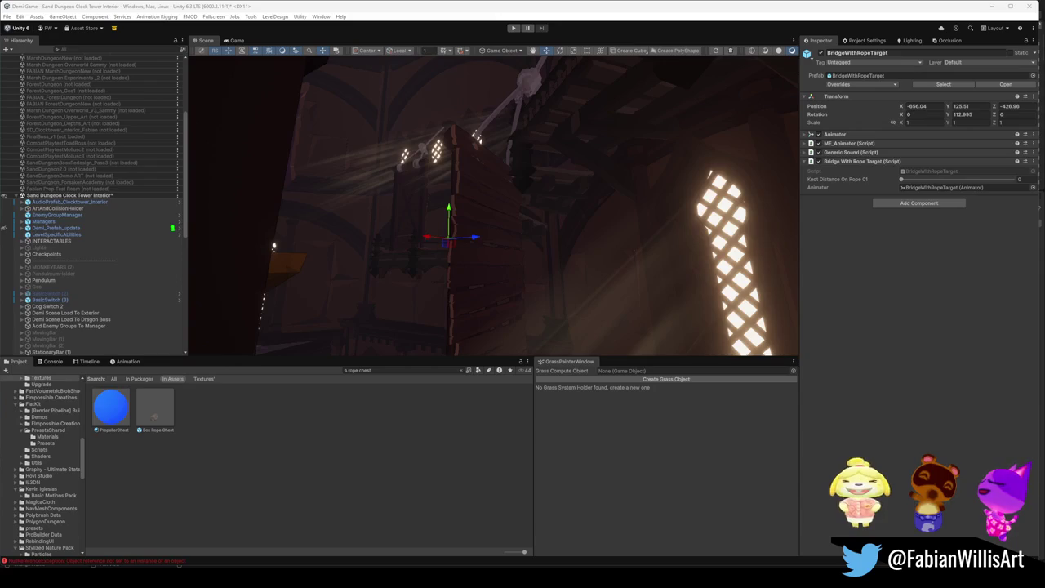
mouse_move(409, 344)
left_mouse_down()
mouse_move(471, 305)
mouse_move(519, 304)
left_mouse_up()
Select VOID WATER in the Hierarchy and tick its active checkbox
scroll(90, 345, "down", 5)
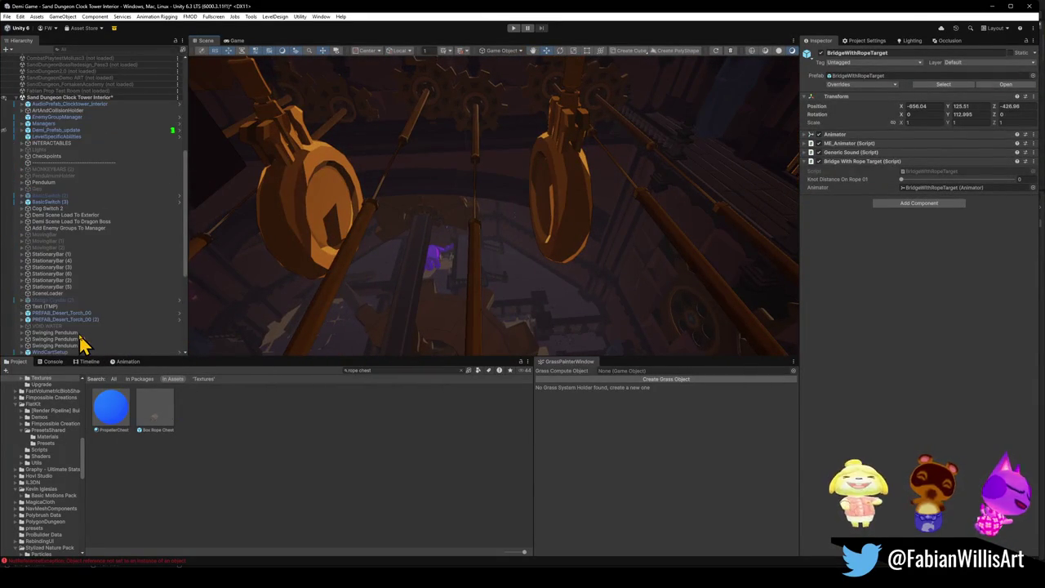
scroll(77, 339, "down", 6)
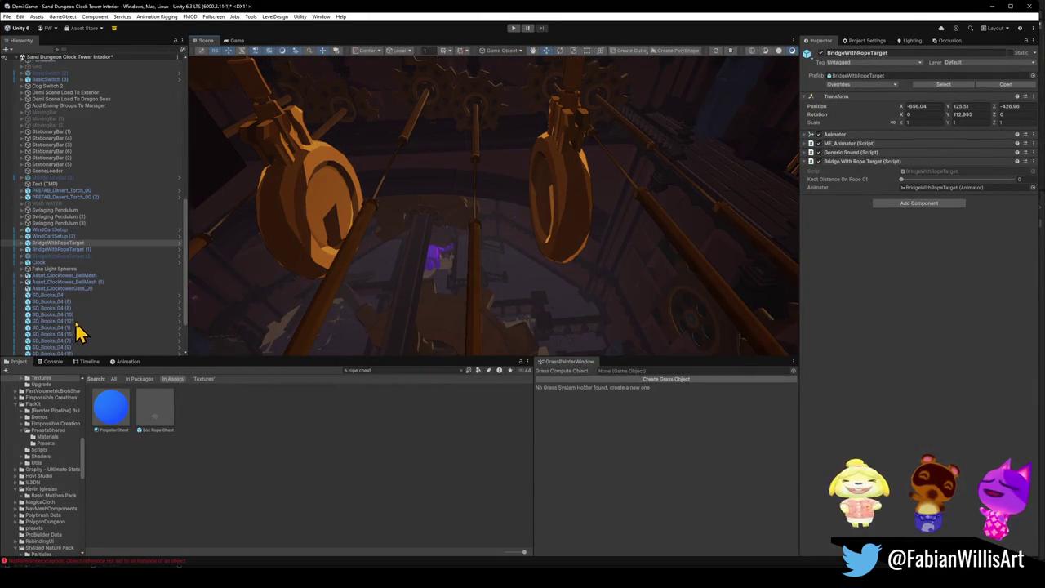
left_click(37, 203)
left_click(820, 52)
Orbit around the gears to view the purple floor, then select the Void Water 2 plane
mouse_move(616, 163)
left_mouse_down()
mouse_move(600, 173)
mouse_move(541, 142)
mouse_move(362, 110)
mouse_move(560, 182)
mouse_move(495, 199)
mouse_move(534, 165)
mouse_move(579, 154)
mouse_move(568, 139)
mouse_move(563, 147)
left_mouse_up()
mouse_move(528, 216)
left_mouse_down()
mouse_move(515, 221)
mouse_move(623, 247)
mouse_move(793, 196)
mouse_move(773, 207)
mouse_move(498, 214)
mouse_move(563, 305)
mouse_move(563, 331)
mouse_move(618, 235)
mouse_move(665, 225)
mouse_move(651, 226)
mouse_move(723, 233)
mouse_move(665, 222)
mouse_move(670, 259)
mouse_move(697, 245)
left_mouse_up()
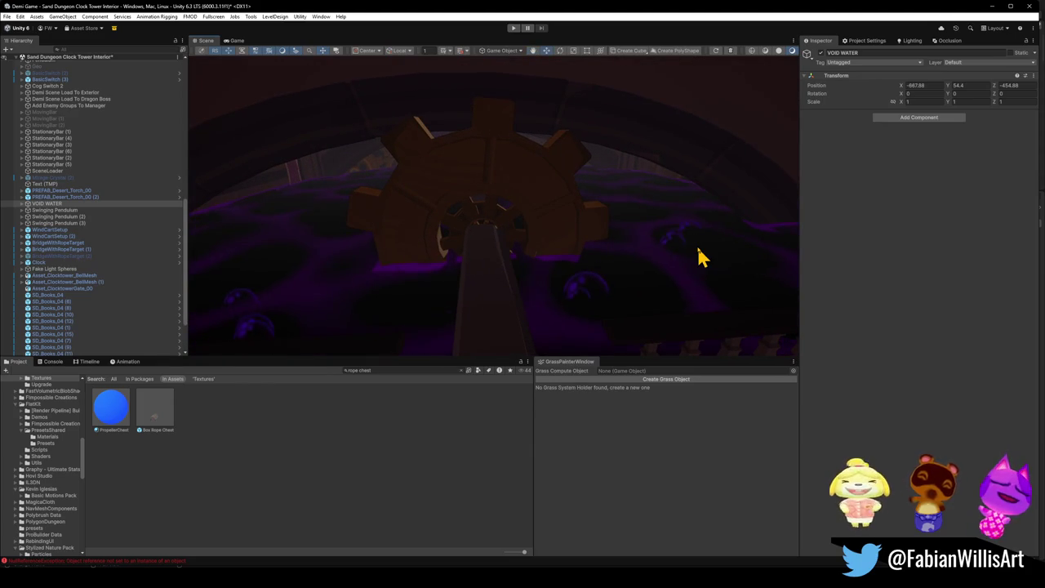
mouse_move(666, 282)
left_mouse_down()
mouse_move(642, 289)
mouse_move(686, 289)
mouse_move(665, 277)
mouse_move(656, 248)
mouse_move(616, 228)
mouse_move(387, 210)
mouse_move(542, 259)
mouse_move(609, 259)
mouse_move(636, 271)
left_mouse_up()
mouse_move(699, 278)
left_mouse_down()
mouse_move(641, 264)
mouse_move(501, 278)
mouse_move(586, 247)
mouse_move(585, 262)
left_mouse_up()
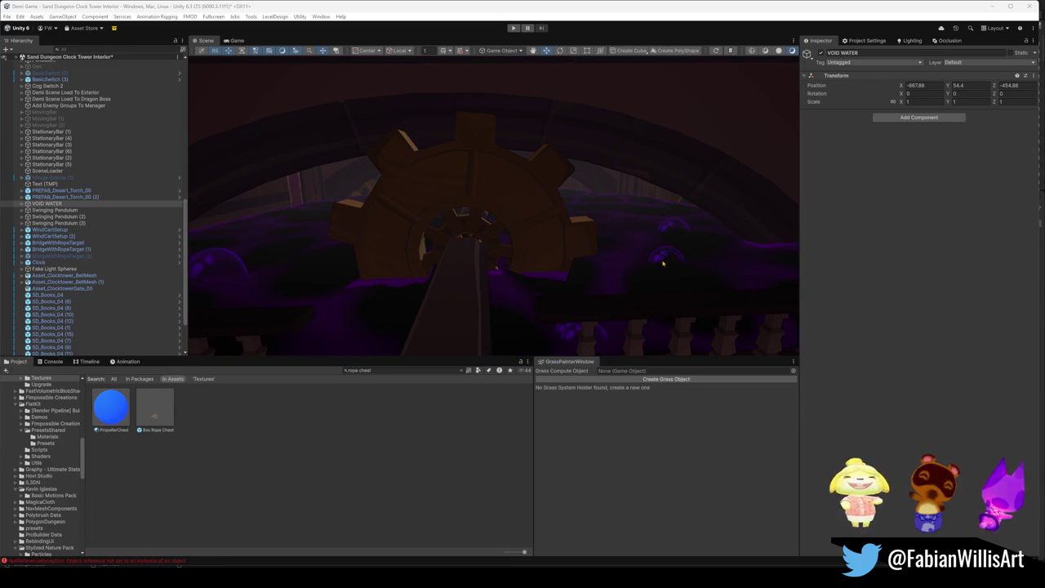
mouse_move(655, 259)
left_mouse_down()
mouse_move(635, 227)
mouse_move(773, 227)
mouse_move(620, 229)
mouse_move(620, 247)
mouse_move(652, 257)
mouse_move(641, 266)
mouse_move(656, 278)
mouse_move(596, 285)
mouse_move(511, 272)
mouse_move(522, 262)
left_mouse_up()
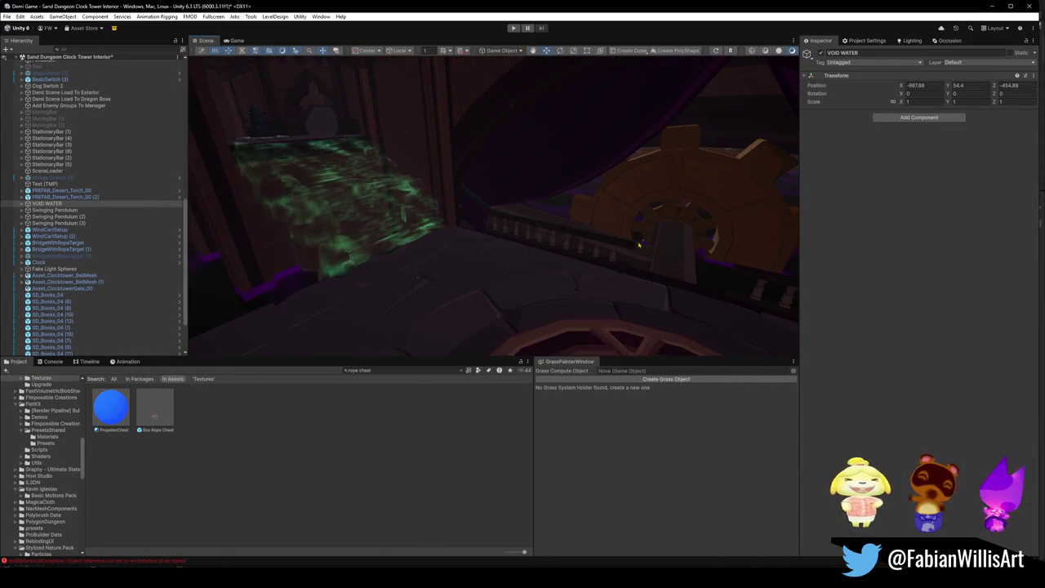
left_click(555, 211)
Frame Void Water 2, swing over to the golden gate, deselect, and move back to the gears
key("f")
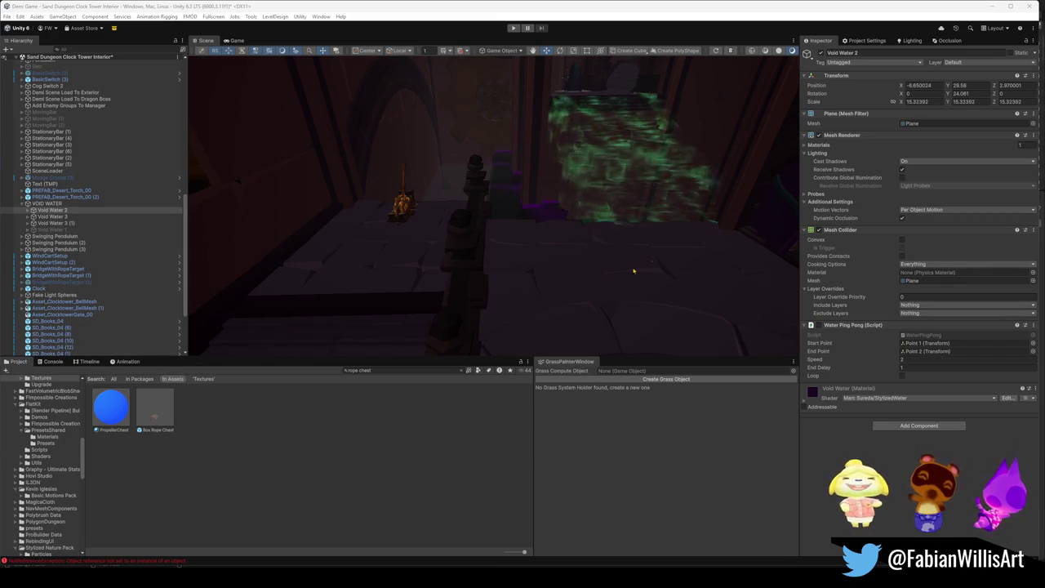
mouse_move(523, 235)
left_mouse_down()
mouse_move(571, 198)
mouse_move(644, 191)
mouse_move(634, 213)
mouse_move(696, 215)
left_mouse_up()
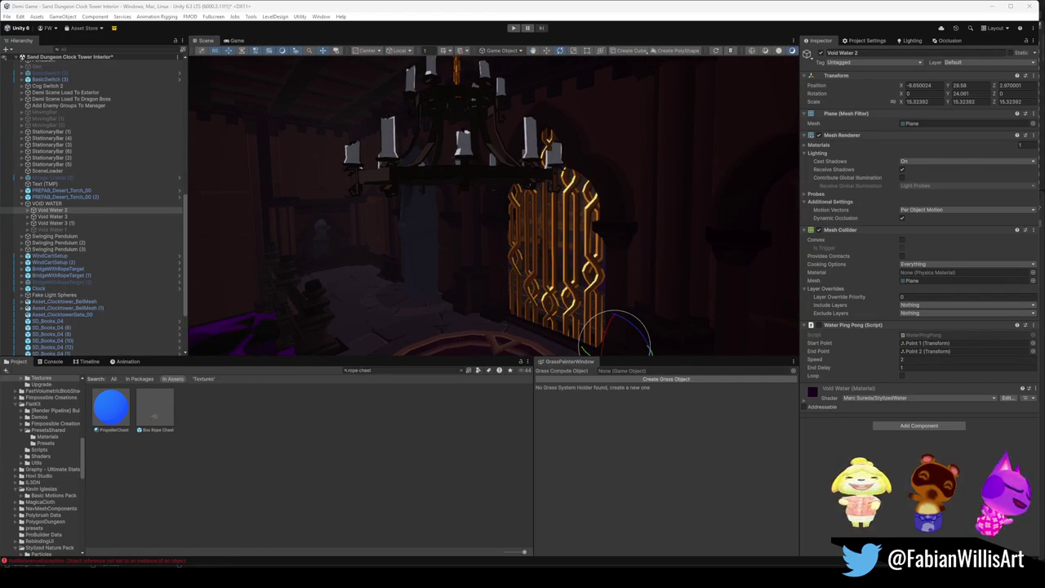
left_click_drag(502, 242, 478, 145)
left_click(269, 515)
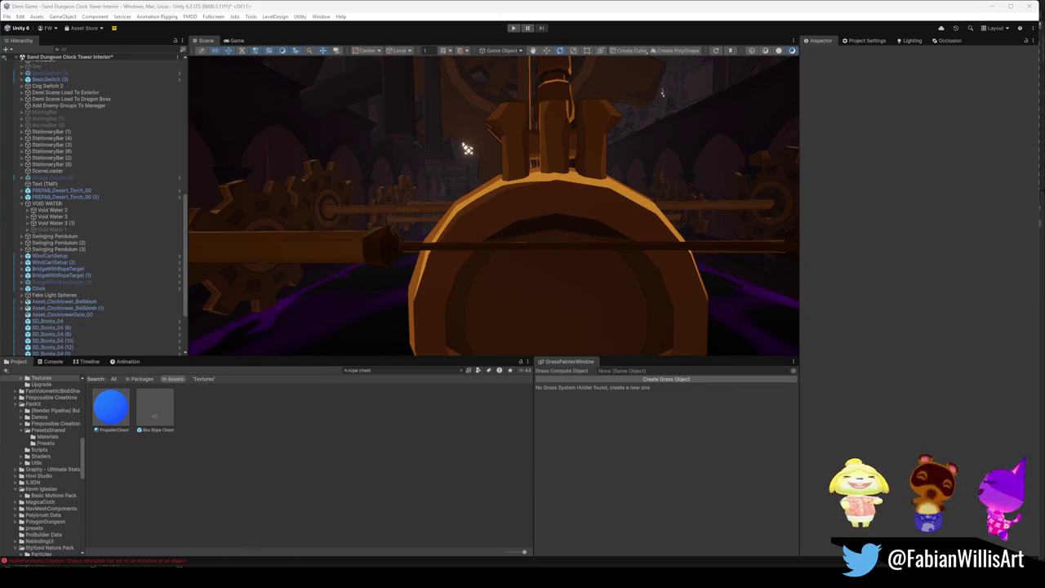
mouse_move(554, 224)
left_mouse_down()
mouse_move(465, 302)
mouse_move(737, 233)
mouse_move(457, 225)
left_mouse_up()
Select all scene objects and fly up to the bells beside the clock-tower windows
left_click(61, 163)
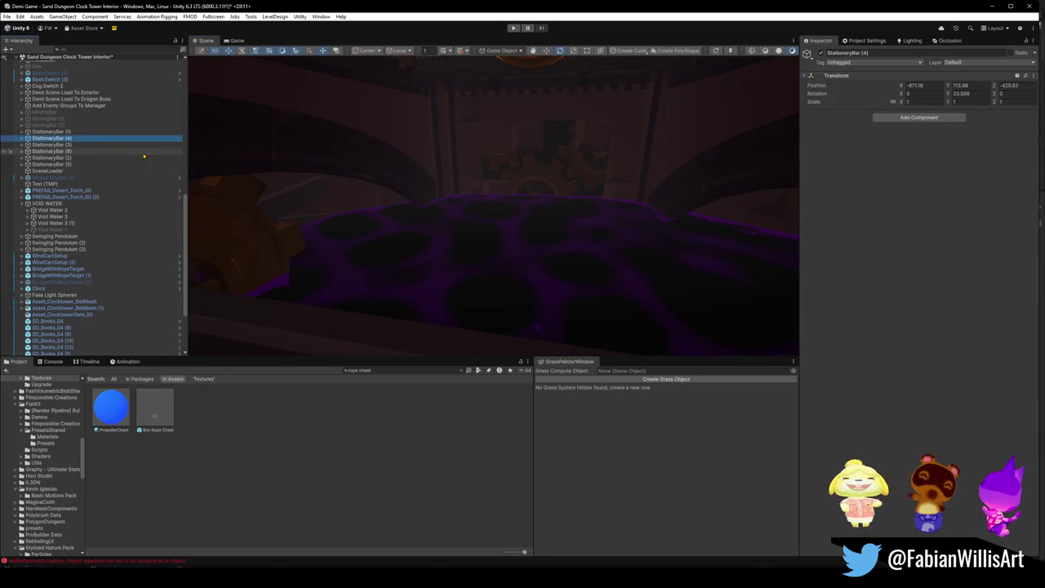
key("ctrl+a")
scroll(144, 155, "up", 10)
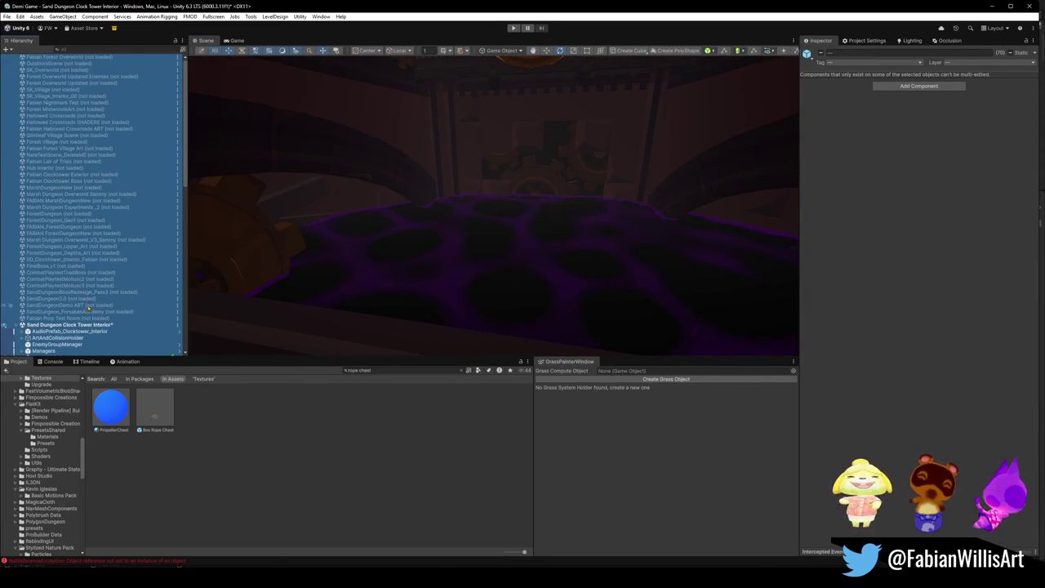
scroll(88, 310, "down", 3)
mouse_move(447, 268)
left_mouse_down()
mouse_move(383, 150)
mouse_move(397, 164)
mouse_move(537, 193)
mouse_move(561, 225)
left_mouse_up()
left_click(602, 231)
left_click_drag(602, 231, 500, 252)
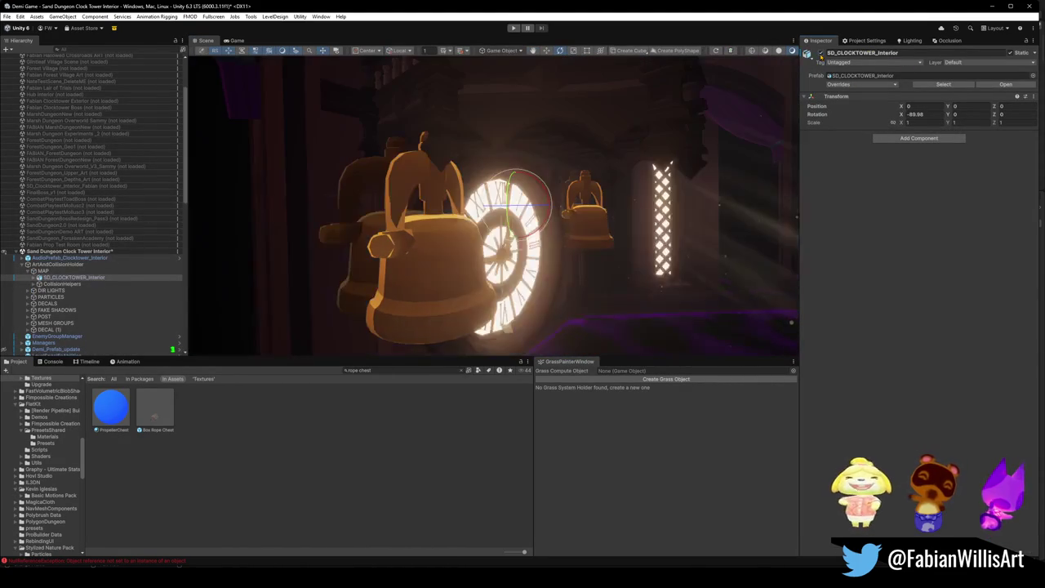
Deactivate the Cylinder.016 bell, check its Roof.001 parent, then widen out and select the teleporter pad
left_click(363, 240)
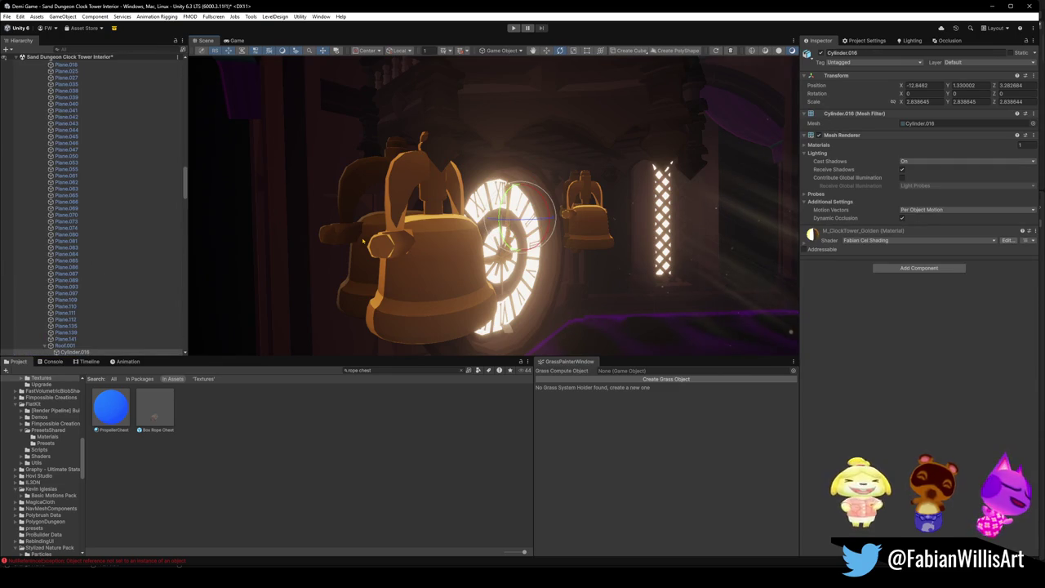
left_click(821, 52)
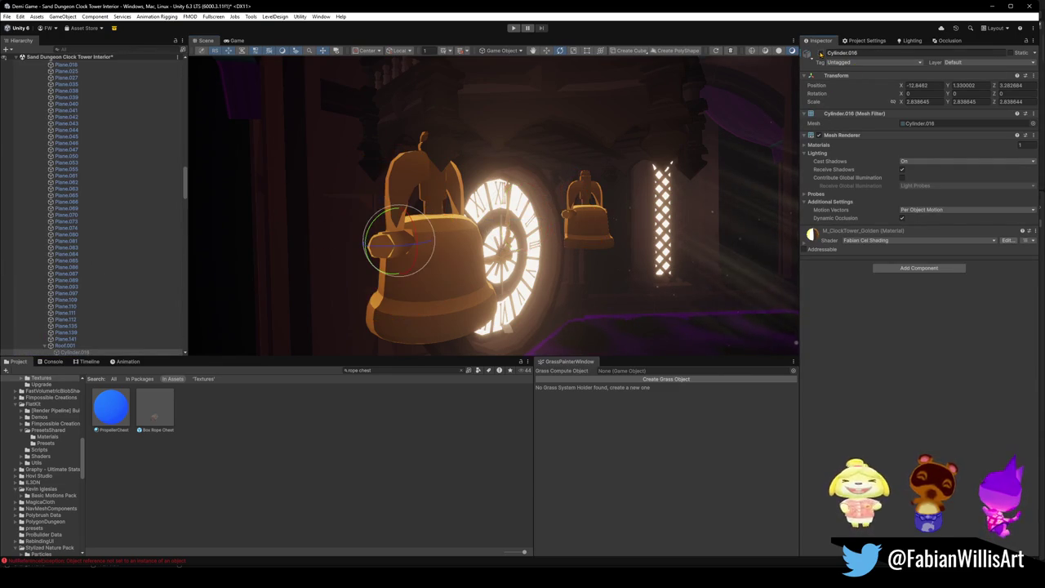
left_click(65, 345)
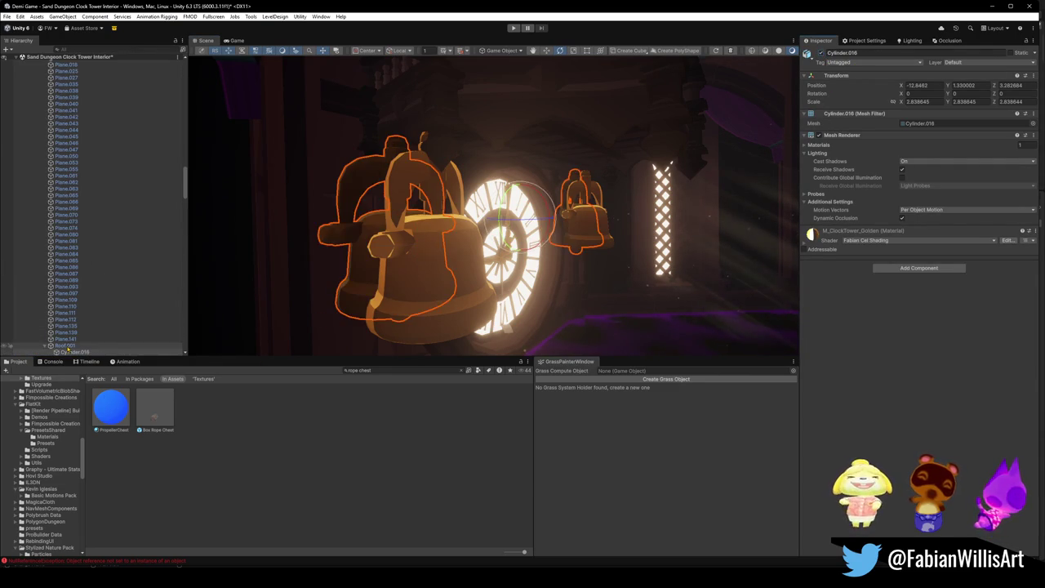
left_click(74, 352)
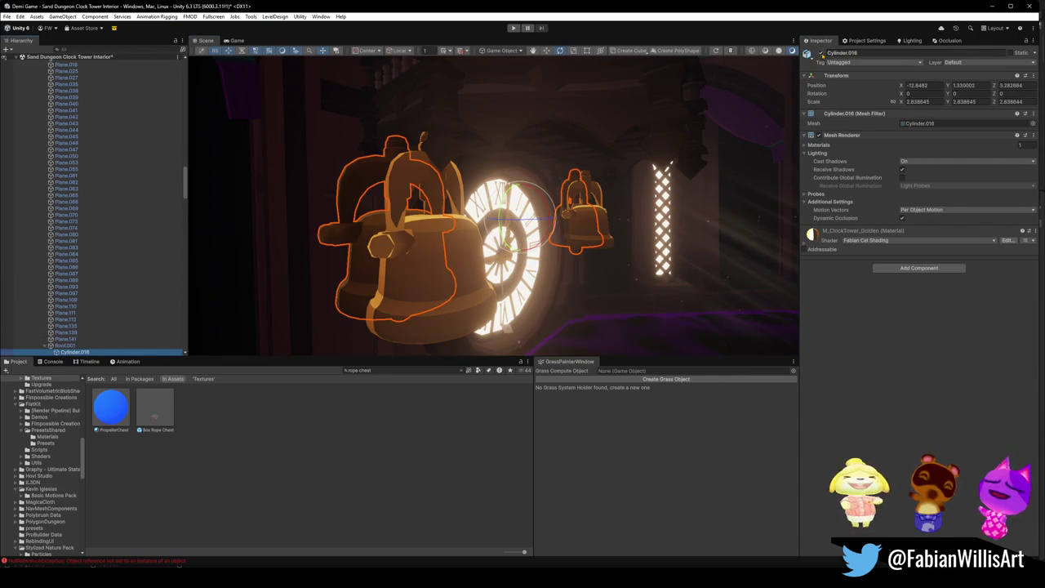
mouse_move(459, 282)
left_mouse_down()
mouse_move(469, 274)
mouse_move(457, 261)
mouse_move(429, 266)
left_mouse_up()
left_click(252, 484)
left_click_drag(563, 262, 576, 259)
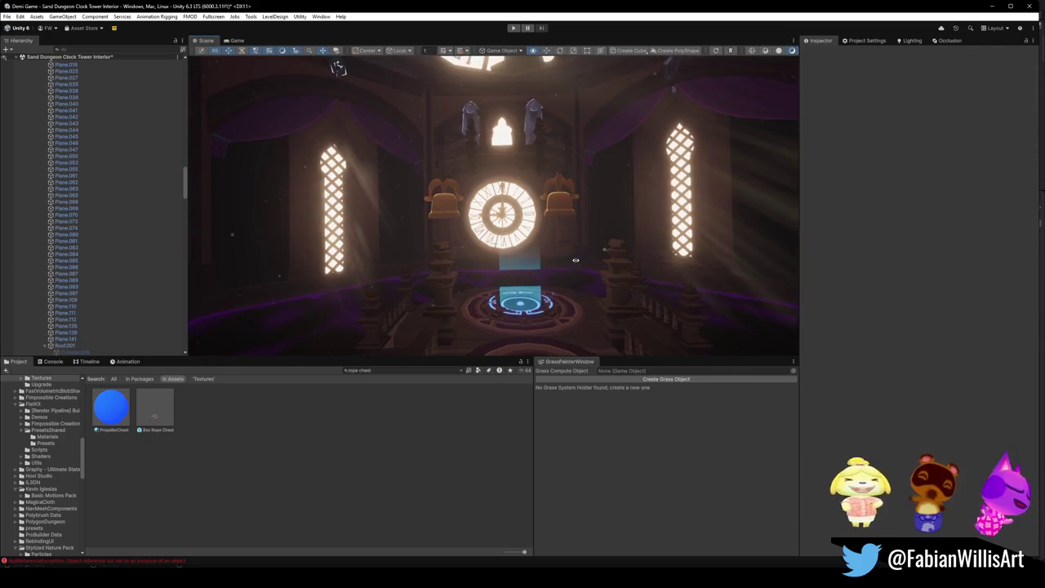
left_click(522, 309)
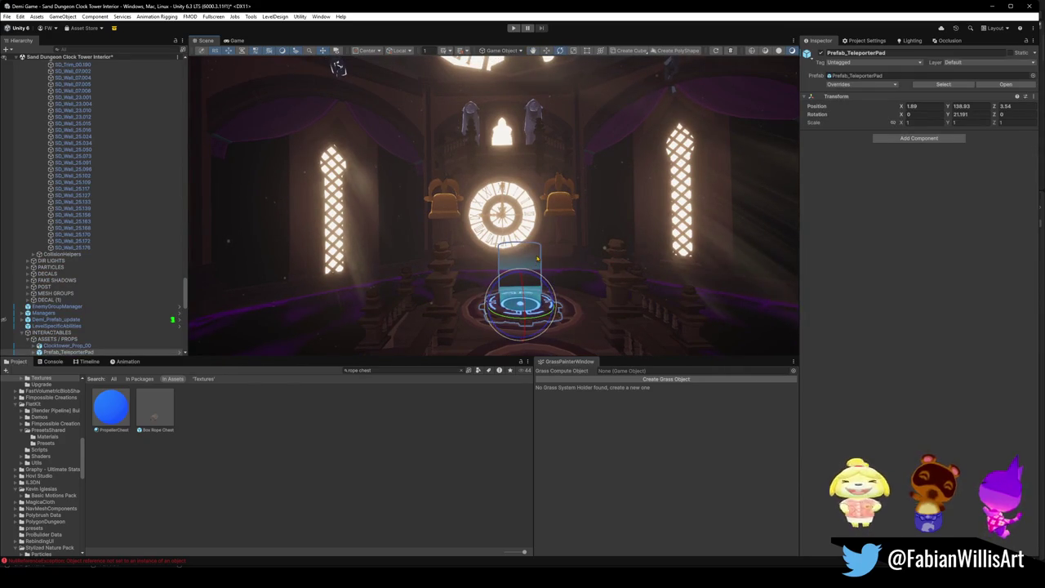
Set the GlowCircle material's Render Queue to 3001, then deselect and orbit through the tower
left_click(532, 268)
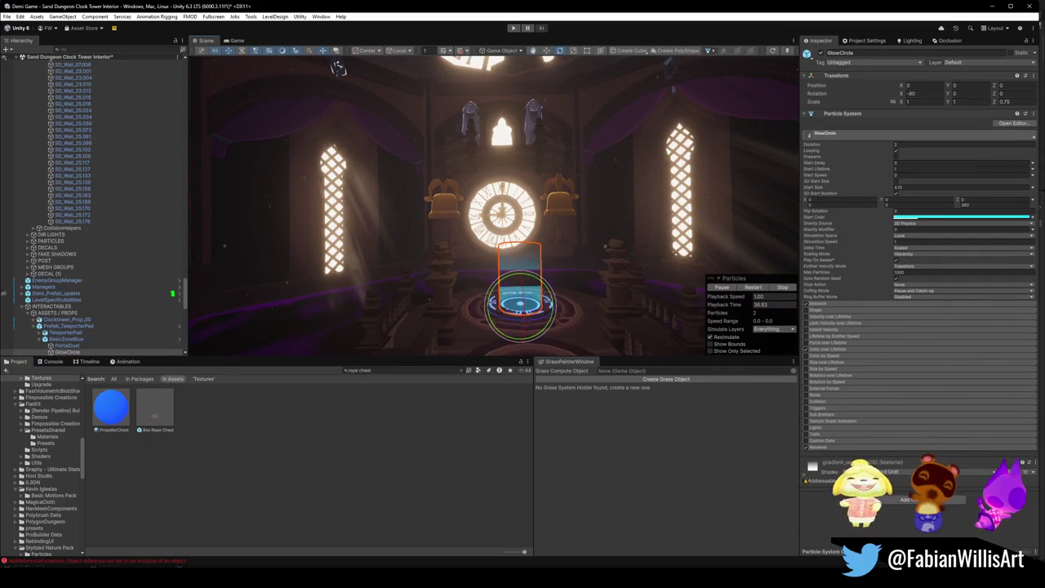
scroll(914, 245, "down", 10)
type("3001")
key("Return")
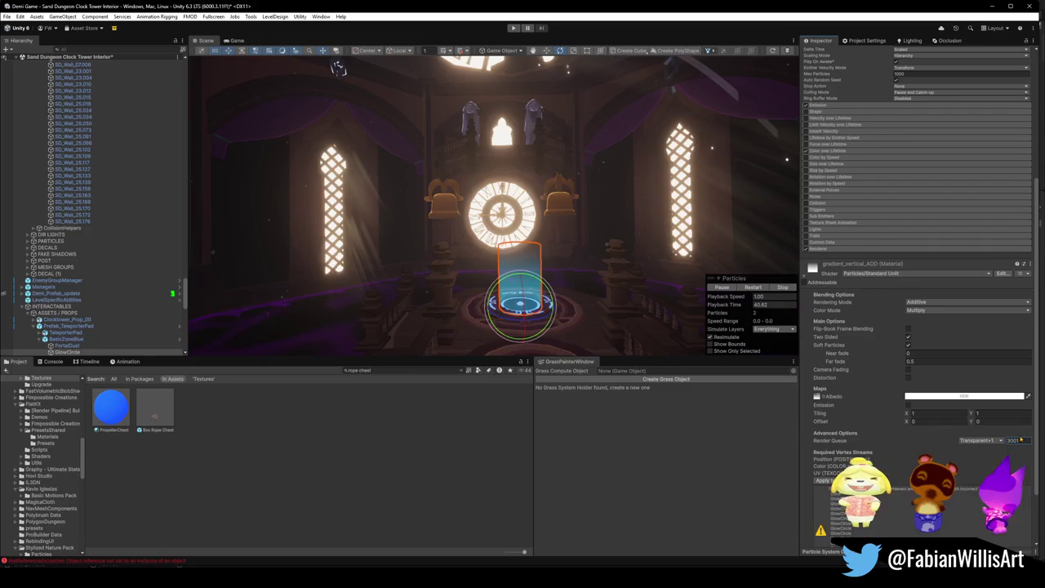
left_click(505, 219)
mouse_move(504, 219)
left_mouse_down()
mouse_move(576, 238)
mouse_move(614, 274)
mouse_move(537, 263)
left_mouse_up()
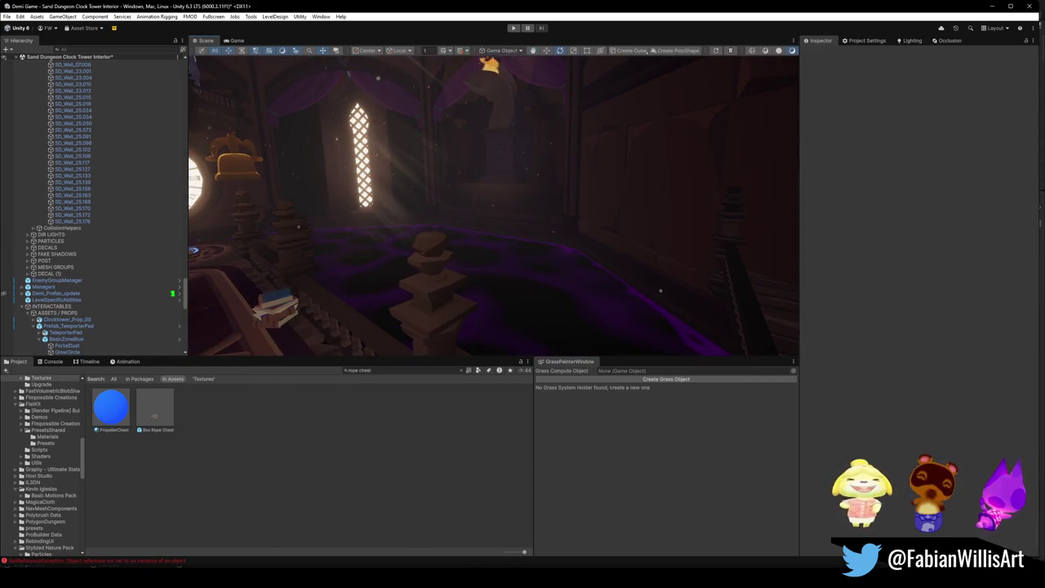